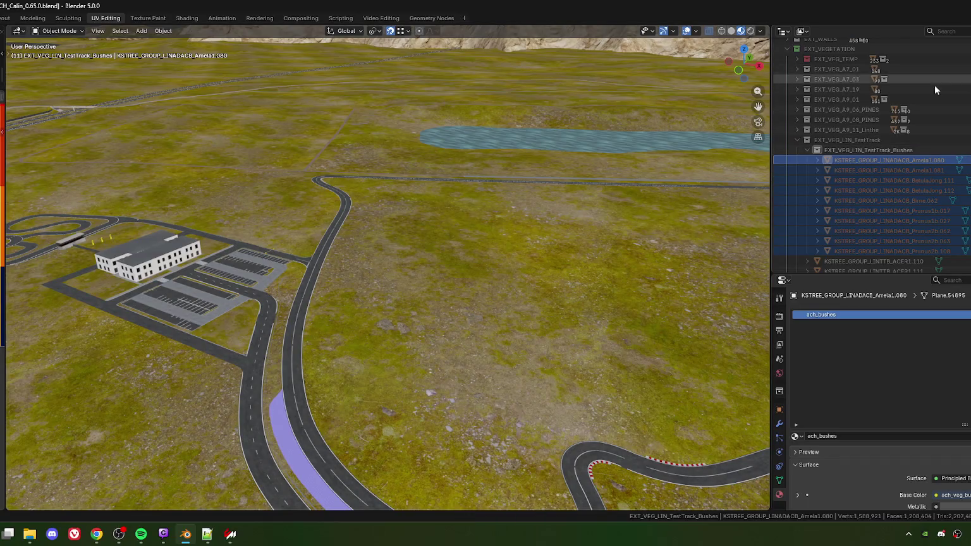
Step: Batch-rename the ten selected bush objects, replacing LINADACB with LINTTB, then collapse the bushes collection
{"action": "scroll", "coordinate": [910, 92], "scroll_direction": "up", "scroll_amount": 3}
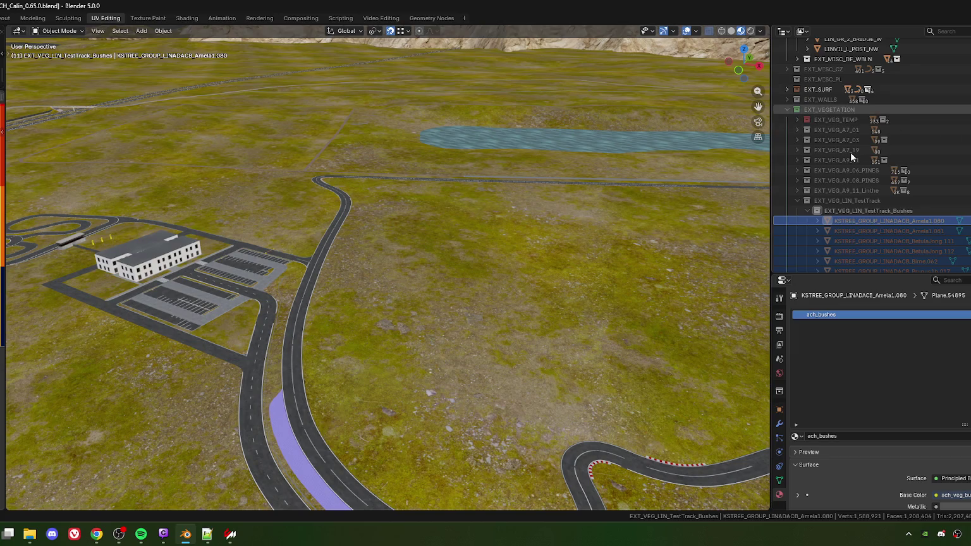
{"action": "scroll", "coordinate": [846, 189], "scroll_direction": "down", "scroll_amount": 4}
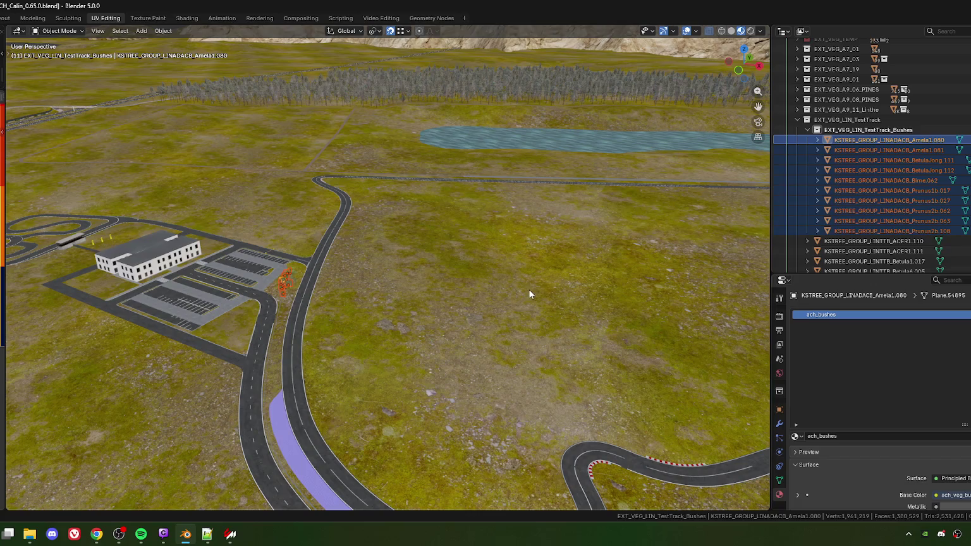
{"action": "key", "text": "ctrl+F2"}
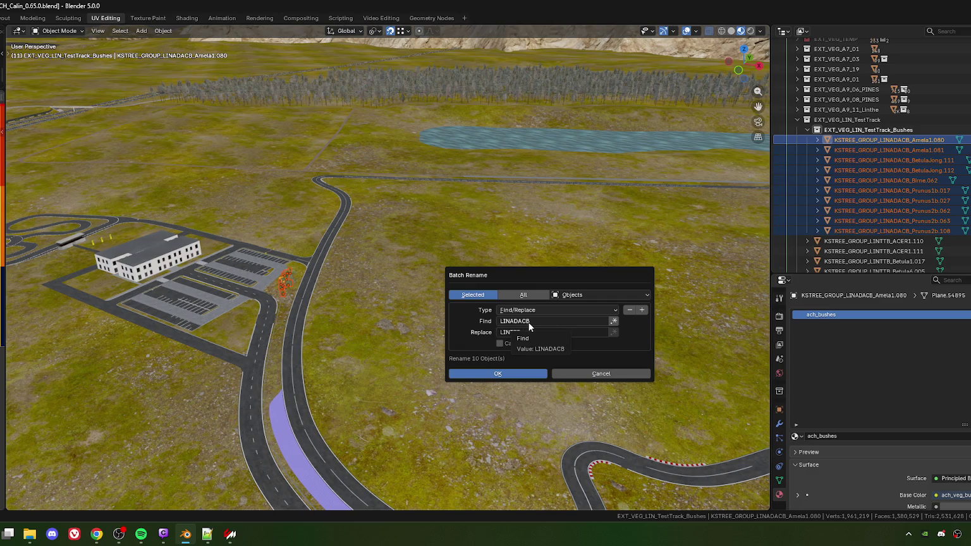
{"action": "type", "text": "LINTTB"}
{"action": "left_click", "coordinate": [524, 331]}
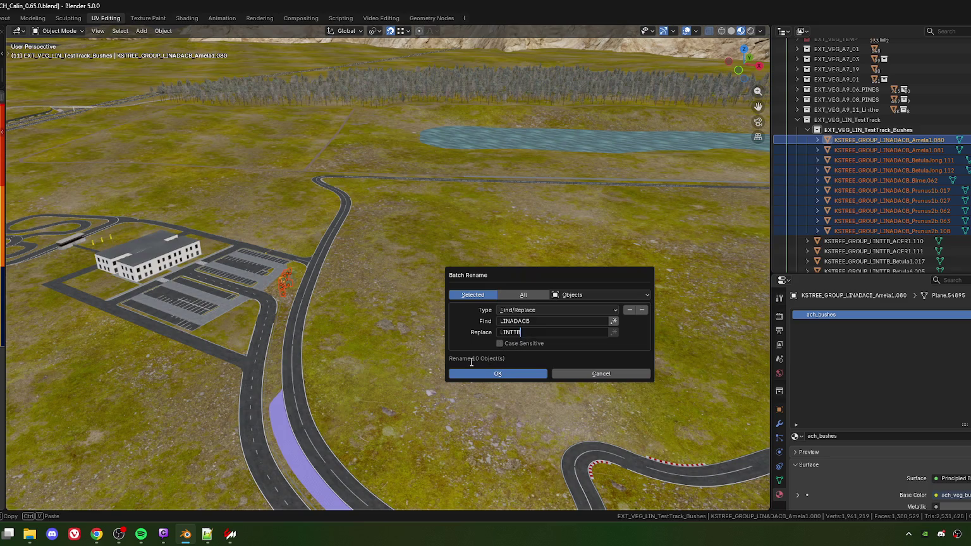
{"action": "left_click", "coordinate": [500, 374]}
{"action": "left_click", "coordinate": [500, 374]}
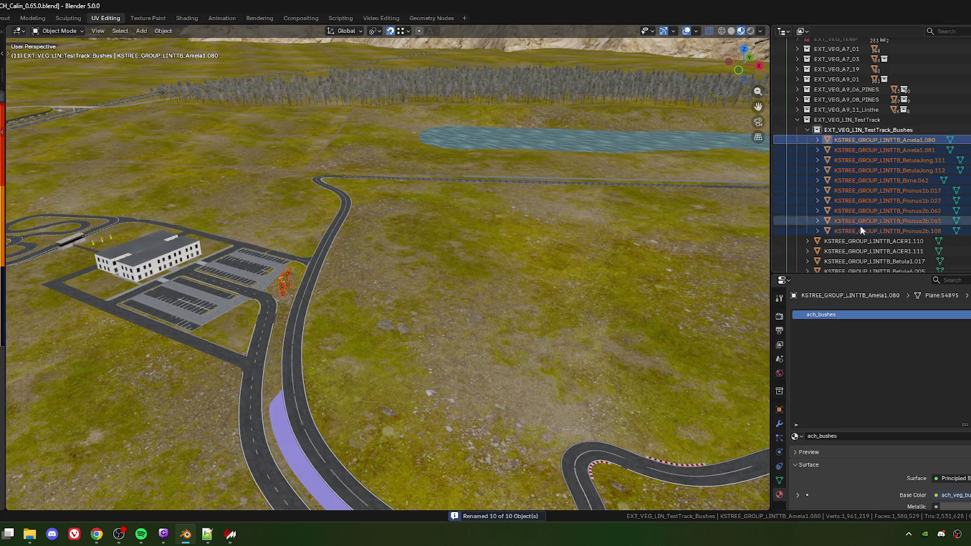
{"action": "scroll", "coordinate": [859, 218], "scroll_direction": "down", "scroll_amount": 2}
{"action": "left_click", "coordinate": [806, 110]}
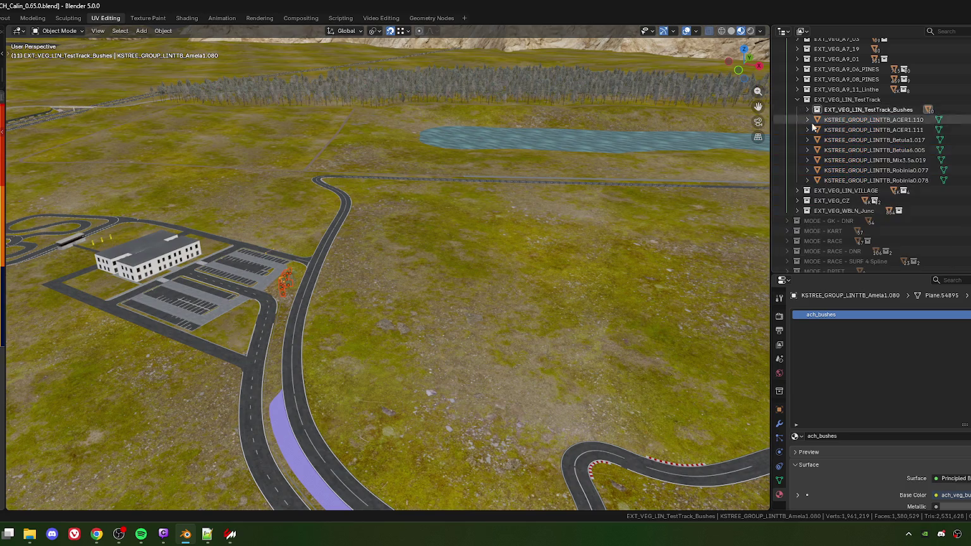
Step: Select the seven trees ACER1.110 to Robinia0.078 and batch-rename LINTTB to LINTTT in their names
{"action": "left_click", "coordinate": [864, 179], "text": "shift"}
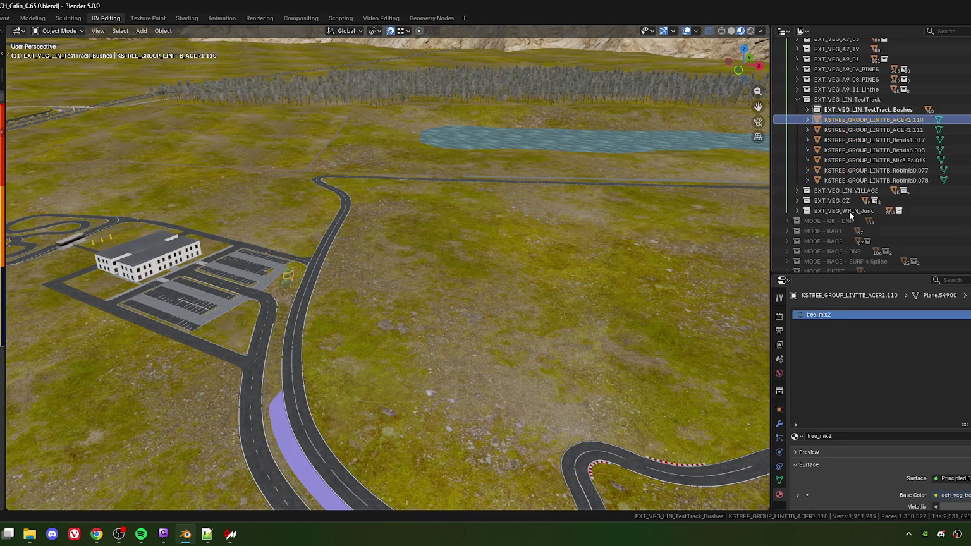
{"action": "key", "text": "ctrl+F2"}
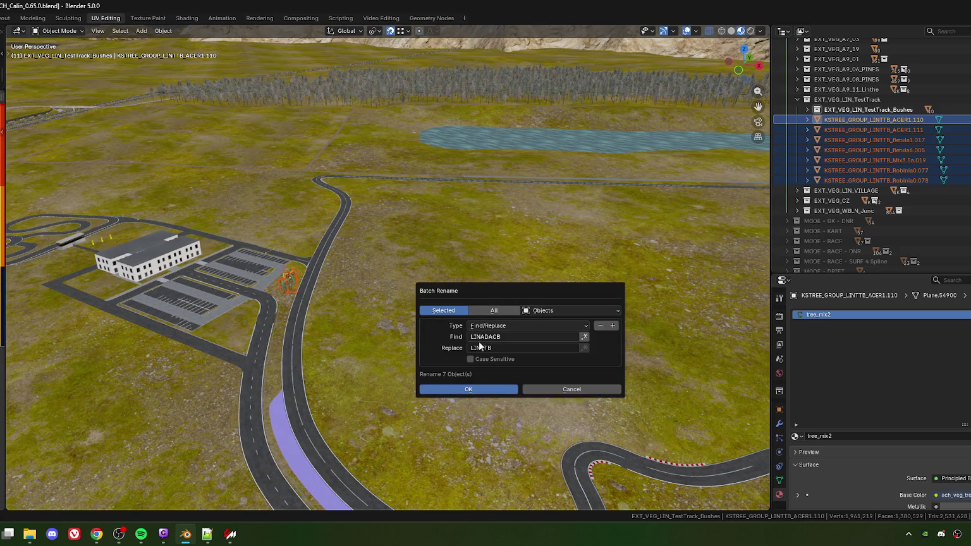
{"action": "left_click", "coordinate": [508, 348]}
{"action": "left_click", "coordinate": [517, 336]}
{"action": "type", "text": "LINTTB"}
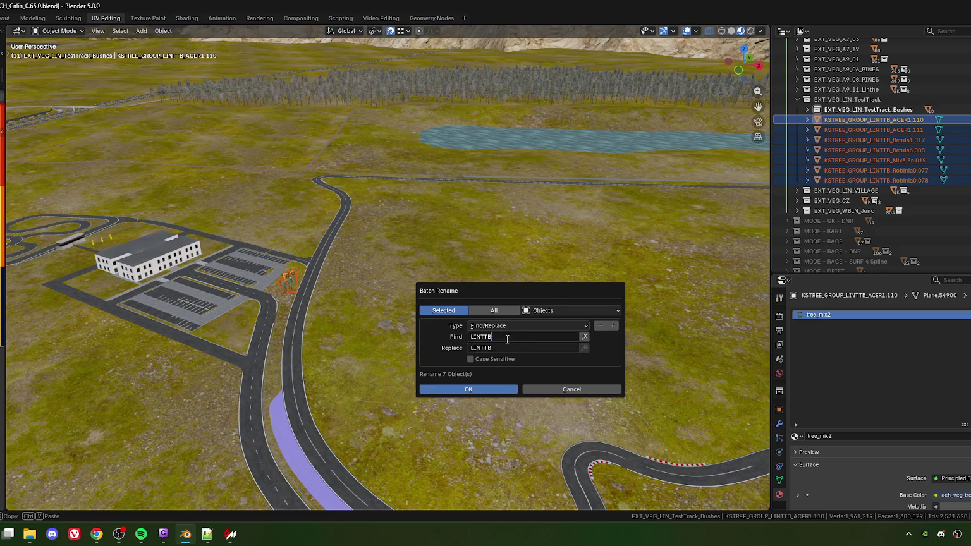
{"action": "left_click", "coordinate": [505, 347]}
{"action": "key", "text": "End"}
{"action": "key", "text": "BackSpace"}
{"action": "type", "text": "T"}
{"action": "key", "text": "Return"}
{"action": "key", "text": "Return"}
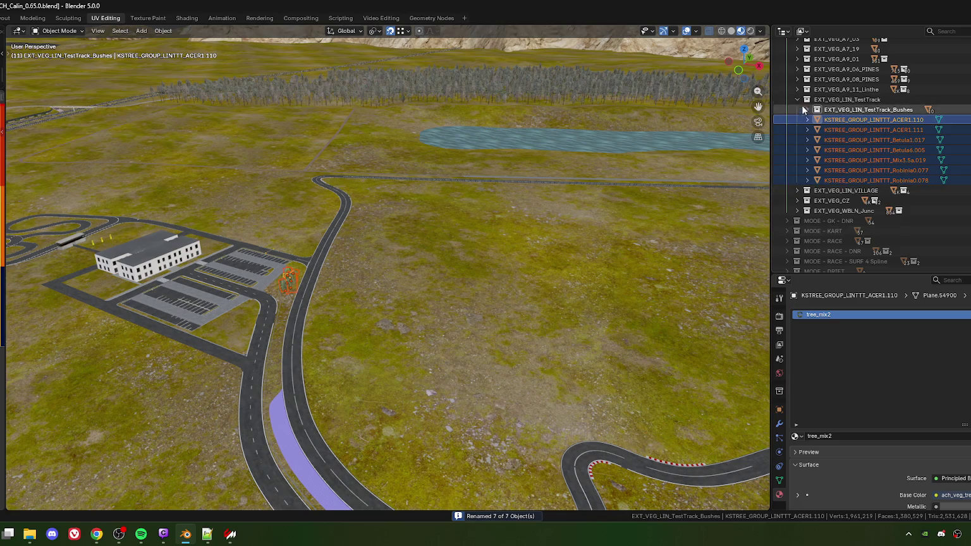
{"action": "left_click", "coordinate": [798, 99]}
Step: Select all objects in the EXT_VEGETATION collection
{"action": "scroll", "coordinate": [804, 122], "scroll_direction": "up", "scroll_amount": 5}
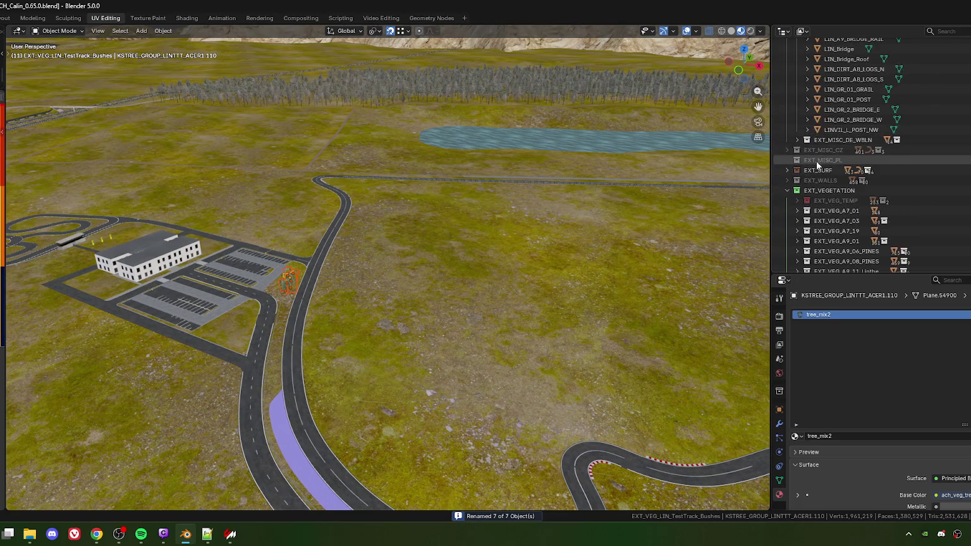
{"action": "left_click", "coordinate": [828, 191]}
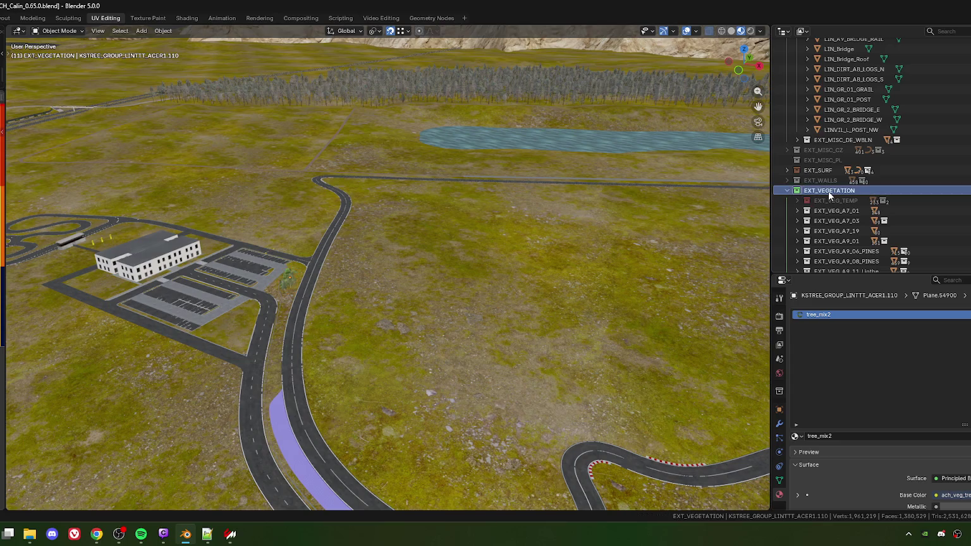
{"action": "right_click", "coordinate": [828, 191]}
{"action": "left_click", "coordinate": [772, 193]}
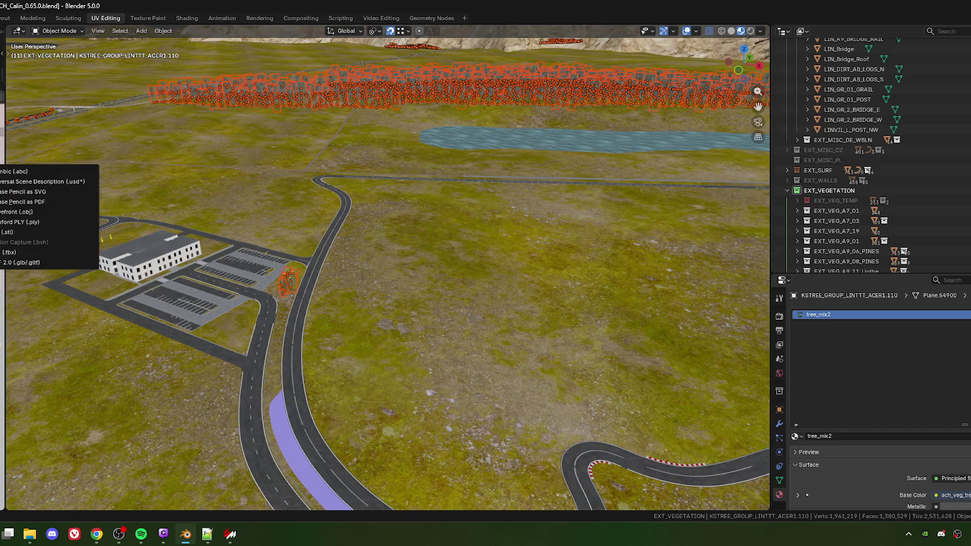
Step: Export the selection as FBX to EXTENSION_TERRAIN.fbx at scale 0.01 in ACH_Calin
{"action": "left_click", "coordinate": [11, 253]}
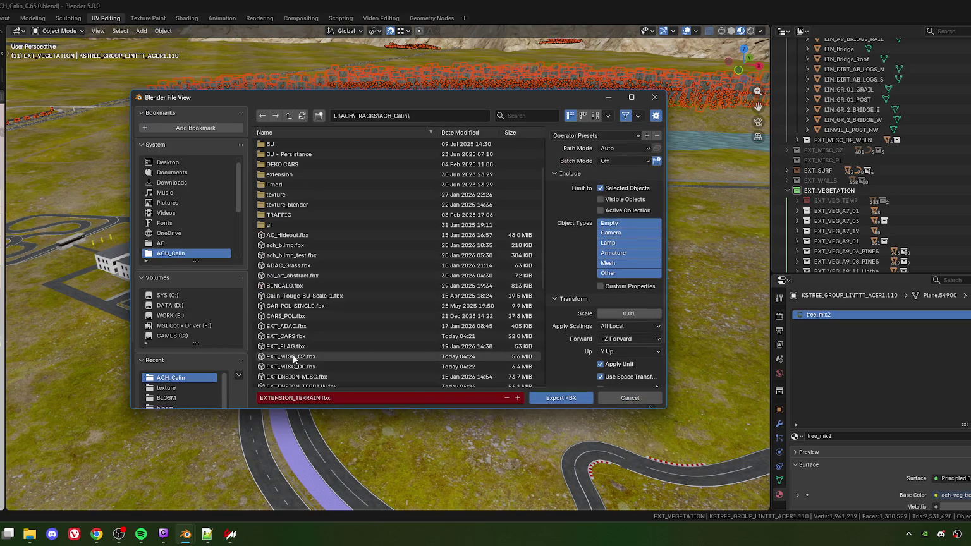
{"action": "scroll", "coordinate": [298, 334], "scroll_direction": "down", "scroll_amount": 5}
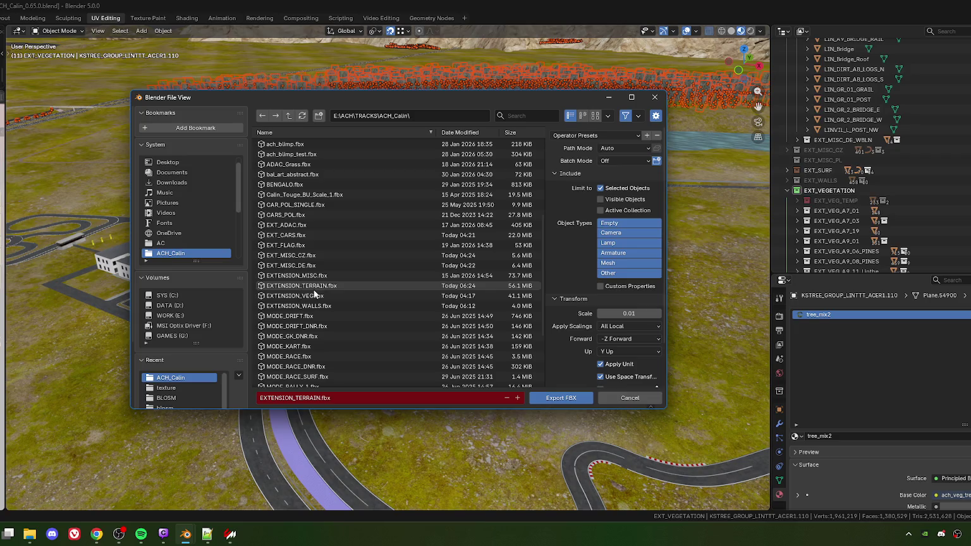
{"action": "left_click", "coordinate": [560, 398]}
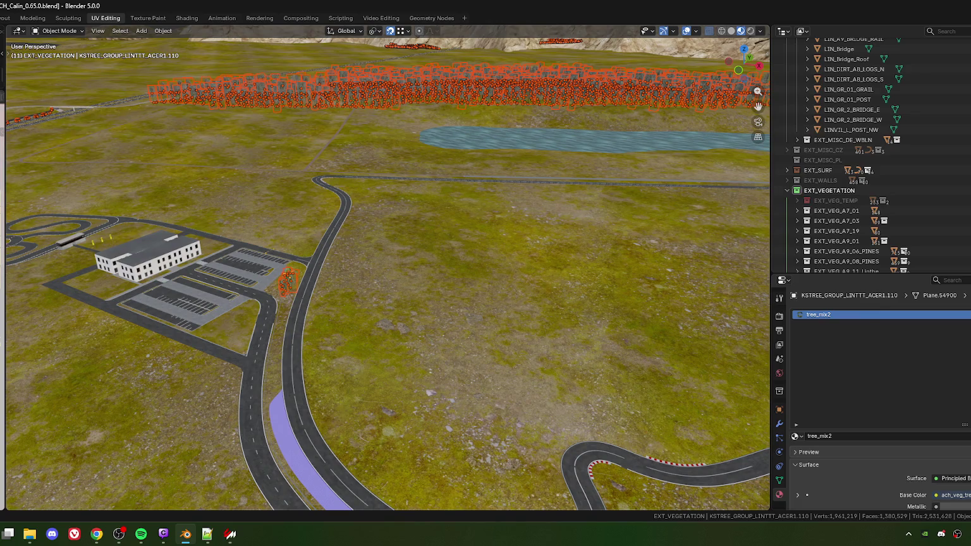
{"action": "key", "text": "alt+Tab"}
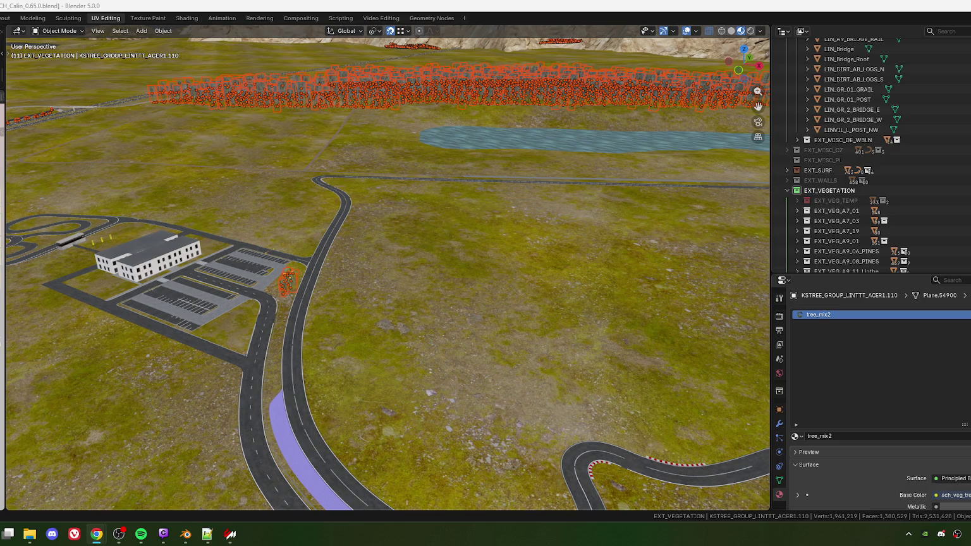
{"action": "left_click", "coordinate": [164, 534]}
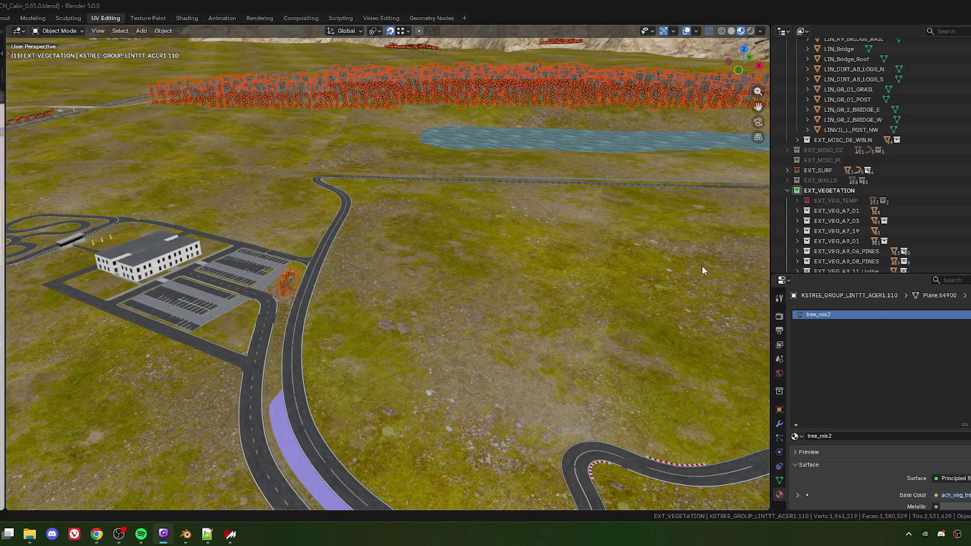
{"action": "left_click_drag", "start_coordinate": [364, 320], "coordinate": [340, 142]}
Step: Clear the vegetation selection, collapse and hide EXT_VEGETATION, and collapse EXT_MISC_DE_LIN and EXT_MISC_DE
{"action": "left_click", "coordinate": [886, 190]}
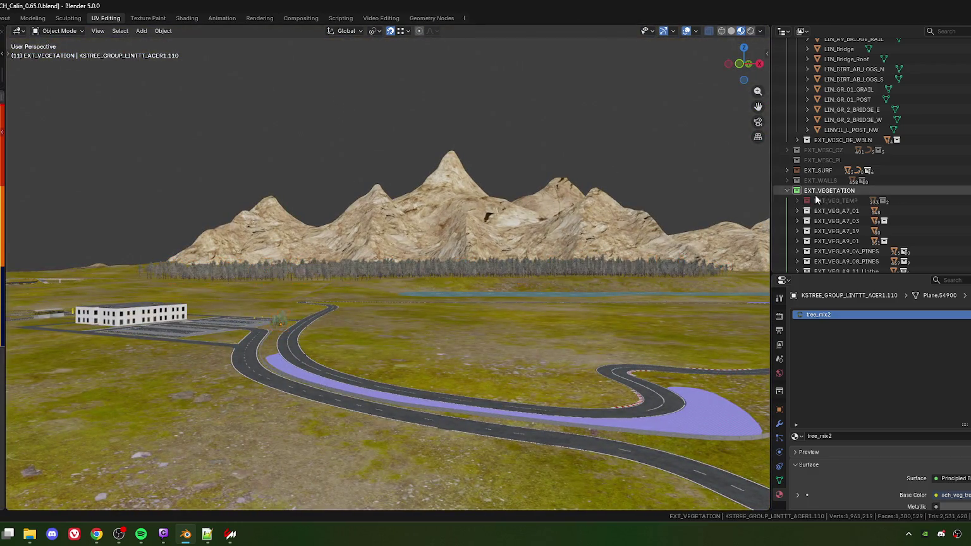
{"action": "left_click", "coordinate": [787, 191]}
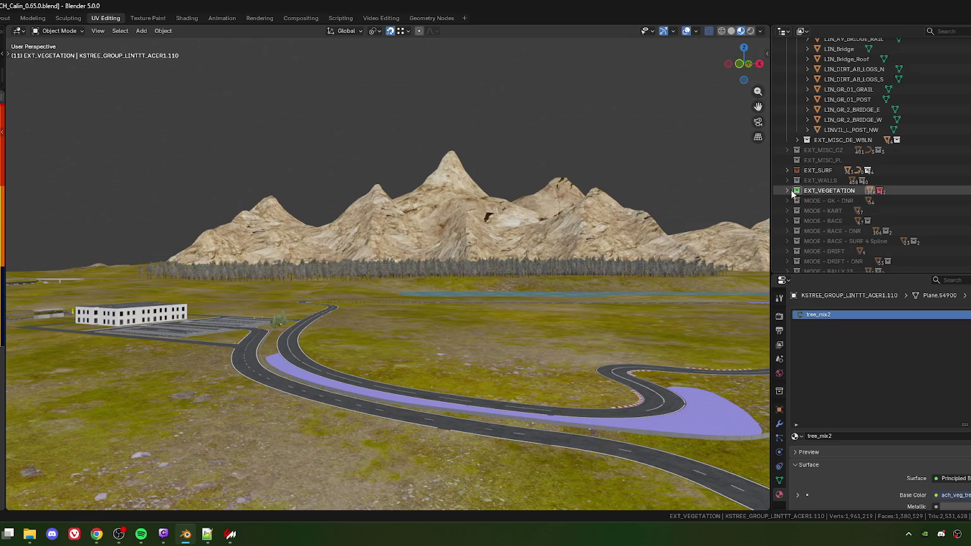
{"action": "key", "text": "e"}
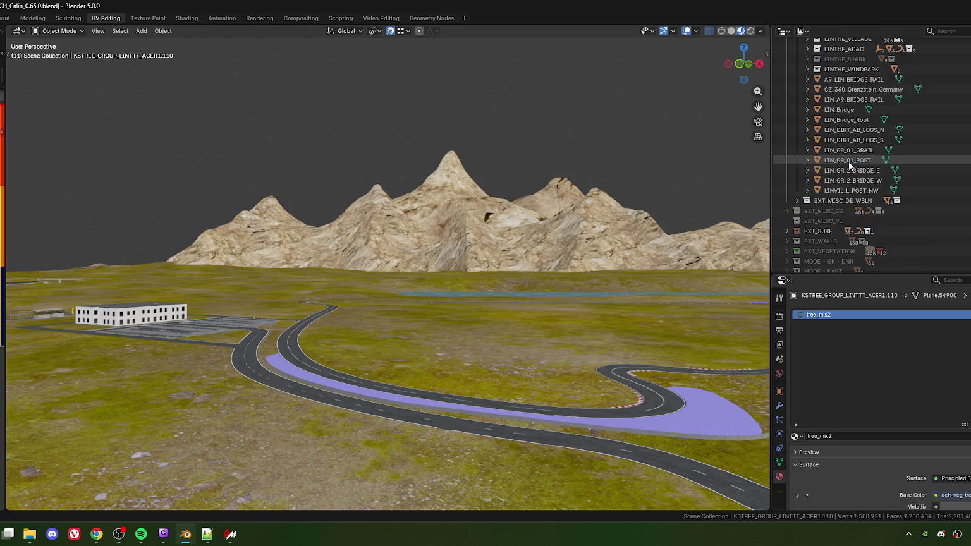
{"action": "scroll", "coordinate": [801, 199], "scroll_direction": "up", "scroll_amount": 5}
{"action": "scroll", "coordinate": [820, 162], "scroll_direction": "up", "scroll_amount": 1}
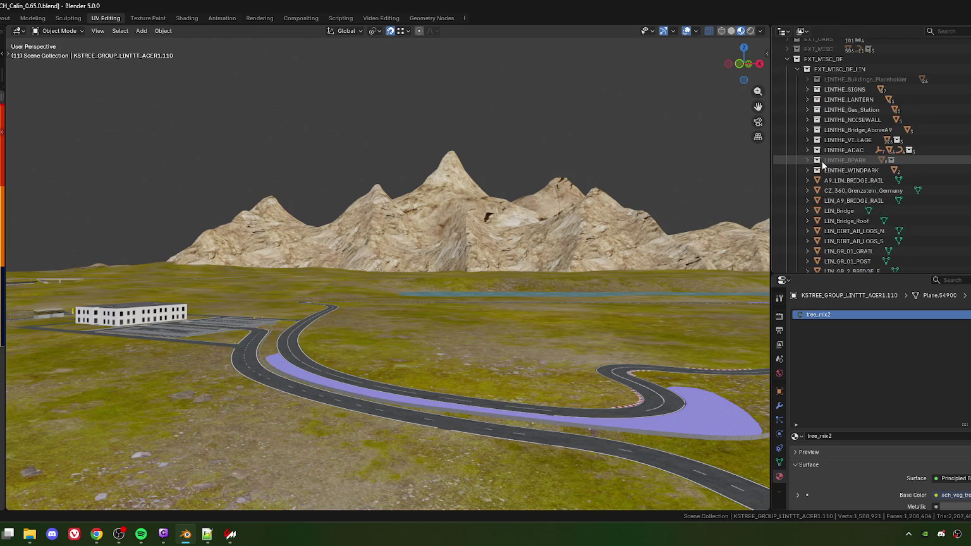
{"action": "scroll", "coordinate": [835, 163], "scroll_direction": "up", "scroll_amount": 3}
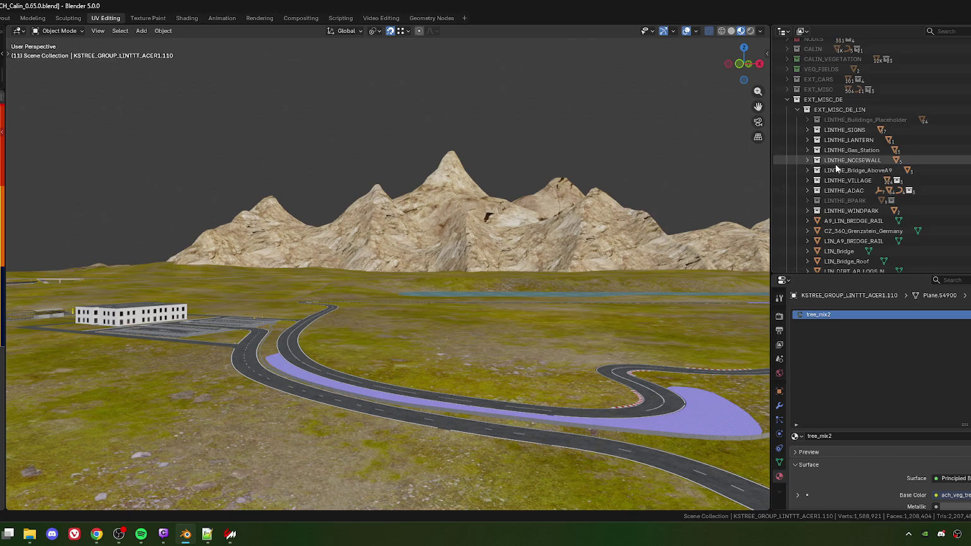
{"action": "left_click", "coordinate": [797, 130]}
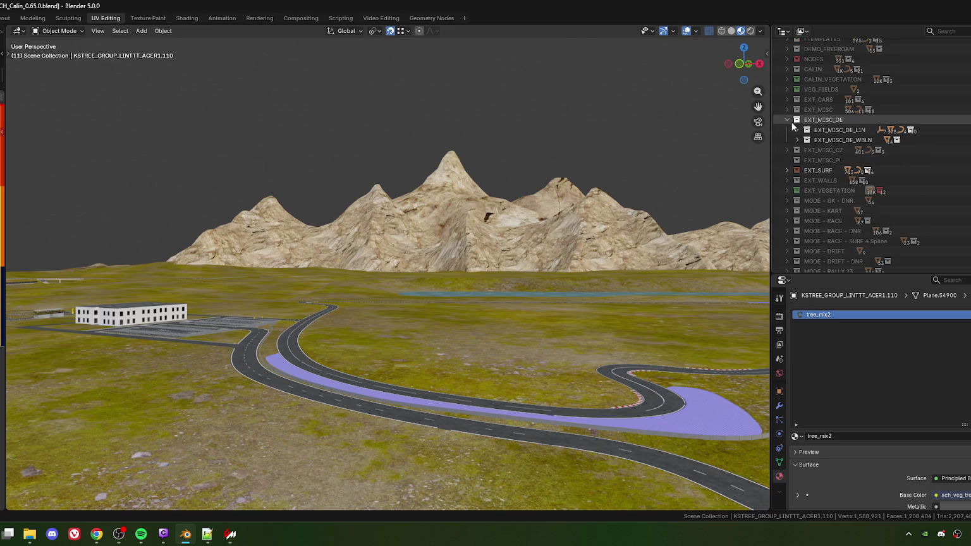
{"action": "left_click", "coordinate": [785, 119]}
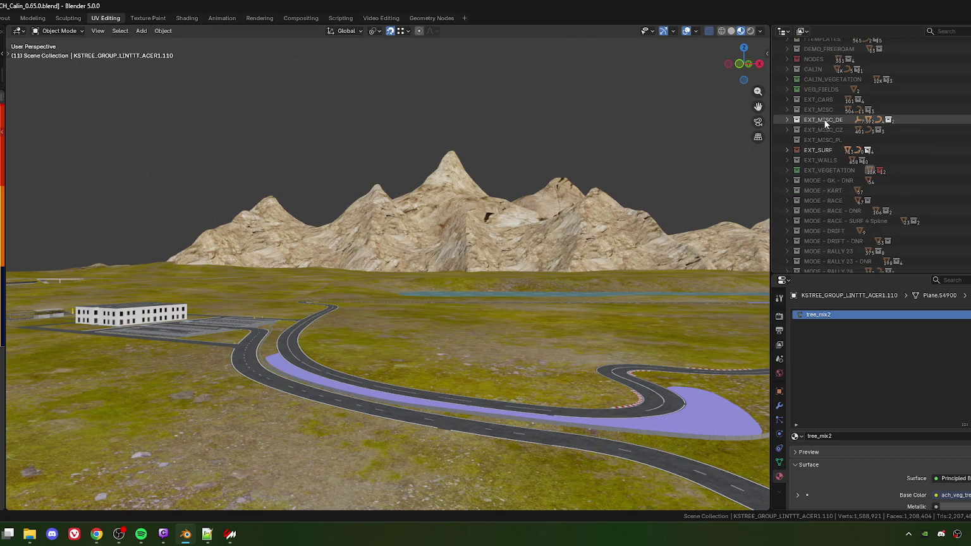
Step: Select all objects in EXT_MISC_DE and frame the roadside props in the viewport
{"action": "left_click", "coordinate": [825, 120]}
{"action": "right_click", "coordinate": [824, 120]}
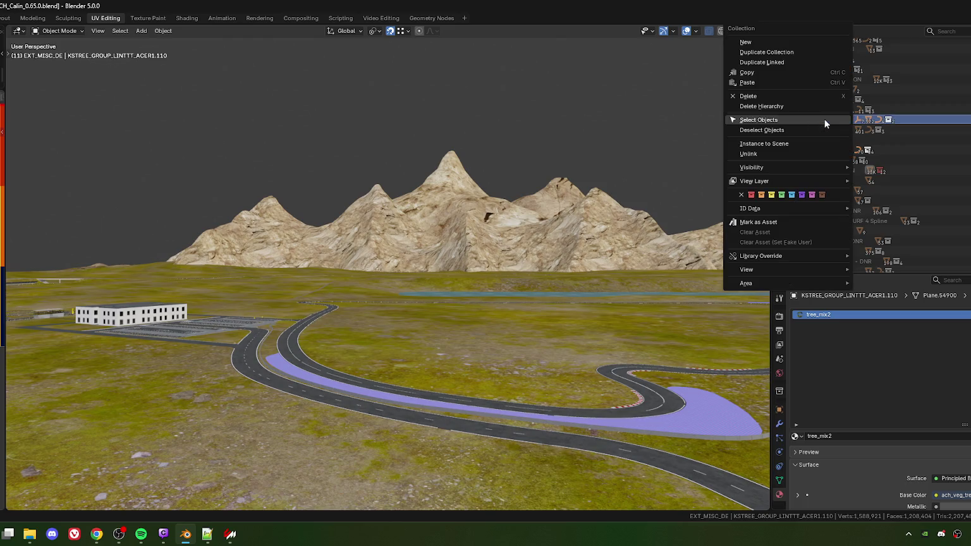
{"action": "left_click", "coordinate": [768, 120]}
{"action": "key", "text": "KP_Decimal"}
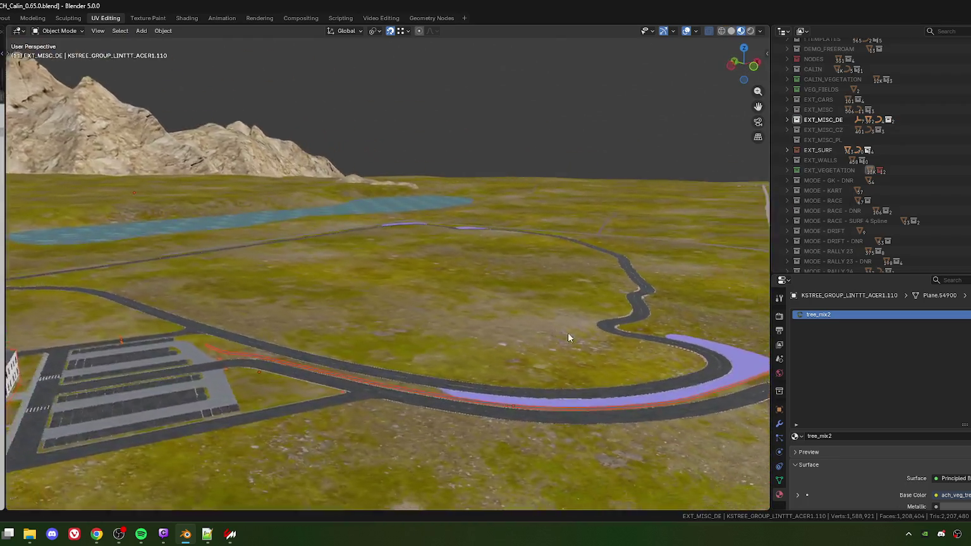
{"action": "key", "text": "KP_6"}
{"action": "key", "text": "KP_6"}
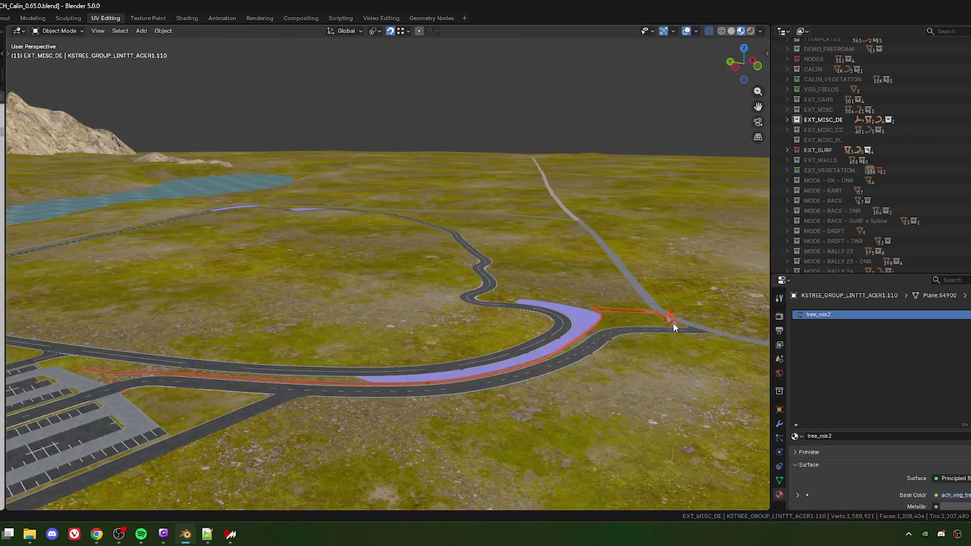
{"action": "key", "text": "KP_4"}
{"action": "key", "text": "KP_4"}
{"action": "key", "text": "KP_4"}
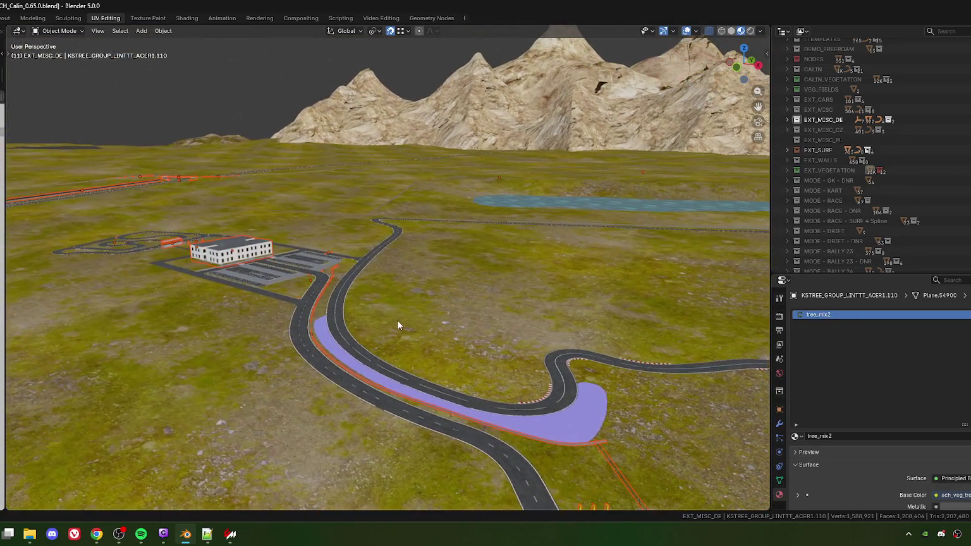
{"action": "scroll", "coordinate": [399, 325], "scroll_direction": "down", "scroll_amount": 1}
{"action": "scroll", "coordinate": [410, 344], "scroll_direction": "down", "scroll_amount": 1}
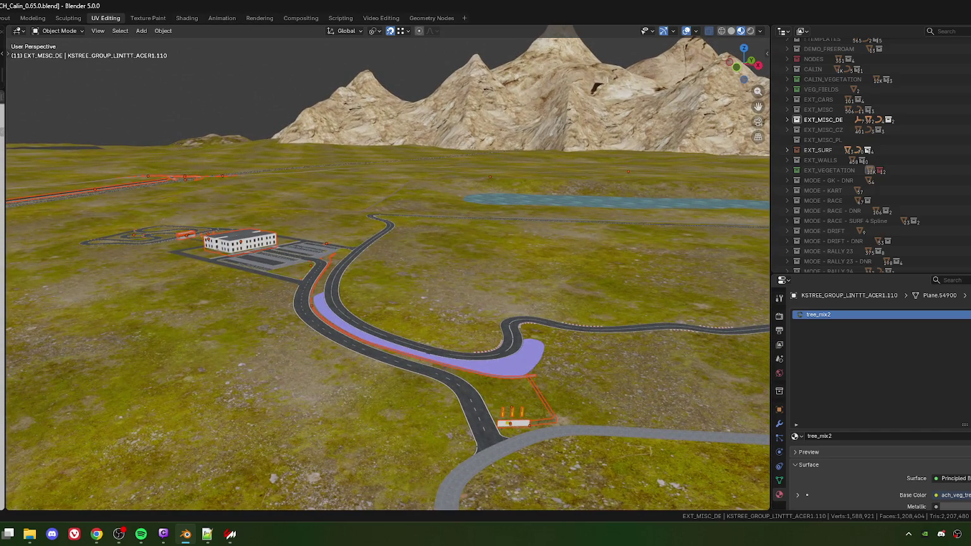
Step: Export the selected roadside props as FBX, overwriting EXT_MISC_DE.fbx in ACH_Calin
{"action": "mouse_move", "coordinate": [0, 171]}
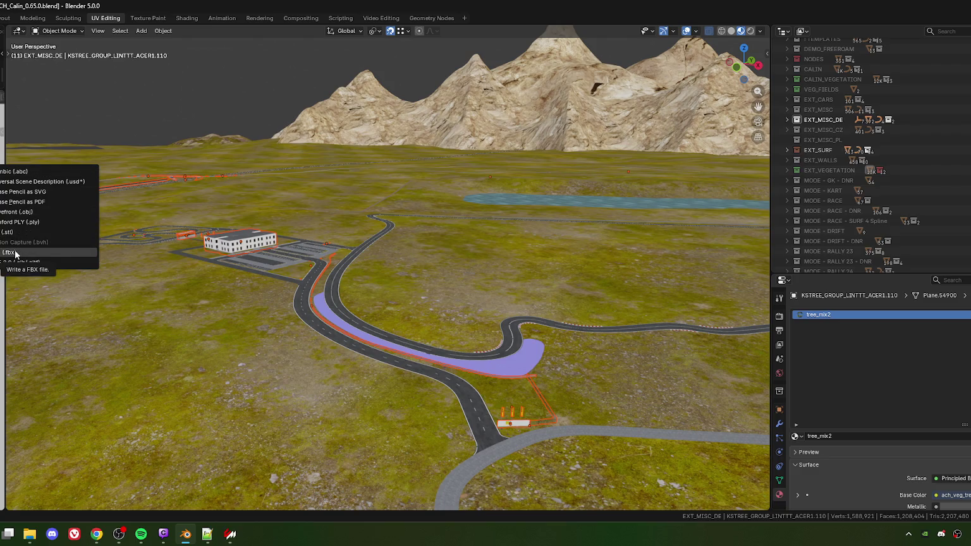
{"action": "left_click", "coordinate": [16, 253]}
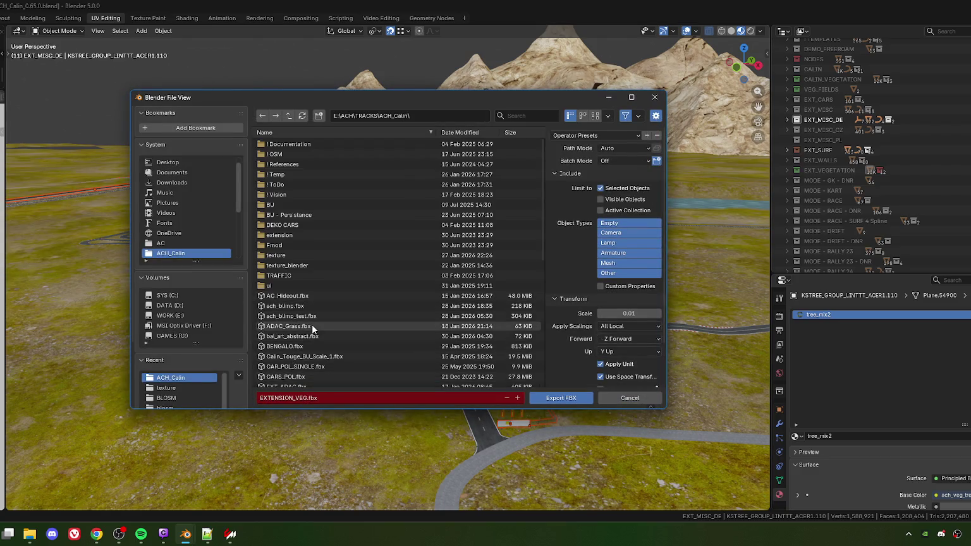
{"action": "scroll", "coordinate": [313, 326], "scroll_direction": "down", "scroll_amount": 4}
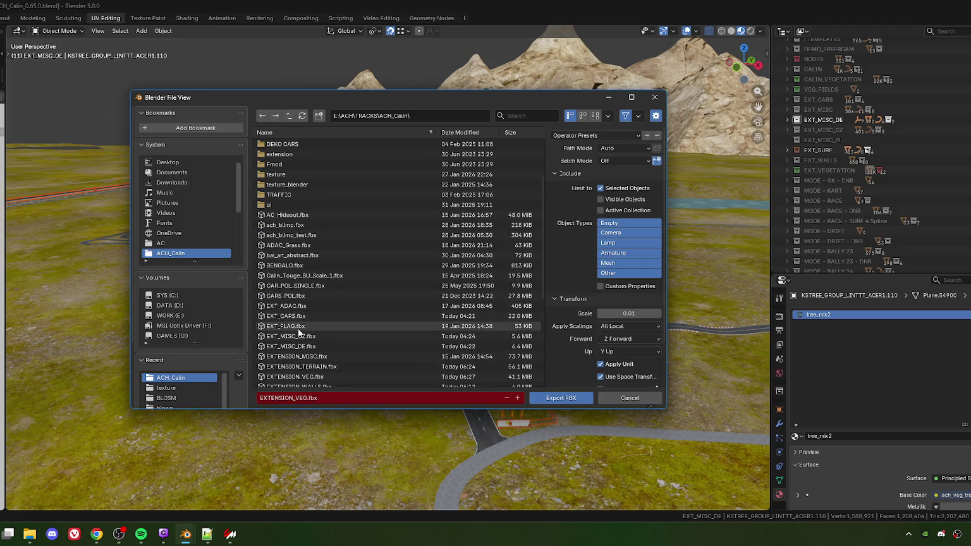
{"action": "left_click", "coordinate": [291, 347]}
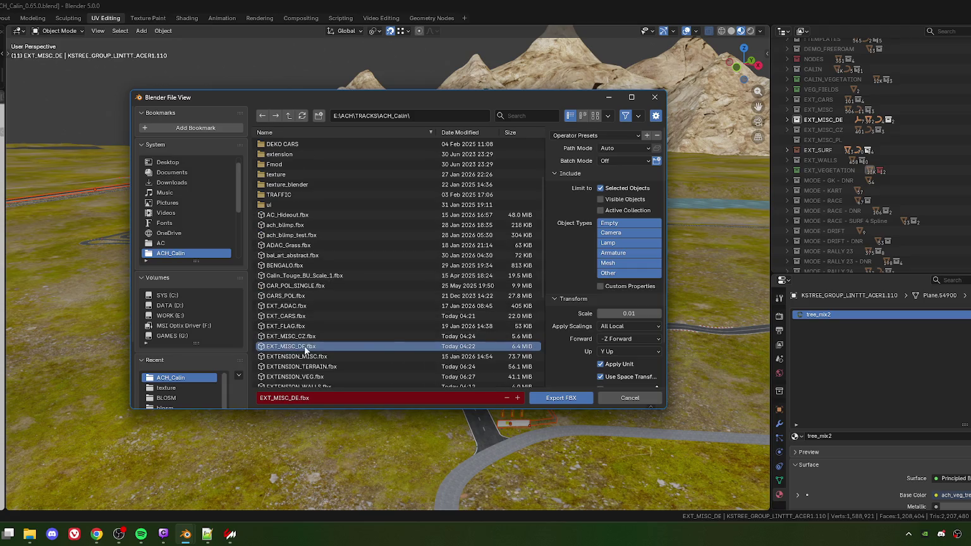
{"action": "left_click", "coordinate": [562, 397]}
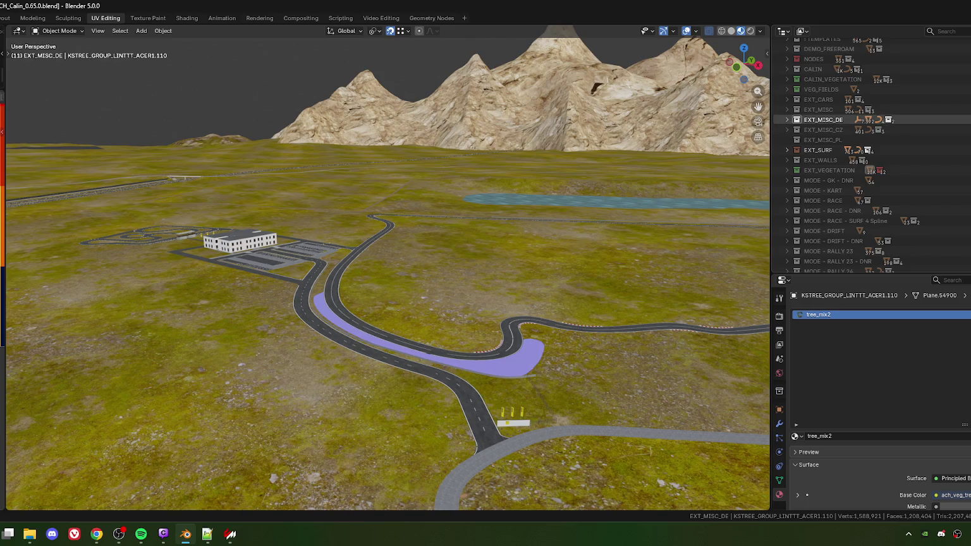
Step: Exclude and restore EXT_MISC_DE, then expand it to browse EXT_MISC_DE_LIN and EXT_MISC_DE_WBLN
{"action": "key", "text": "e"}
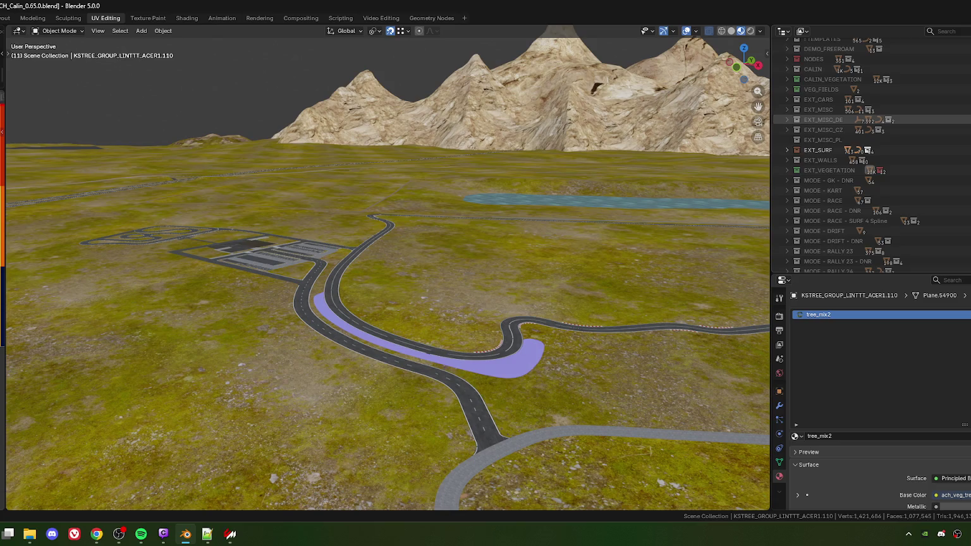
{"action": "key", "text": "alt+e"}
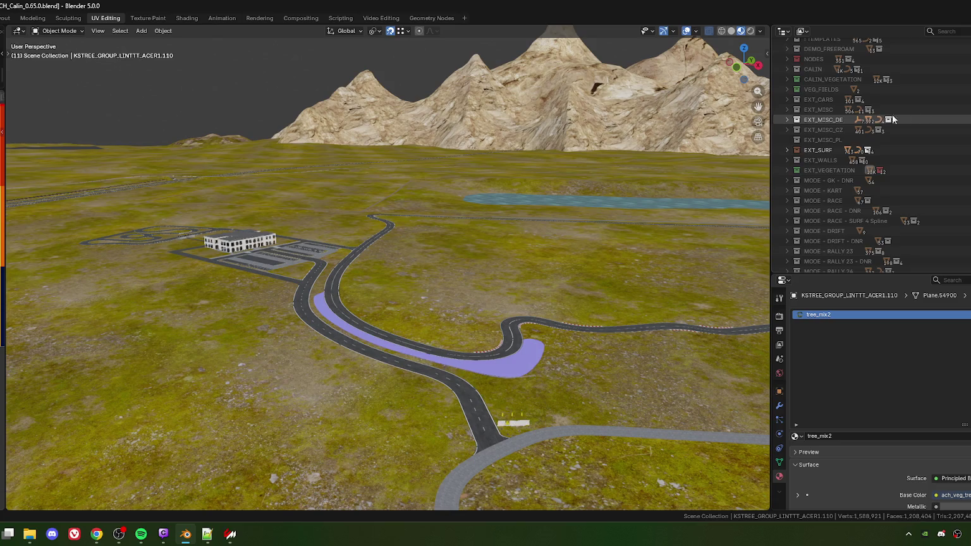
{"action": "left_click", "coordinate": [787, 118]}
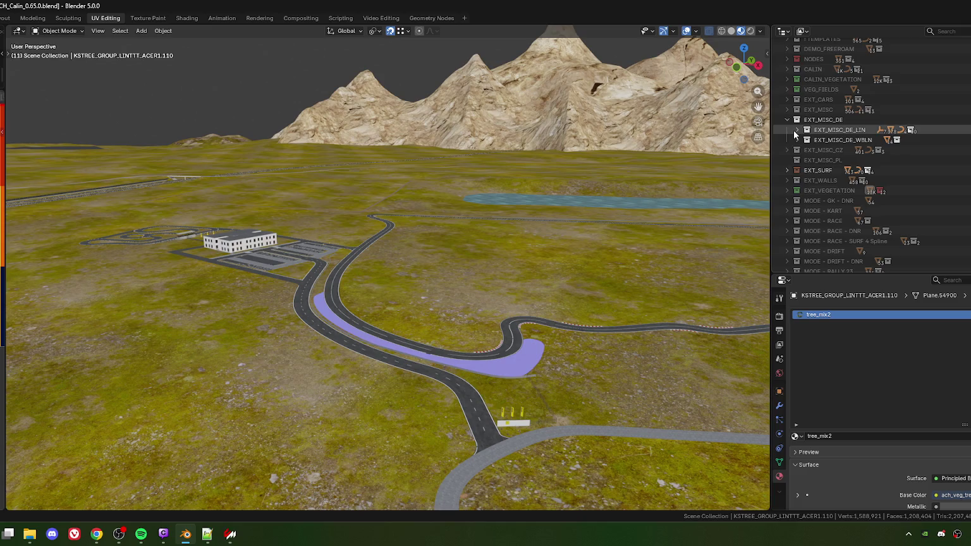
{"action": "left_click", "coordinate": [797, 131]}
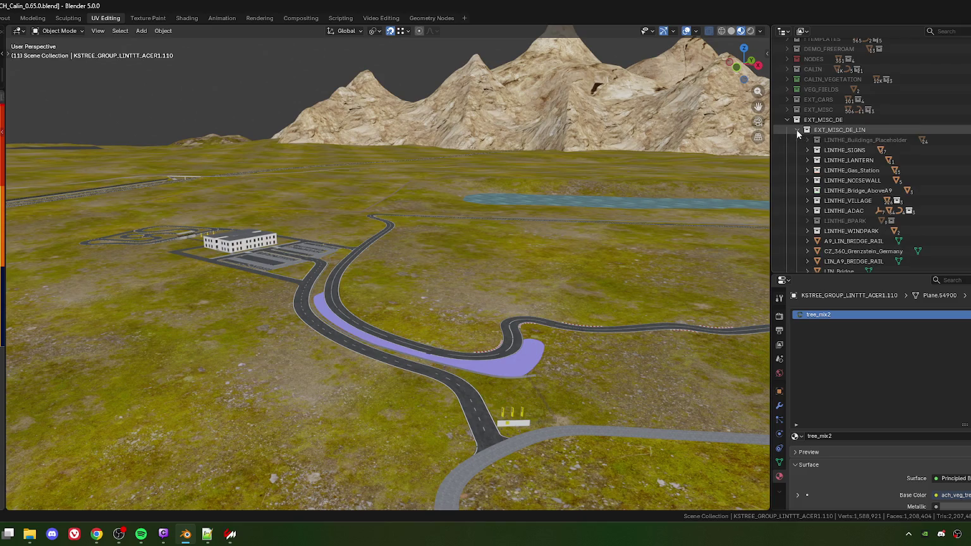
{"action": "left_click", "coordinate": [797, 129]}
{"action": "left_click", "coordinate": [797, 139]}
{"action": "left_click", "coordinate": [796, 138]}
{"action": "left_click", "coordinate": [796, 129]}
{"action": "scroll", "coordinate": [816, 184], "scroll_direction": "down", "scroll_amount": 1}
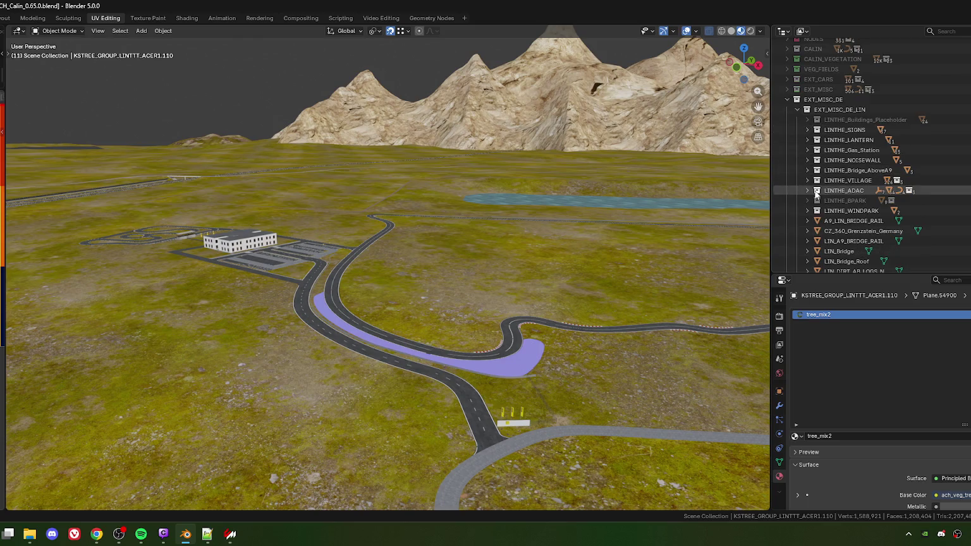
Step: Edit the LINTHE_ADAC collection name, ultimately keeping it as LINTHE_ADAC
{"action": "left_click", "coordinate": [857, 194]}
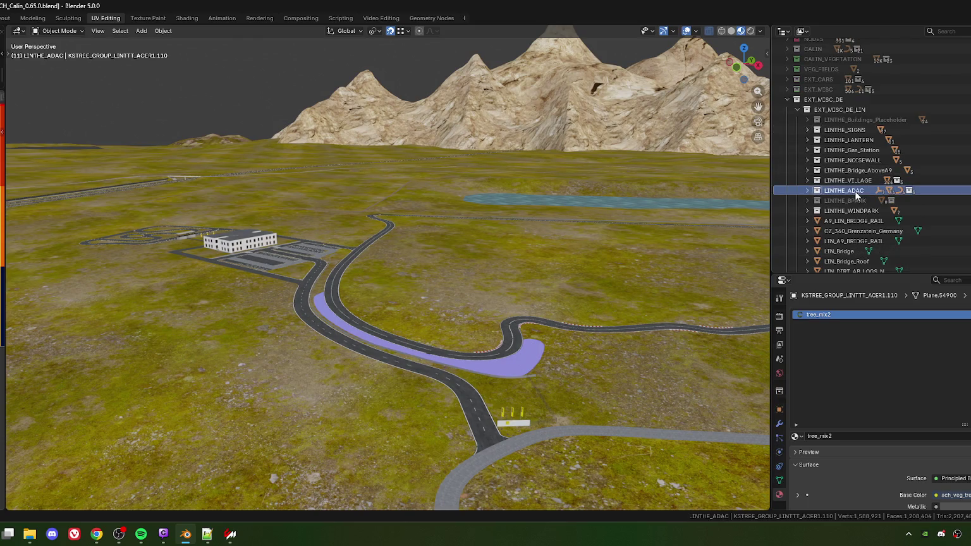
{"action": "scroll", "coordinate": [854, 191], "scroll_direction": "down", "scroll_amount": 2}
{"action": "double_click", "coordinate": [851, 149]}
{"action": "key", "text": "End"}
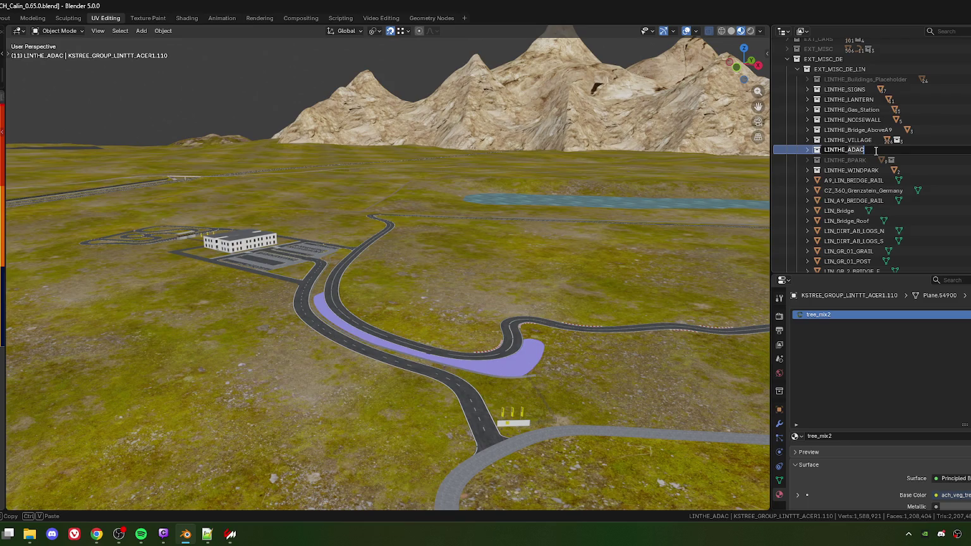
{"action": "key", "text": "BackSpace"}
{"action": "key", "text": "BackSpace"}
{"action": "key", "text": "BackSpace"}
{"action": "type", "text": "LINTTB"}
{"action": "key", "text": "BackSpace"}
{"action": "key", "text": "BackSpace"}
{"action": "key", "text": "BackSpace"}
{"action": "type", "text": "ADAC"}
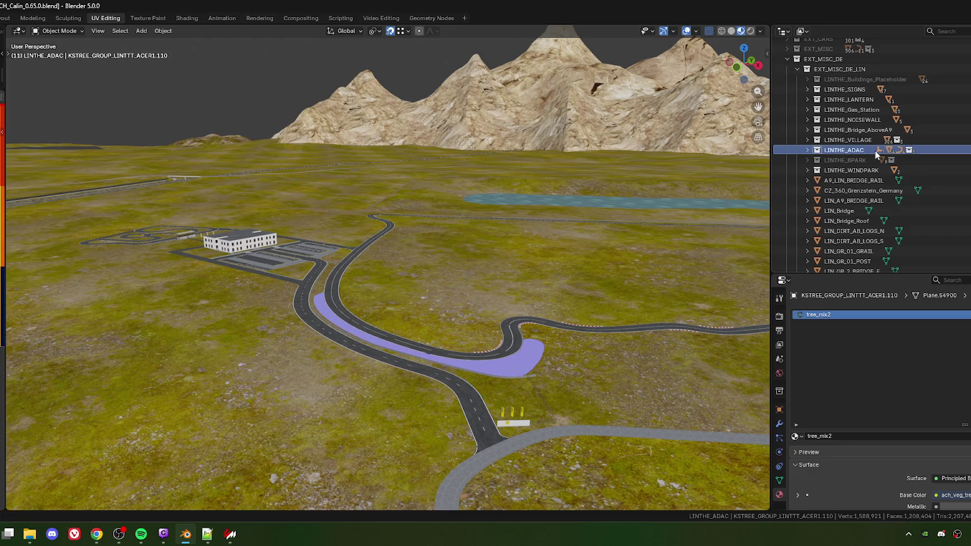
{"action": "key", "text": "Return"}
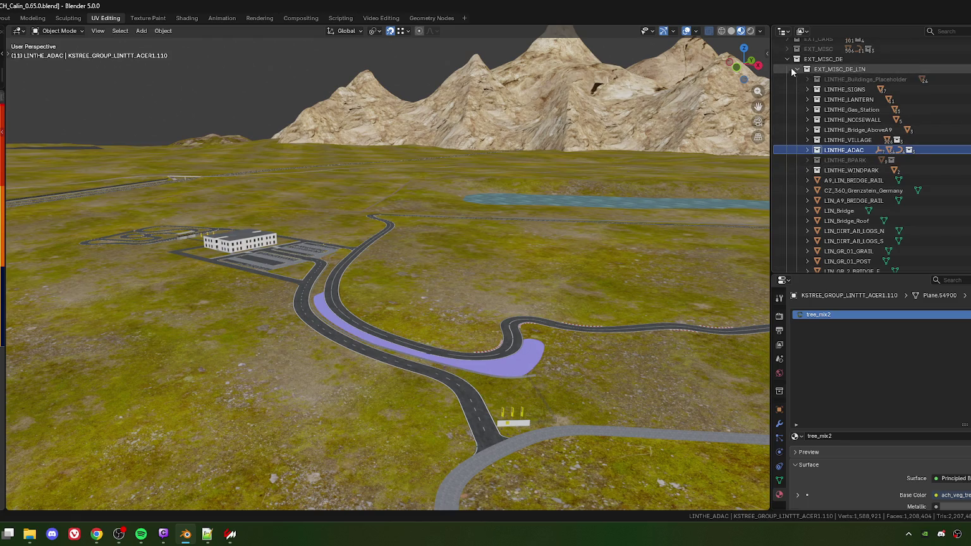
Step: Expand LINTHE_ADAC to list its objects, then collapse the EXT_MISC_DE collection
{"action": "left_click", "coordinate": [796, 70]}
{"action": "left_click", "coordinate": [798, 70]}
{"action": "left_click", "coordinate": [806, 151]}
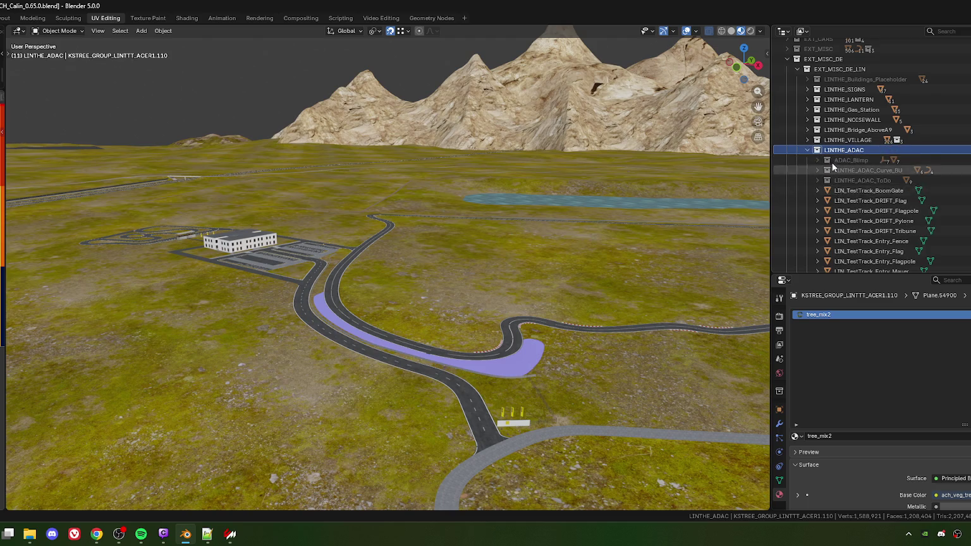
{"action": "scroll", "coordinate": [832, 166], "scroll_direction": "up", "scroll_amount": 3}
{"action": "left_click", "coordinate": [787, 137]}
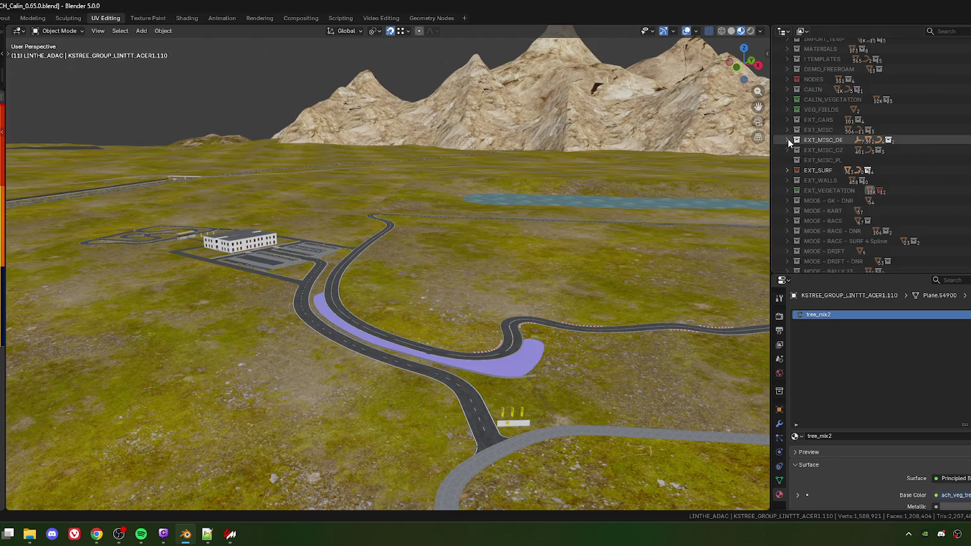
Step: Expand CALIN and CALIN_MISC_MATS_DNR, then select and frame the ACH_MAT_Hay sample
{"action": "scroll", "coordinate": [787, 92], "scroll_direction": "up", "scroll_amount": 2}
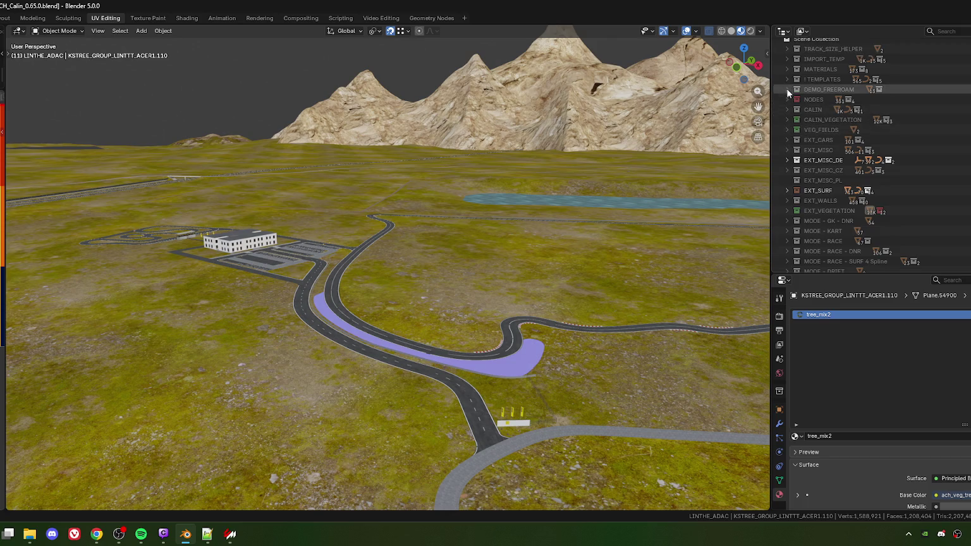
{"action": "left_click", "coordinate": [787, 114]}
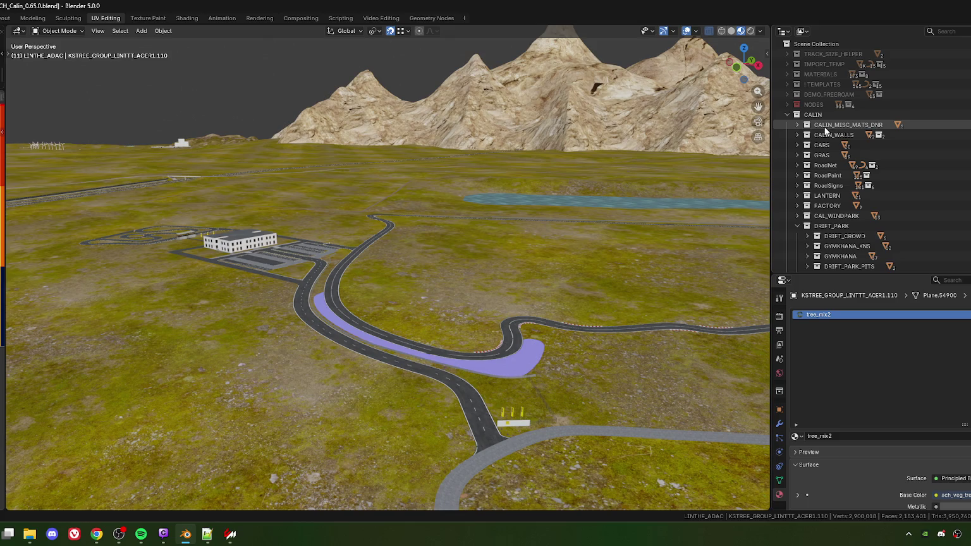
{"action": "left_click", "coordinate": [798, 126]}
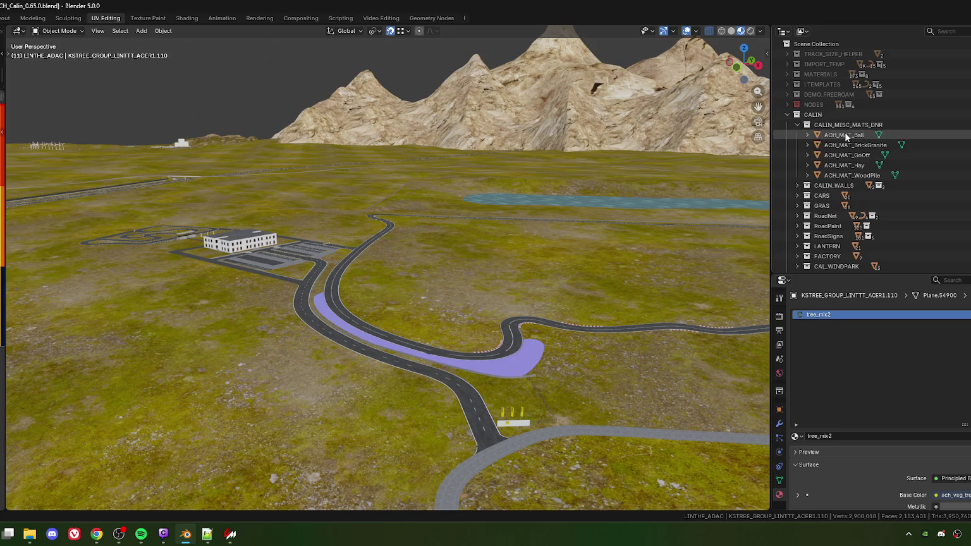
{"action": "left_click", "coordinate": [537, 232]}
{"action": "key", "text": "KP_Decimal"}
Step: Duplicate the grey ACH_MAT_BrickGranite triangle and move the copy 1 m along X
{"action": "left_click_drag", "start_coordinate": [254, 276], "coordinate": [529, 302]}
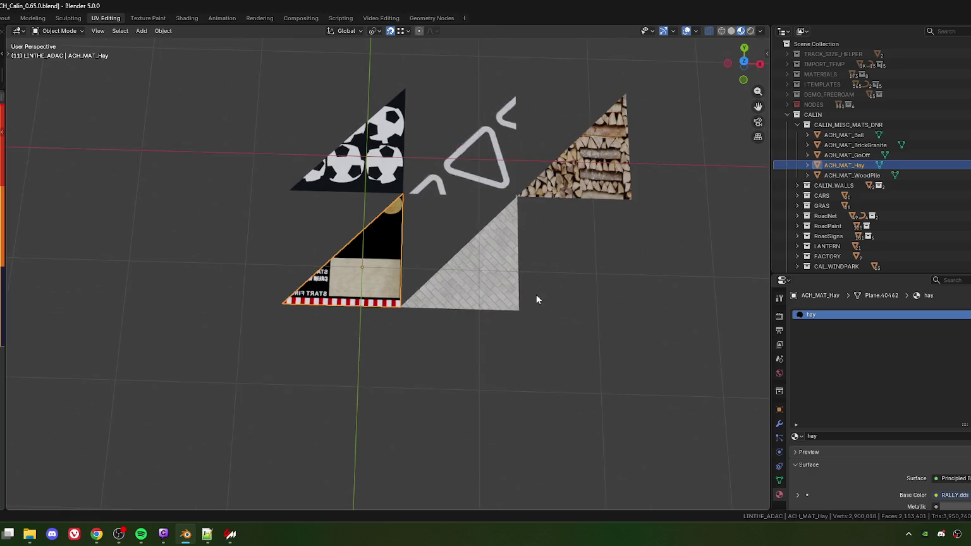
{"action": "scroll", "coordinate": [529, 302], "scroll_direction": "down", "scroll_amount": 5}
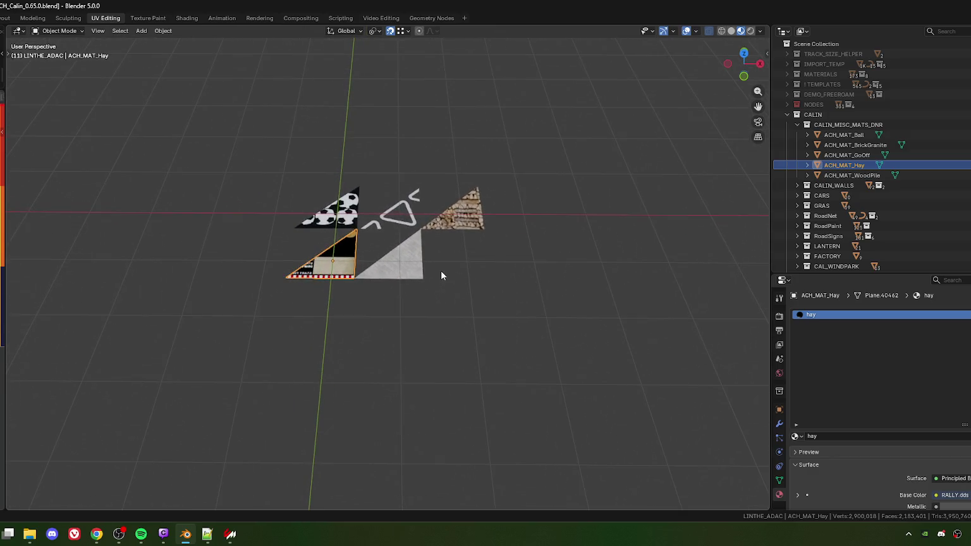
{"action": "key", "text": "KP_0"}
{"action": "key", "text": "KP_0"}
{"action": "mouse_move", "coordinate": [412, 277]}
{"action": "left_mouse_down"}
{"action": "mouse_move", "coordinate": [411, 293]}
{"action": "mouse_move", "coordinate": [464, 264]}
{"action": "mouse_move", "coordinate": [400, 296]}
{"action": "mouse_move", "coordinate": [273, 304]}
{"action": "left_mouse_up"}
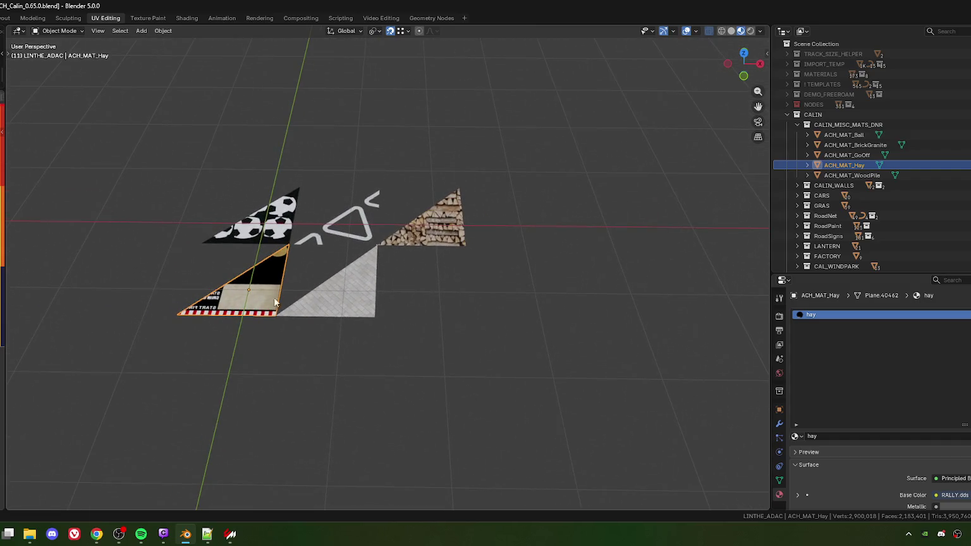
{"action": "left_click", "coordinate": [334, 294]}
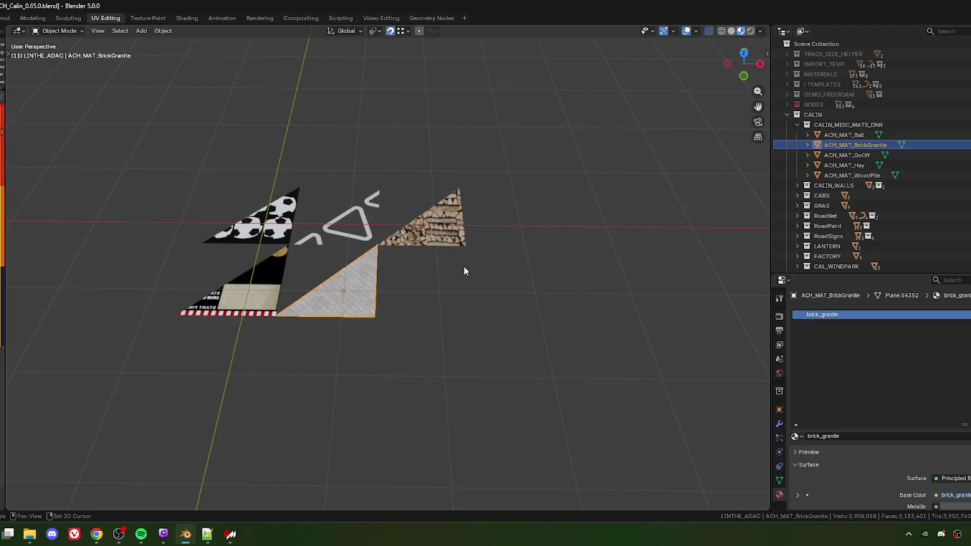
{"action": "key", "text": "shift+d"}
{"action": "type", "text": "x1"}
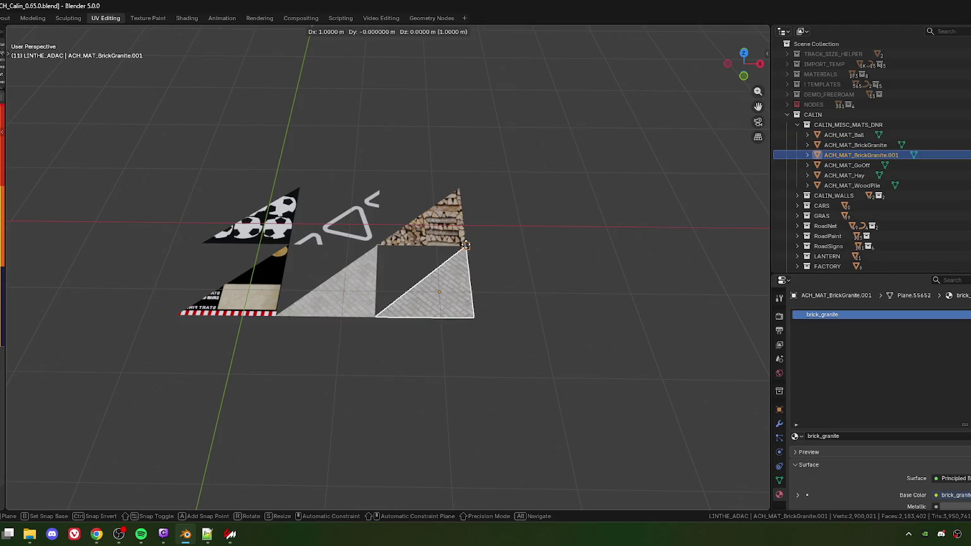
{"action": "key", "text": "Return"}
Step: Rename the copied triangle to ACH_MAT_Flag
{"action": "key", "text": "F2"}
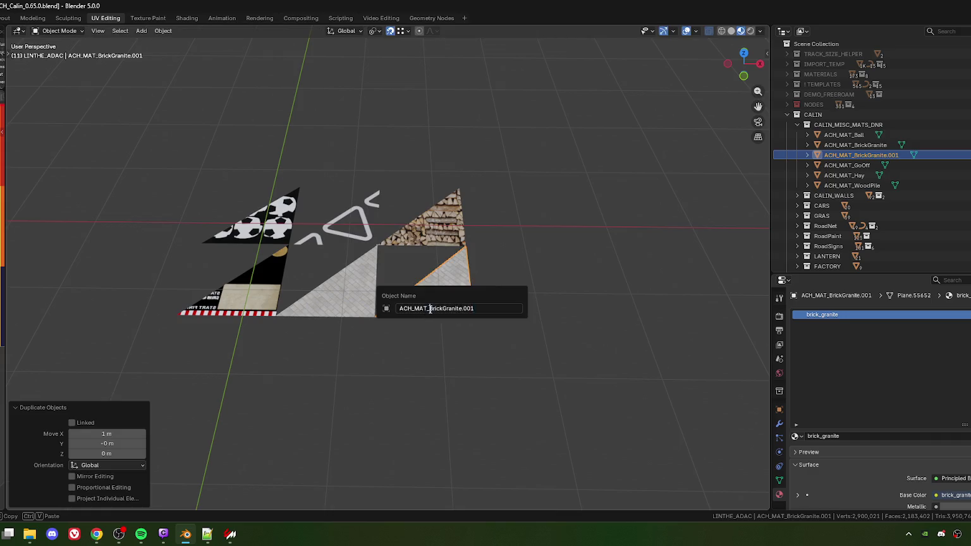
{"action": "key", "text": "BackSpace"}
{"action": "key", "text": "BackSpace"}
{"action": "key", "text": "BackSpace"}
{"action": "type", "text": "F"}
{"action": "key", "text": "Return"}
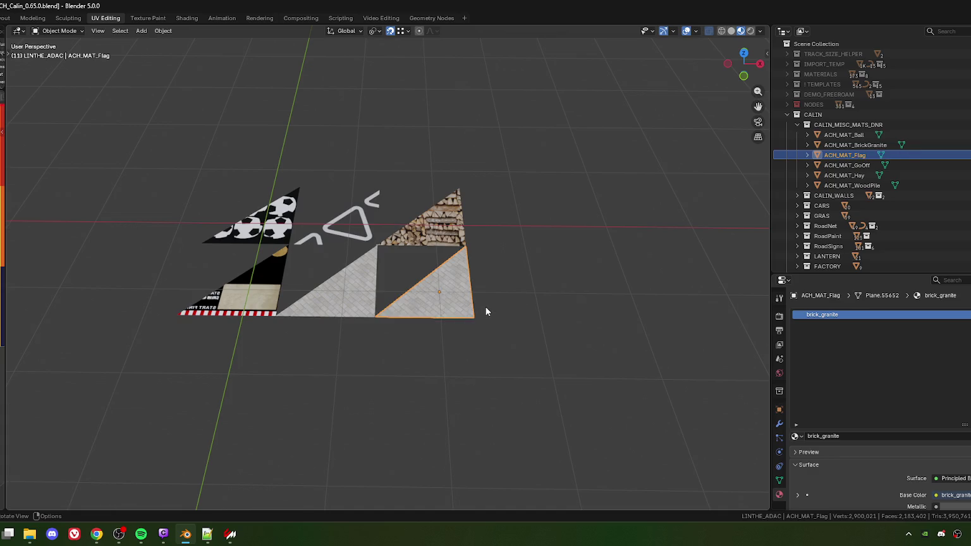
Step: Assign the flag_c material to ACH_MAT_Flag, then collapse CALIN_MISC_MATS_DNR
{"action": "left_click", "coordinate": [798, 436]}
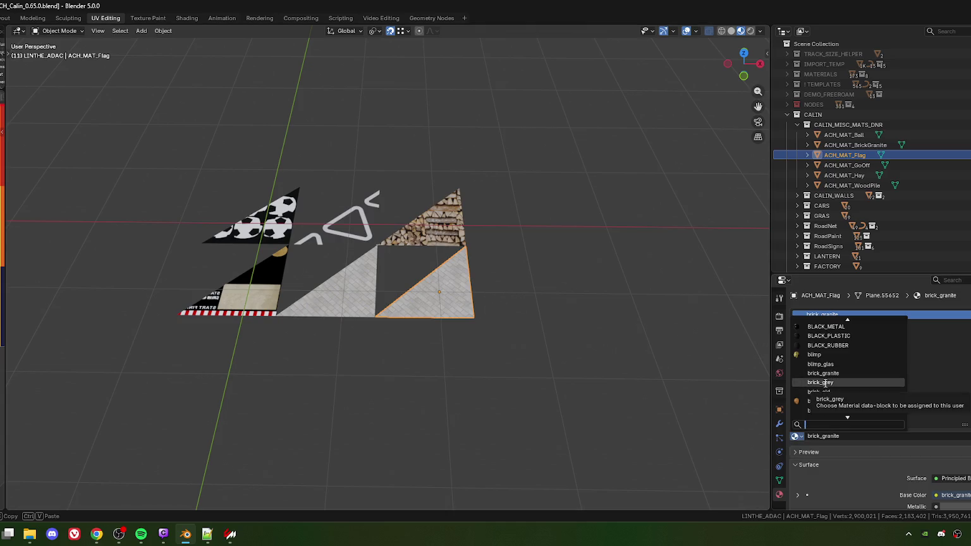
{"action": "type", "text": "flag"}
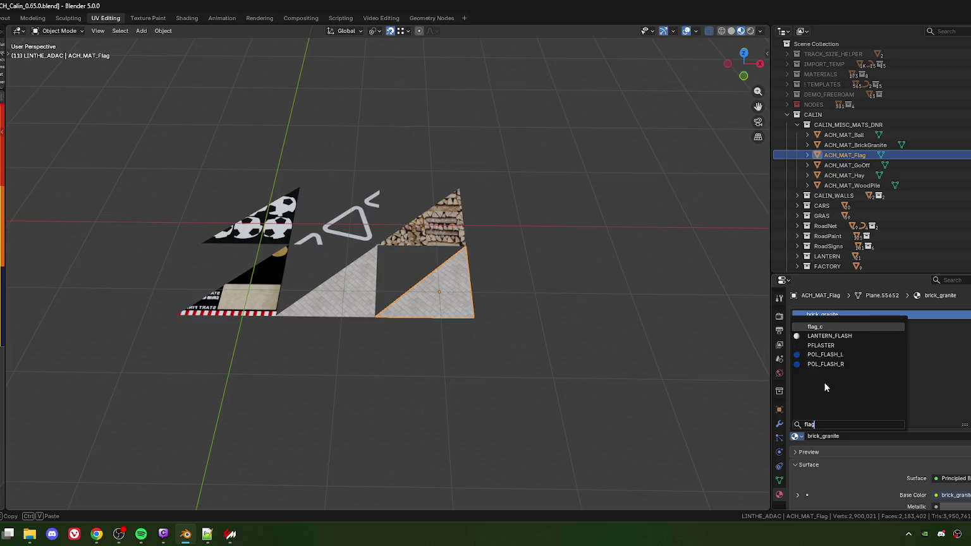
{"action": "key", "text": "Return"}
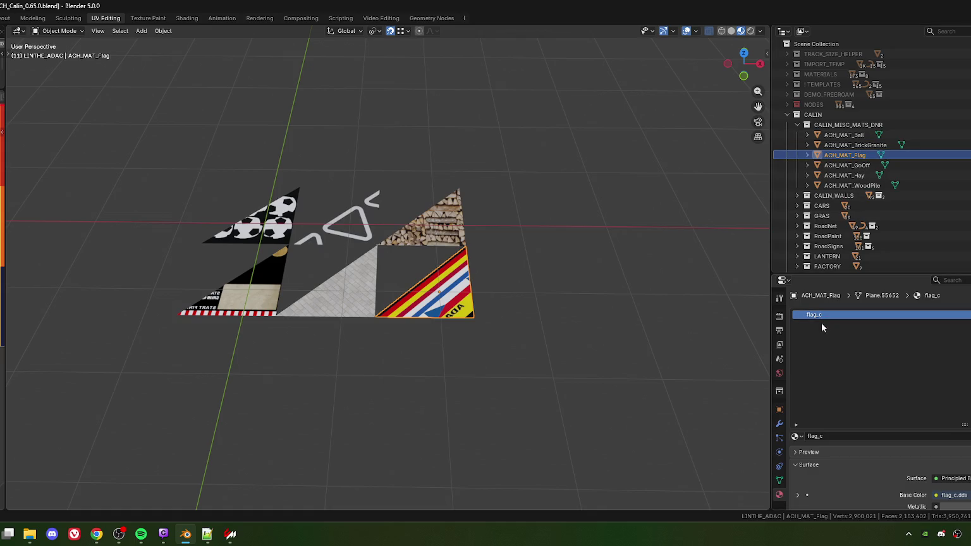
{"action": "left_click", "coordinate": [798, 125]}
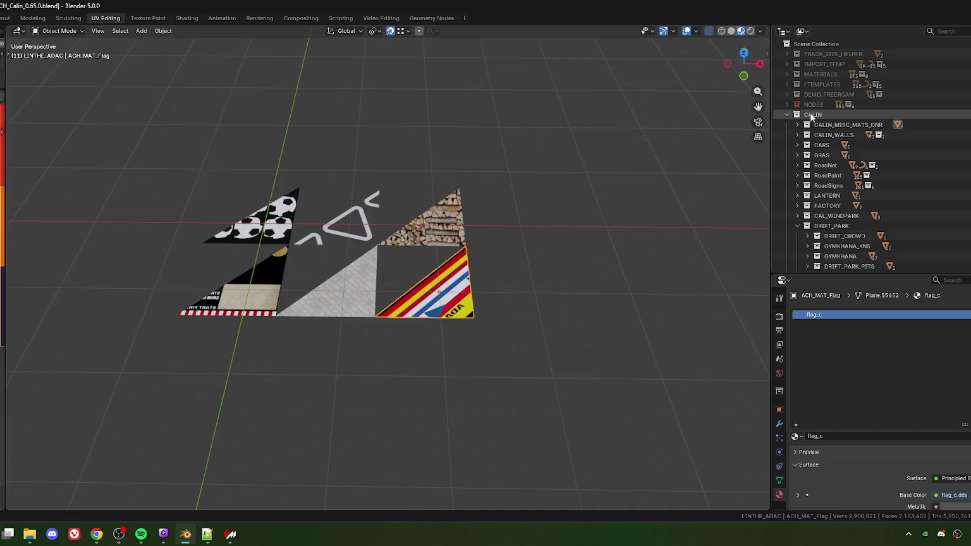
Step: Select all objects in the CALIN collection and export them as FBX over AC_Hideout.fbx
{"action": "left_click", "coordinate": [812, 115]}
{"action": "right_click", "coordinate": [815, 114]}
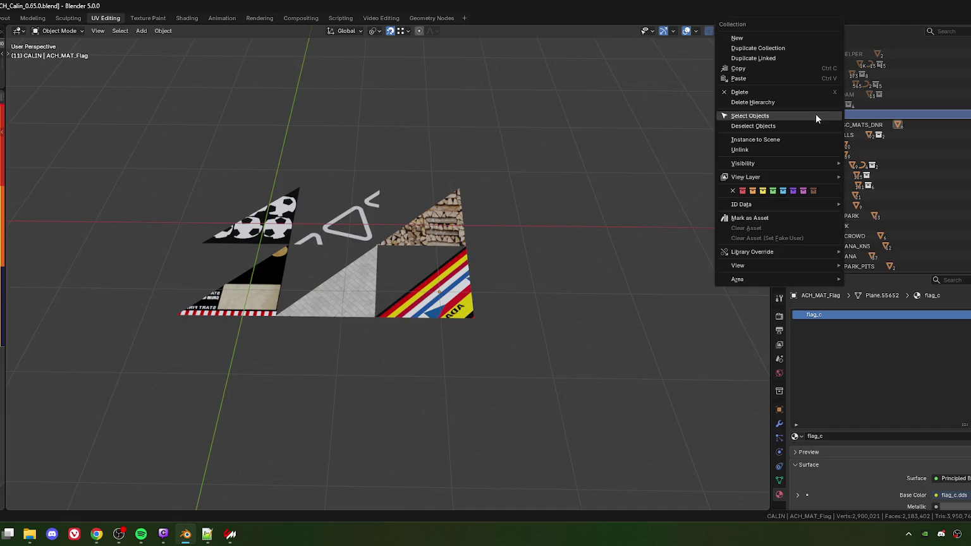
{"action": "left_click", "coordinate": [750, 115]}
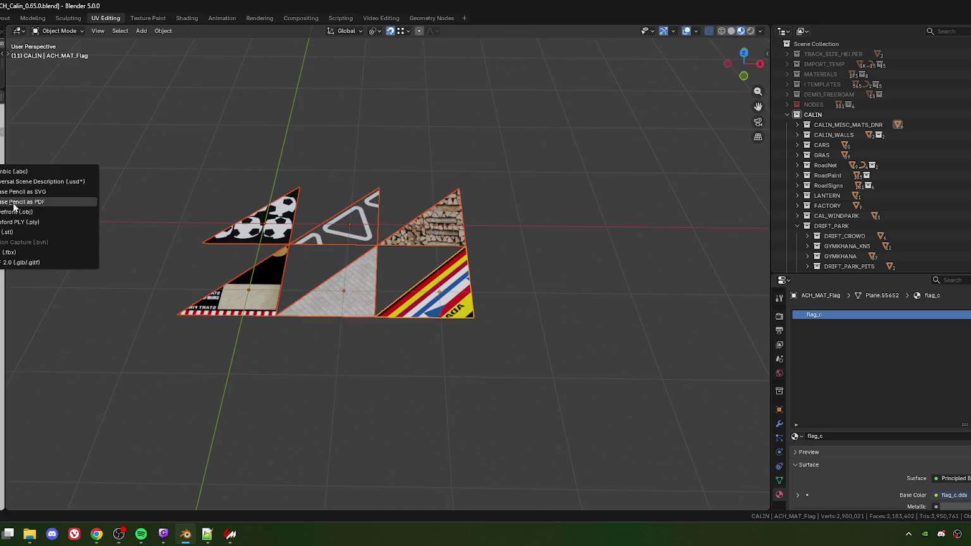
{"action": "left_click", "coordinate": [47, 255]}
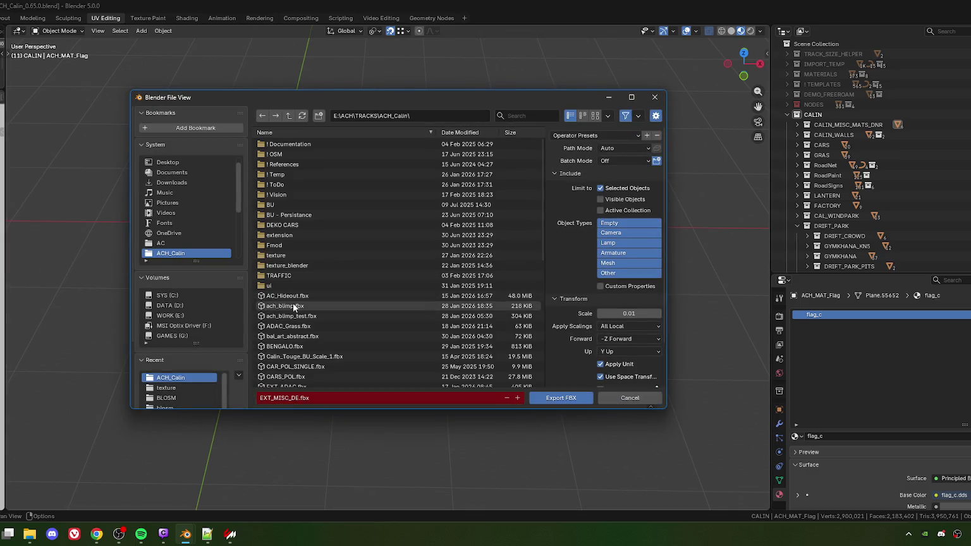
{"action": "left_click", "coordinate": [298, 295]}
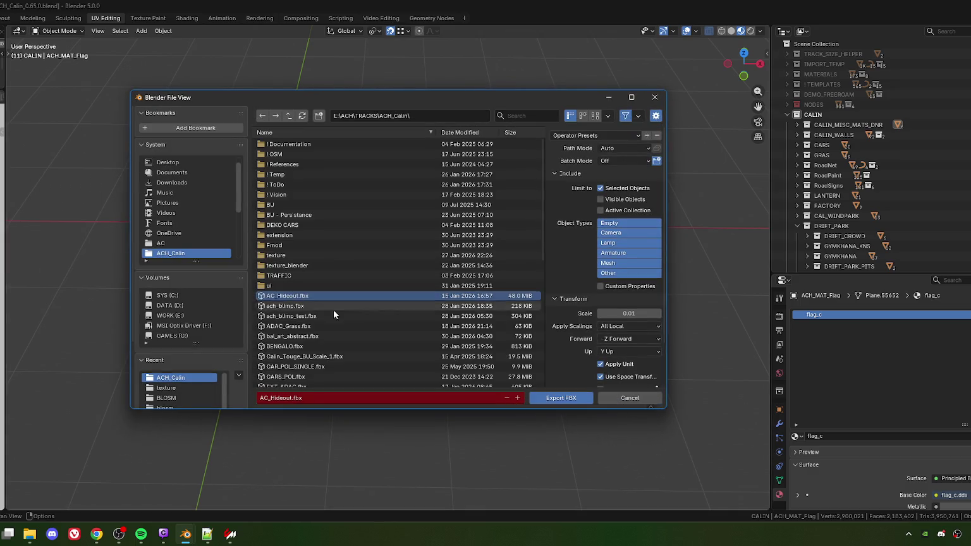
{"action": "left_click", "coordinate": [557, 398]}
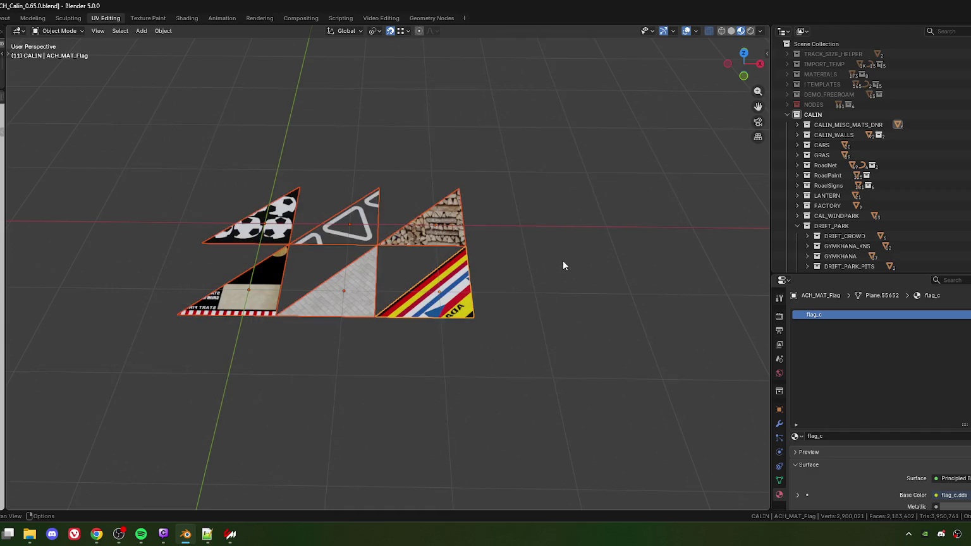
Step: Deselect and collapse CALIN, then survey the track terrain from top view
{"action": "left_click", "coordinate": [788, 116]}
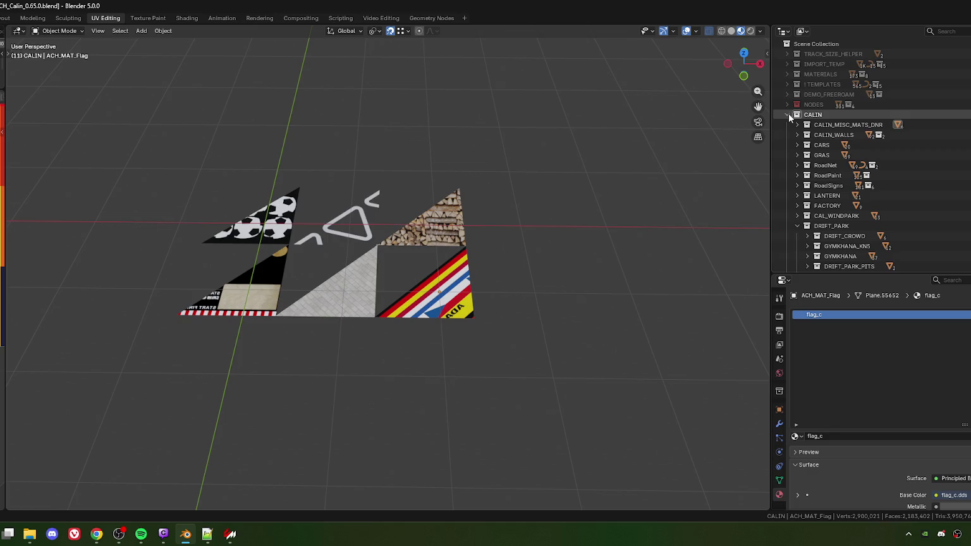
{"action": "left_click", "coordinate": [787, 115]}
{"action": "scroll", "coordinate": [537, 284], "scroll_direction": "down", "scroll_amount": 10}
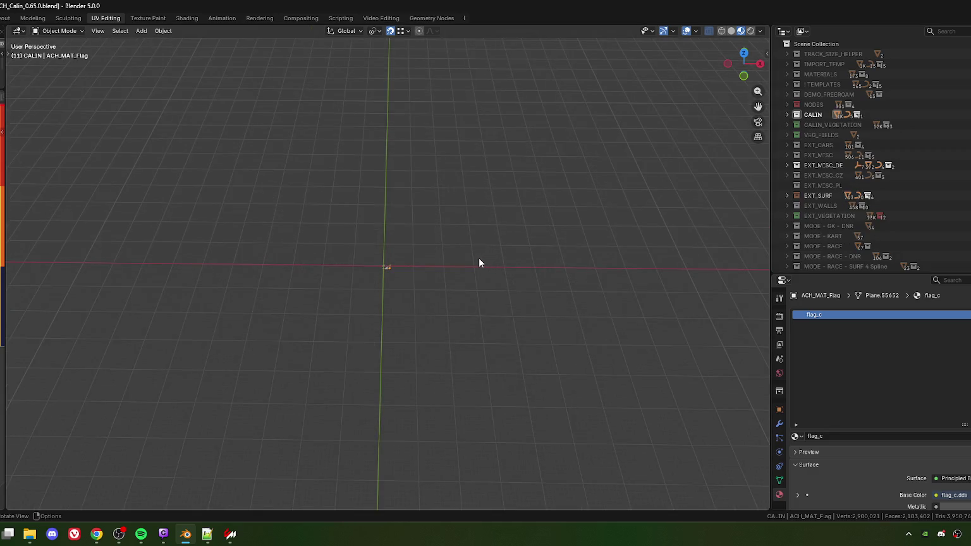
{"action": "key", "text": "KP_7"}
{"action": "scroll", "coordinate": [469, 260], "scroll_direction": "down", "scroll_amount": 6}
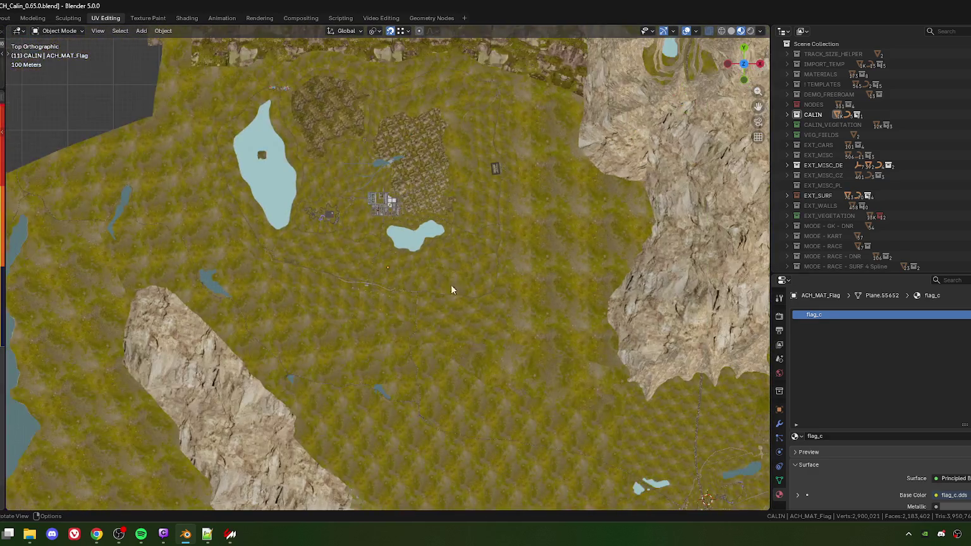
{"action": "scroll", "coordinate": [450, 281], "scroll_direction": "down", "scroll_amount": 5}
{"action": "scroll", "coordinate": [446, 281], "scroll_direction": "right", "scroll_amount": 5}
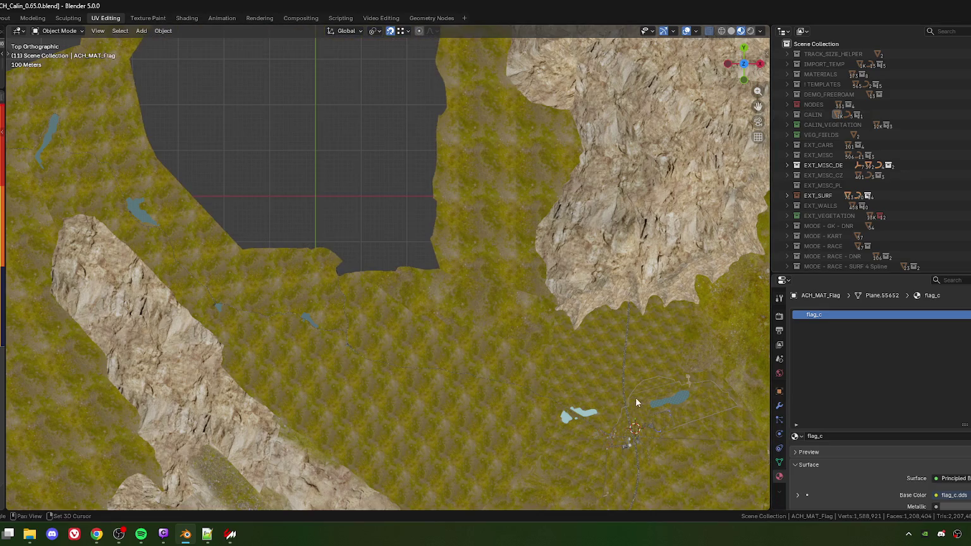
{"action": "scroll", "coordinate": [635, 395], "scroll_direction": "up", "scroll_amount": 5}
{"action": "scroll", "coordinate": [386, 271], "scroll_direction": "up", "scroll_amount": 3}
{"action": "scroll", "coordinate": [360, 308], "scroll_direction": "up", "scroll_amount": 10}
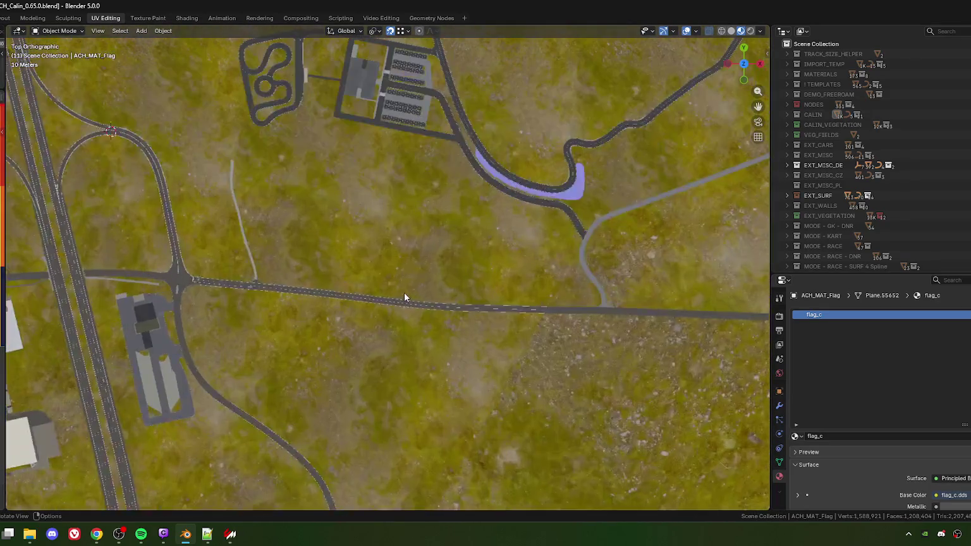
{"action": "scroll", "coordinate": [445, 407], "scroll_direction": "down", "scroll_amount": 10}
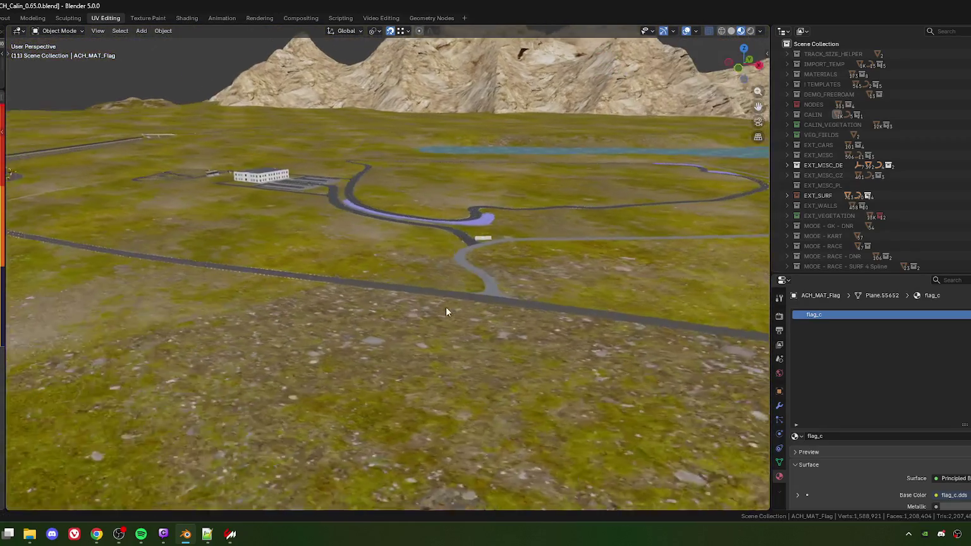
{"action": "left_click_drag", "start_coordinate": [446, 308], "coordinate": [536, 245]}
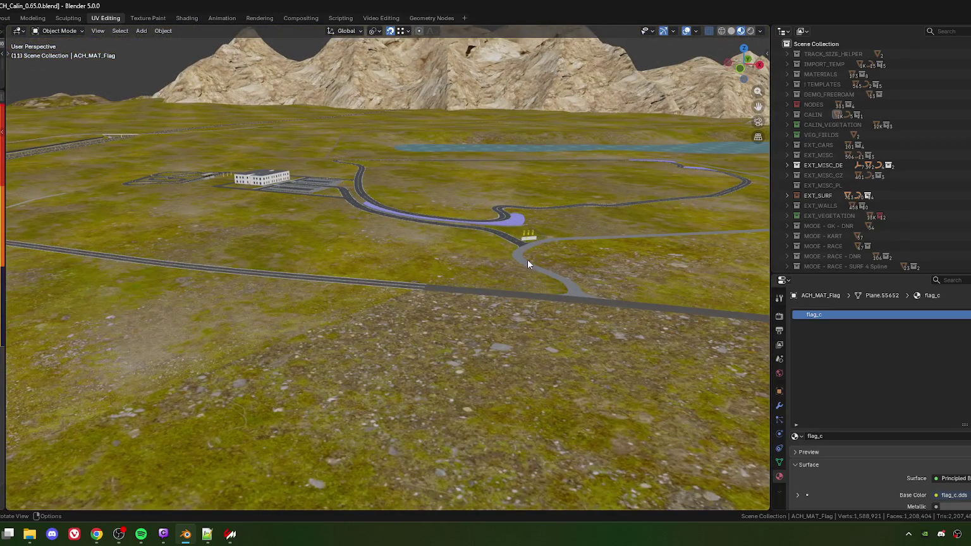
Step: Select the LIN_TestTrack_Entry_Mauer sign and orbit around it and the junction
{"action": "left_click", "coordinate": [526, 260]}
{"action": "scroll", "coordinate": [526, 260], "scroll_direction": "up", "scroll_amount": 5}
{"action": "scroll", "coordinate": [407, 304], "scroll_direction": "down", "scroll_amount": 2}
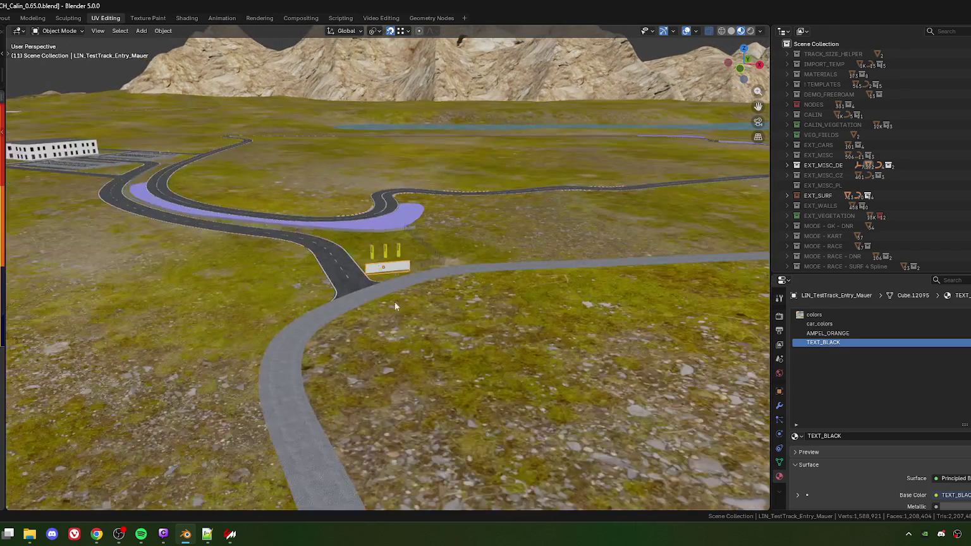
{"action": "scroll", "coordinate": [462, 325], "scroll_direction": "down", "scroll_amount": 3}
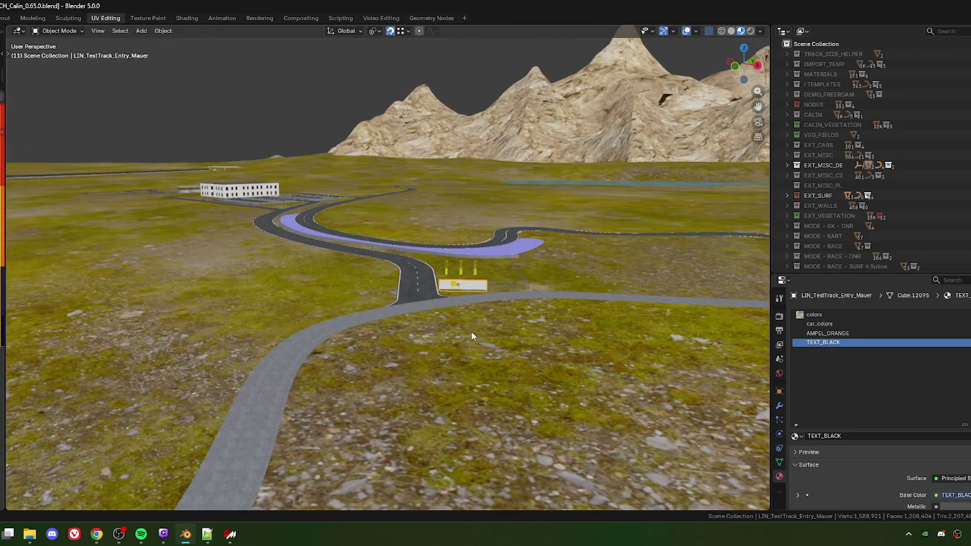
{"action": "scroll", "coordinate": [472, 331], "scroll_direction": "up", "scroll_amount": 3}
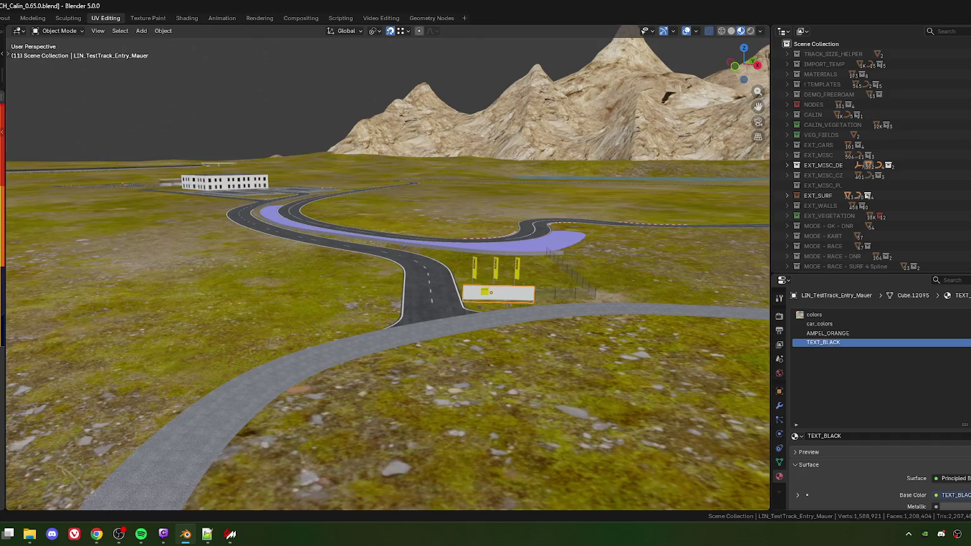
{"action": "mouse_move", "coordinate": [680, 317]}
{"action": "left_mouse_down"}
{"action": "mouse_move", "coordinate": [540, 362]}
{"action": "mouse_move", "coordinate": [552, 318]}
{"action": "mouse_move", "coordinate": [489, 340]}
{"action": "mouse_move", "coordinate": [322, 336]}
{"action": "left_mouse_up"}
Step: Select and frame the LIN_TestTrack_Office building, viewing it from a lower angle
{"action": "left_click", "coordinate": [360, 260]}
{"action": "key", "text": "KP_Decimal"}
{"action": "scroll", "coordinate": [387, 284], "scroll_direction": "down", "scroll_amount": 5}
{"action": "scroll", "coordinate": [383, 283], "scroll_direction": "down", "scroll_amount": 4}
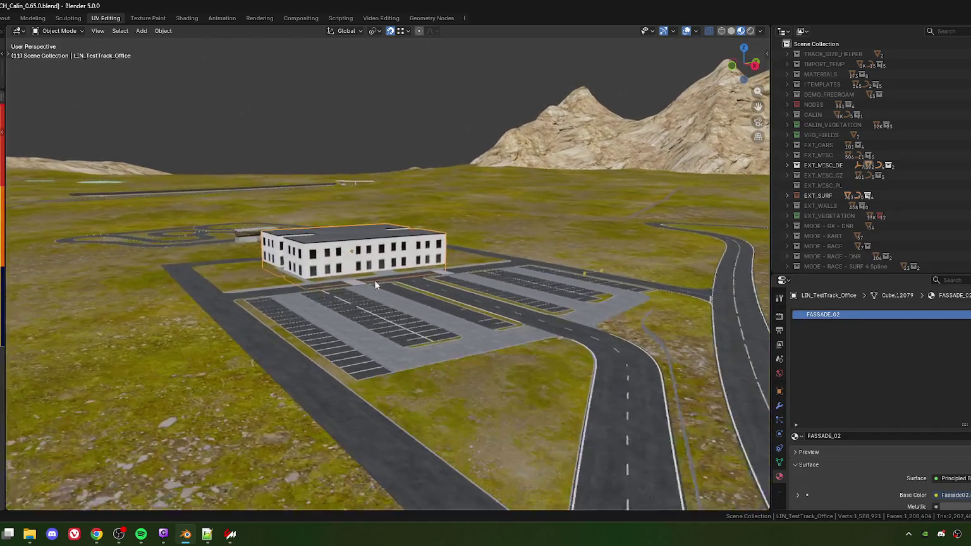
{"action": "mouse_move", "coordinate": [375, 273]}
{"action": "left_mouse_down"}
{"action": "mouse_move", "coordinate": [393, 279]}
{"action": "mouse_move", "coordinate": [389, 131]}
{"action": "left_mouse_up"}
Step: Deselect everything, save the Blender project and minimise Blender to the desktop
{"action": "key", "text": "alt+a"}
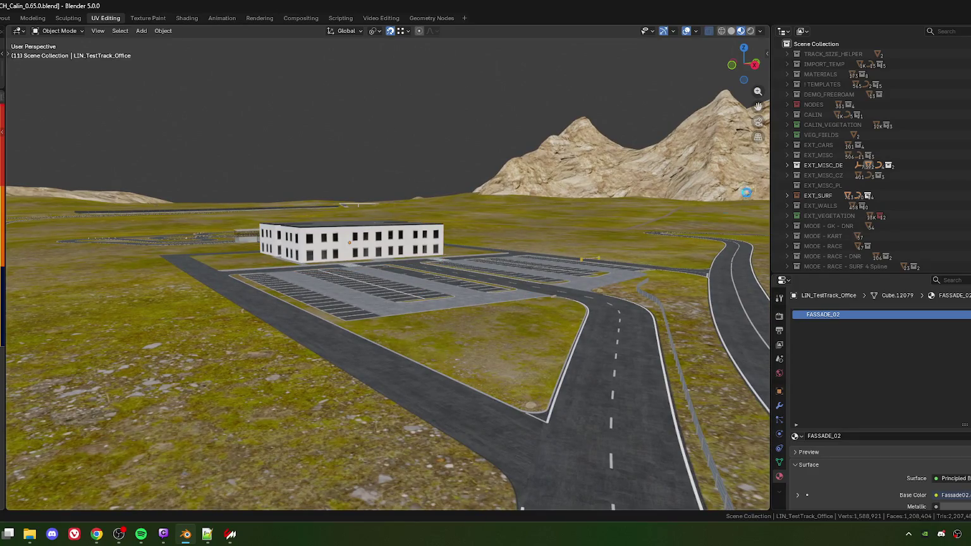
{"action": "key", "text": "ctrl+s"}
{"action": "left_click", "coordinate": [185, 534]}
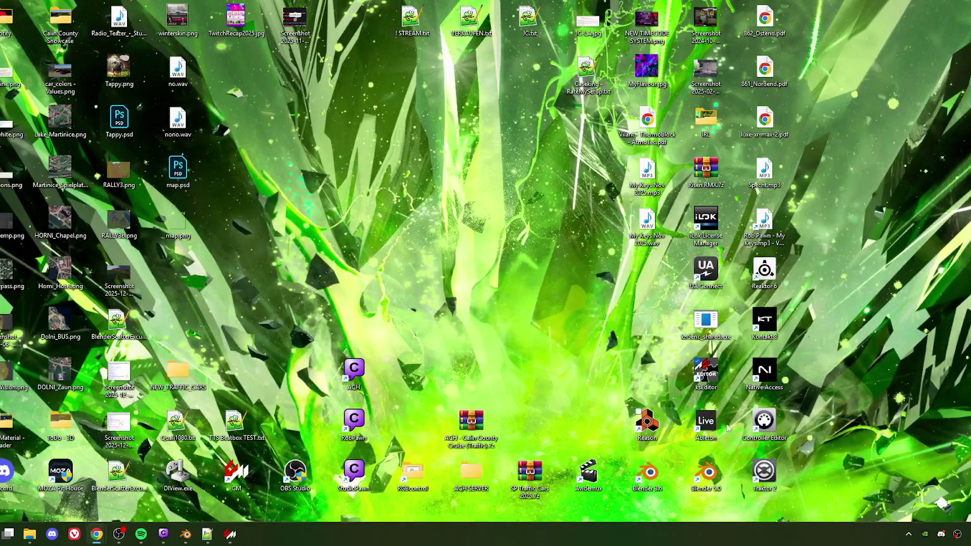
Step: Launch ksEditor and open EXTENSION_VEG.fbx from the ACH_Calin folder
{"action": "double_click", "coordinate": [706, 373]}
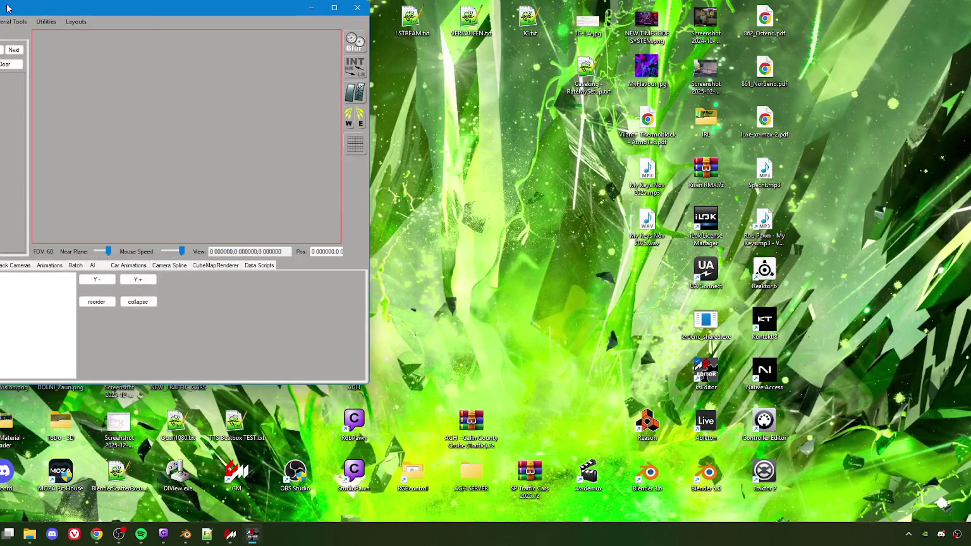
{"action": "left_click_drag", "start_coordinate": [76, 10], "coordinate": [257, 67]}
{"action": "left_click", "coordinate": [191, 77]}
{"action": "left_click", "coordinate": [225, 104]}
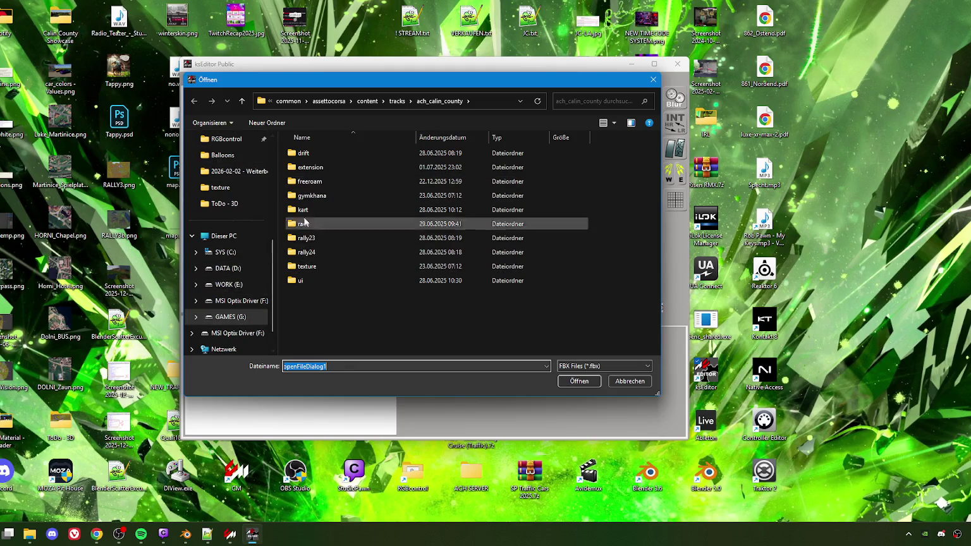
{"action": "scroll", "coordinate": [243, 204], "scroll_direction": "up", "scroll_amount": 3}
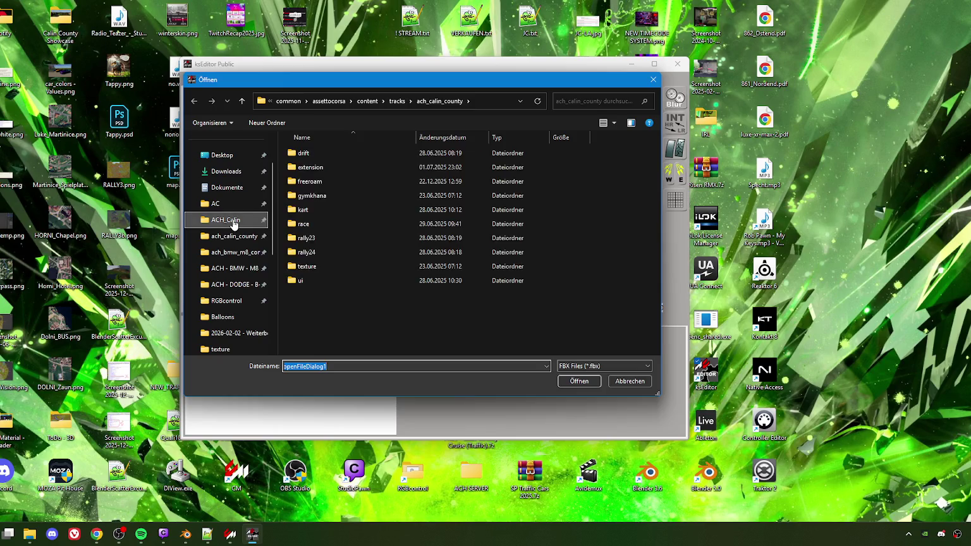
{"action": "left_click", "coordinate": [233, 220]}
{"action": "scroll", "coordinate": [335, 262], "scroll_direction": "down", "scroll_amount": 10}
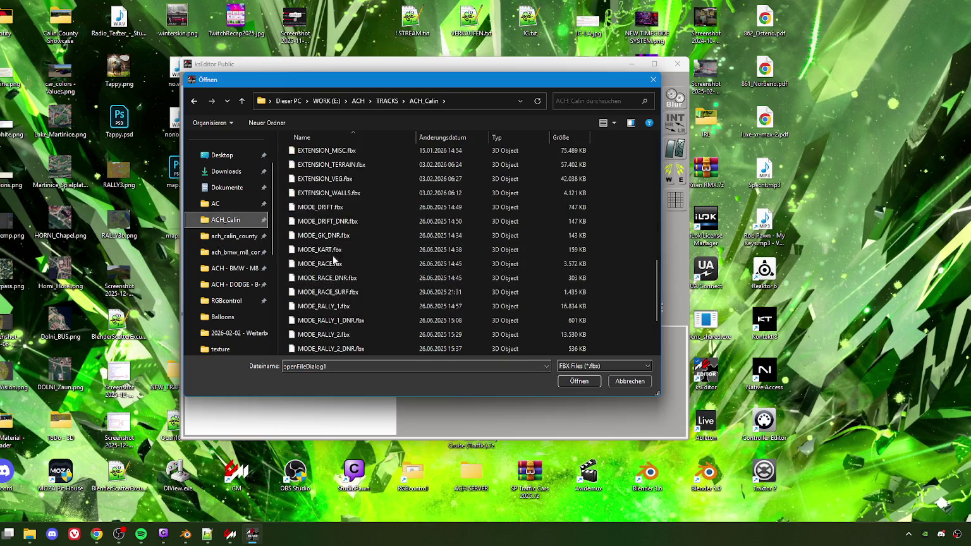
{"action": "left_click", "coordinate": [326, 179]}
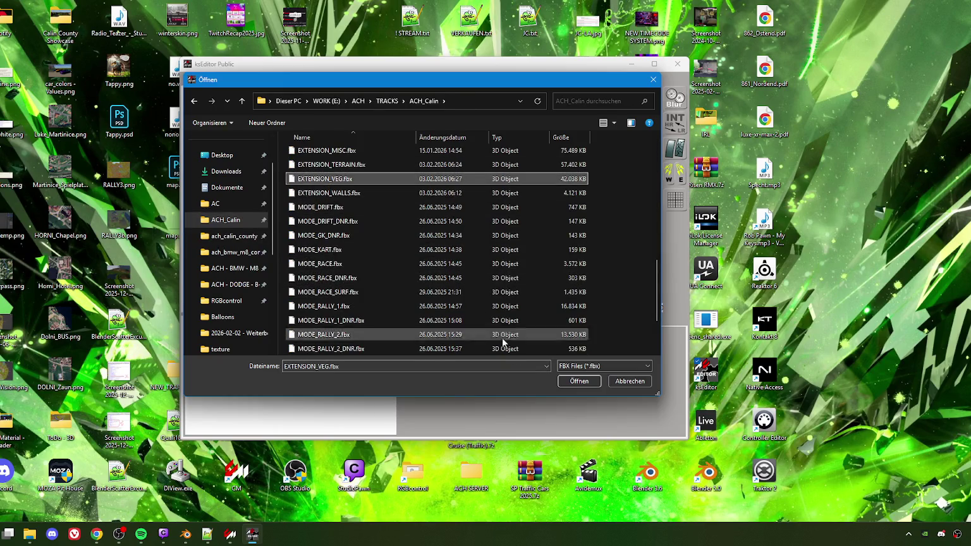
{"action": "left_click", "coordinate": [574, 382]}
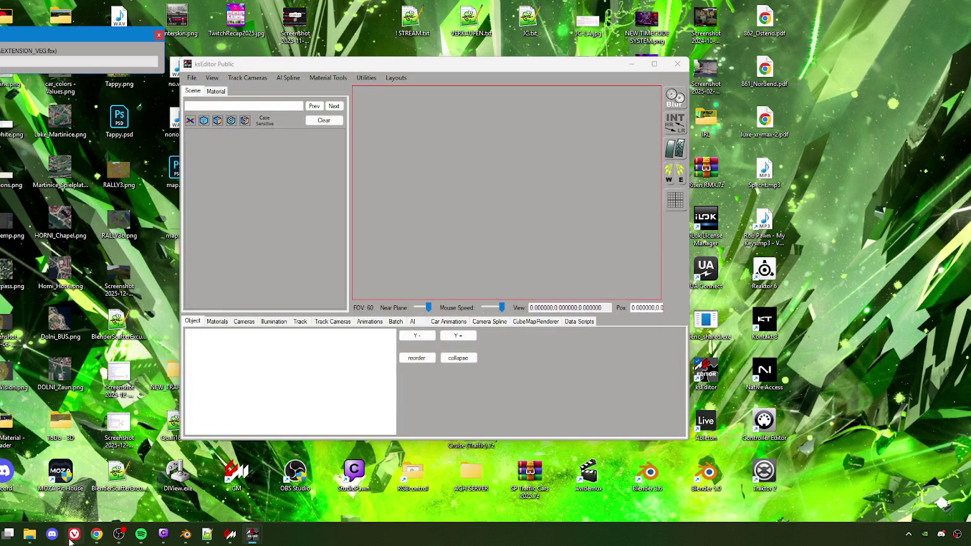
Step: Close the ToDo - Material - Shader folder window
{"action": "mouse_move", "coordinate": [29, 534]}
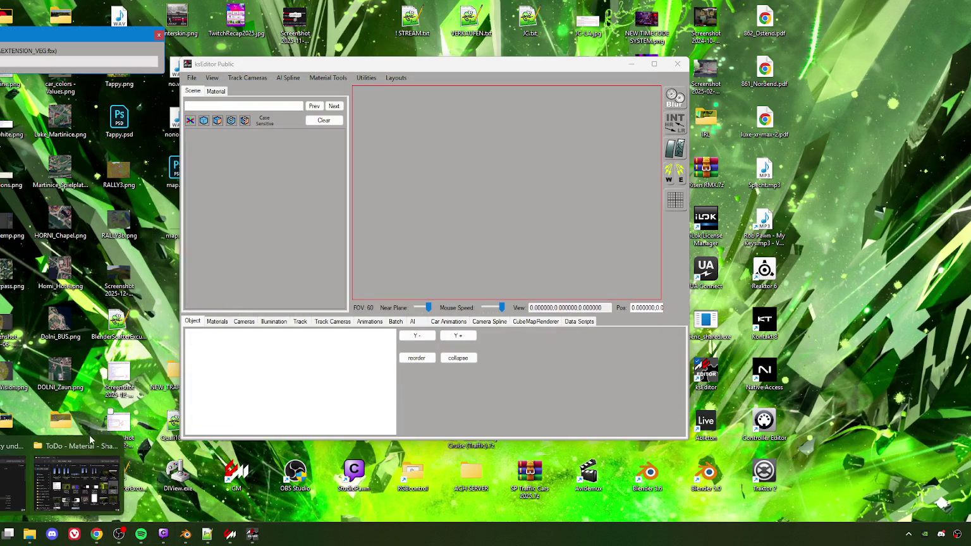
{"action": "left_click", "coordinate": [120, 431]}
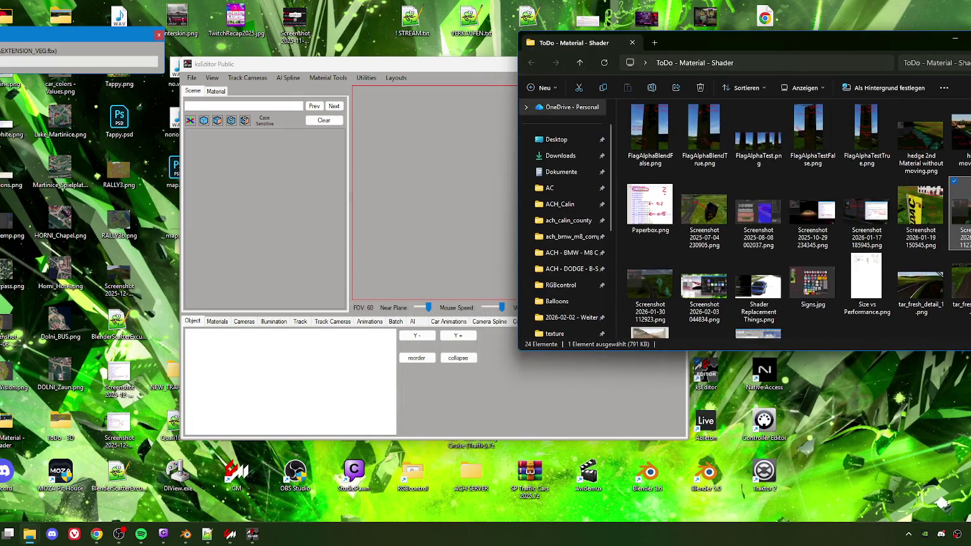
{"action": "key", "text": "ctrl+w"}
Step: Look through the ACH_Calin and ach_calin_county folders, then minimize Explorer
{"action": "left_click", "coordinate": [28, 534]}
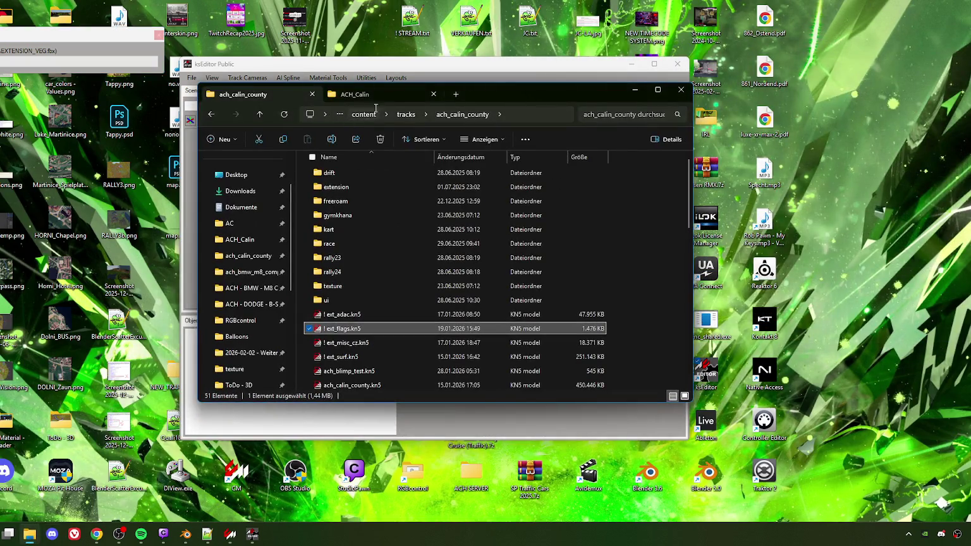
{"action": "left_click", "coordinate": [350, 94]}
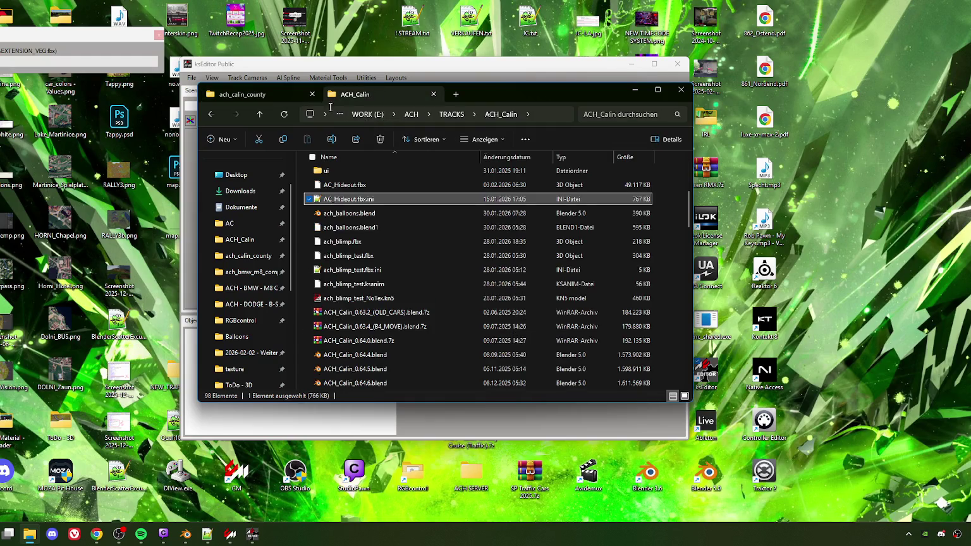
{"action": "left_click", "coordinate": [272, 101]}
{"action": "scroll", "coordinate": [354, 266], "scroll_direction": "down", "scroll_amount": 3}
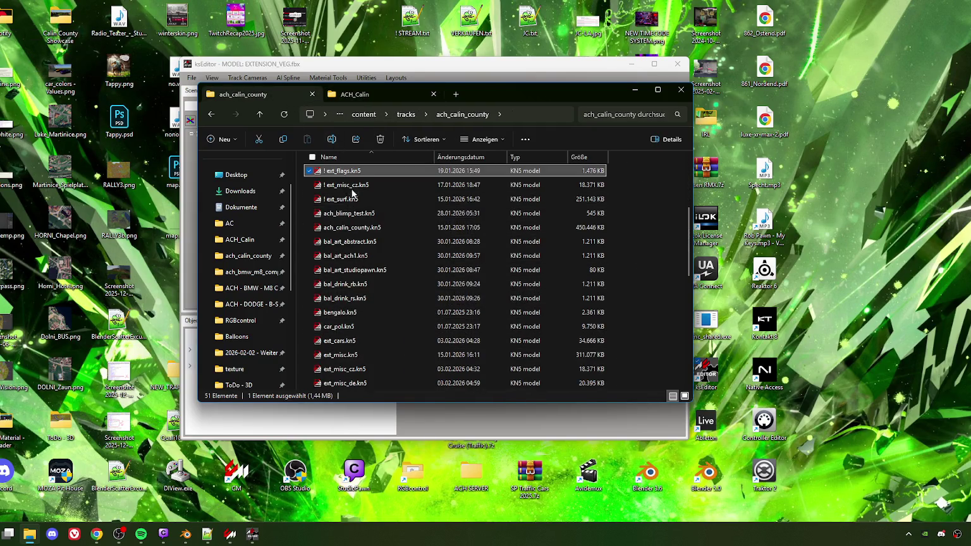
{"action": "scroll", "coordinate": [345, 335], "scroll_direction": "down", "scroll_amount": 2}
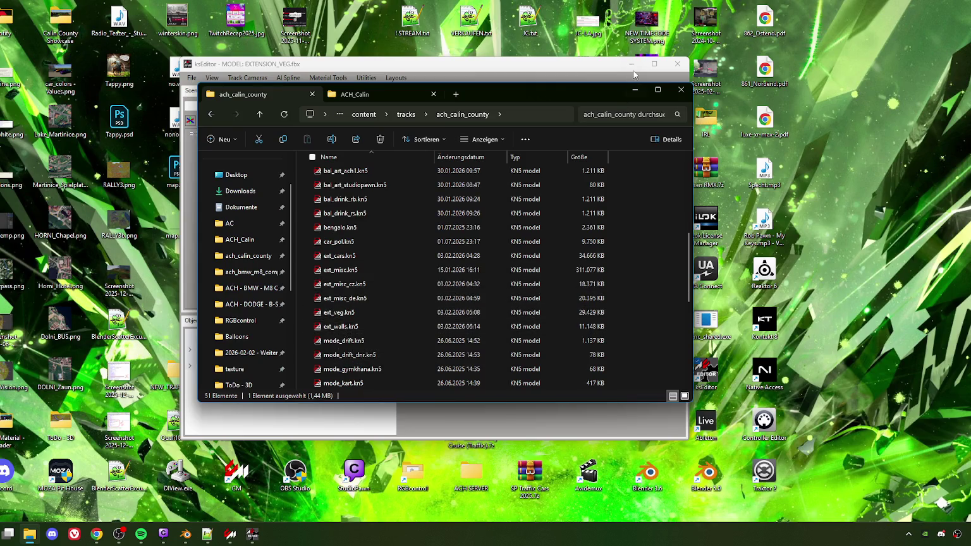
{"action": "left_click", "coordinate": [637, 91]}
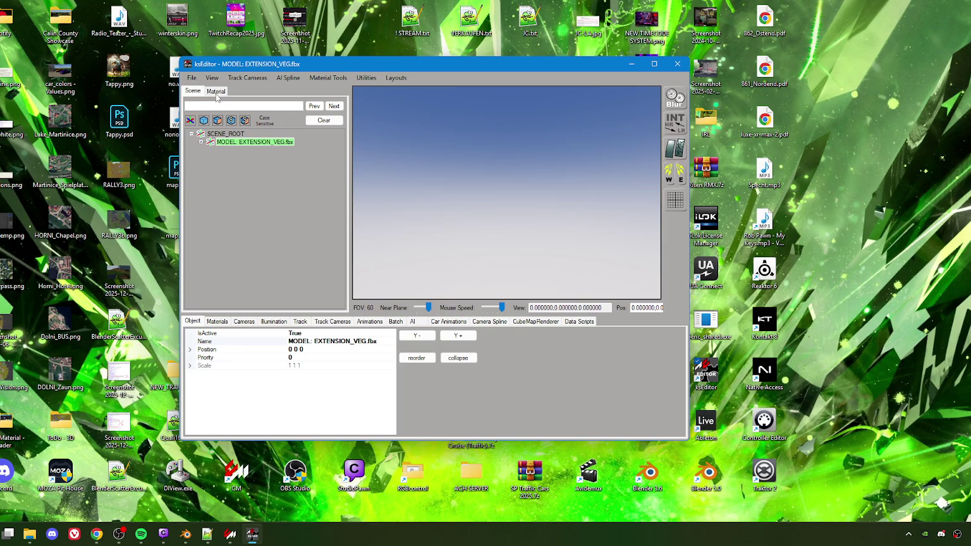
Step: Show the Materials list and inspect hedge, ach_bushes, ks_treeline and tree_betula
{"action": "left_click", "coordinate": [216, 92]}
{"action": "left_click", "coordinate": [219, 322]}
{"action": "left_click", "coordinate": [215, 350]}
{"action": "left_click", "coordinate": [224, 343]}
{"action": "left_click", "coordinate": [215, 349]}
{"action": "left_click", "coordinate": [226, 357]}
{"action": "left_click", "coordinate": [226, 366]}
{"action": "left_click", "coordinate": [227, 360]}
{"action": "left_click", "coordinate": [228, 366]}
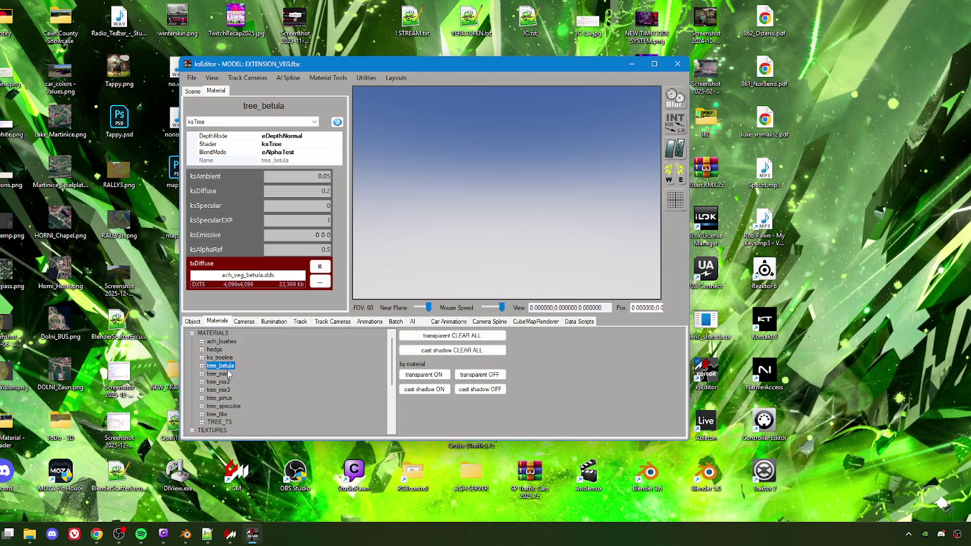
Step: Inspect tree_mix1, tree_mix3, tree_speculos, tree_tilia and TREE_TS, ending on TREE_TS
{"action": "left_click", "coordinate": [227, 382]}
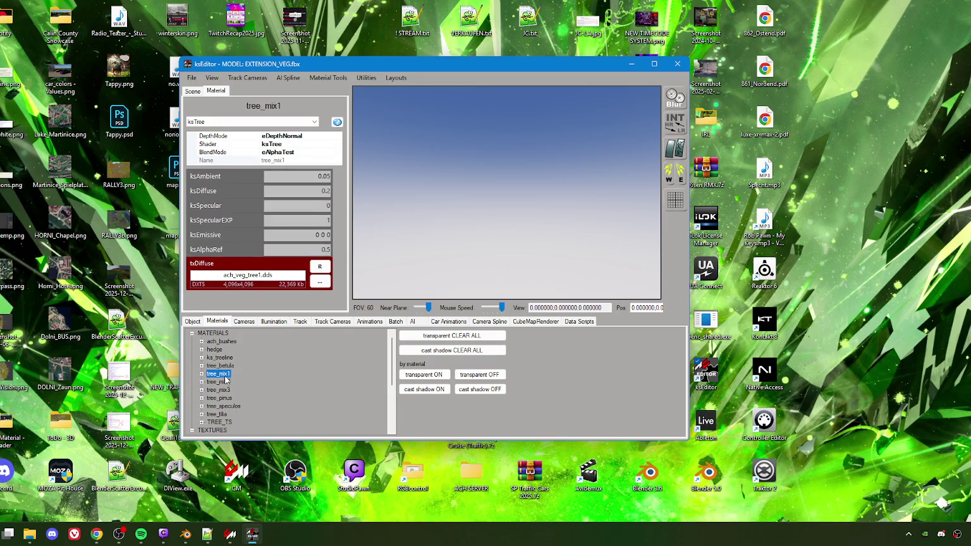
{"action": "left_click", "coordinate": [226, 398]}
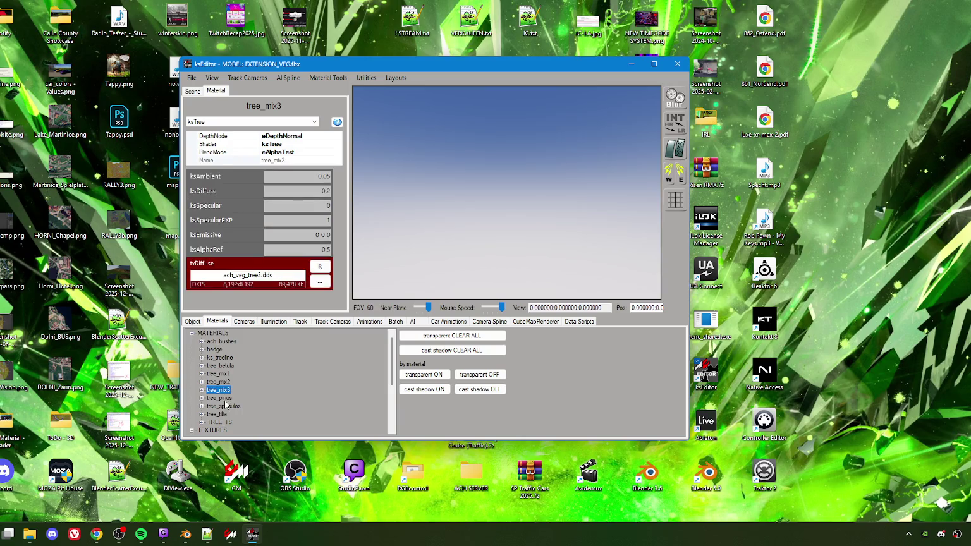
{"action": "left_click", "coordinate": [226, 406]}
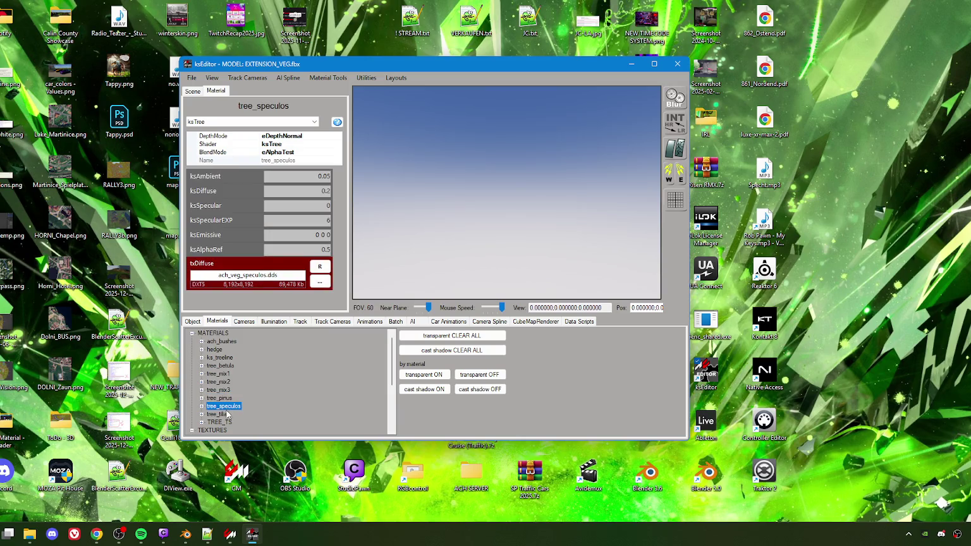
{"action": "left_click", "coordinate": [226, 414]}
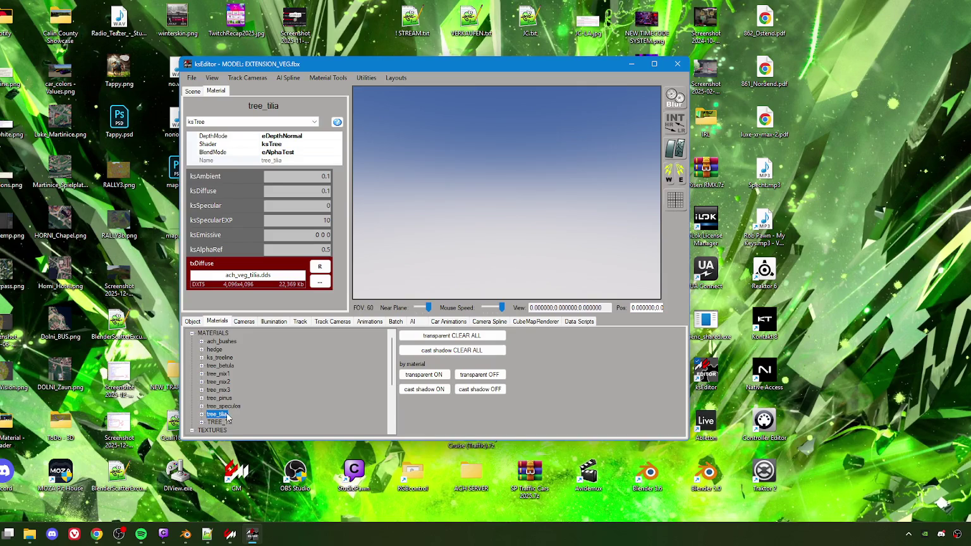
{"action": "left_click", "coordinate": [228, 423]}
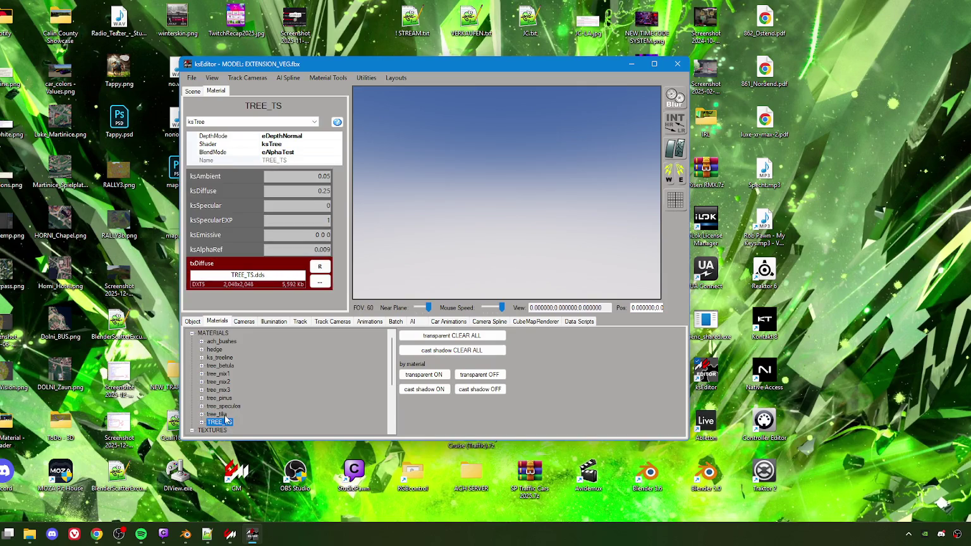
{"action": "left_click", "coordinate": [225, 416]}
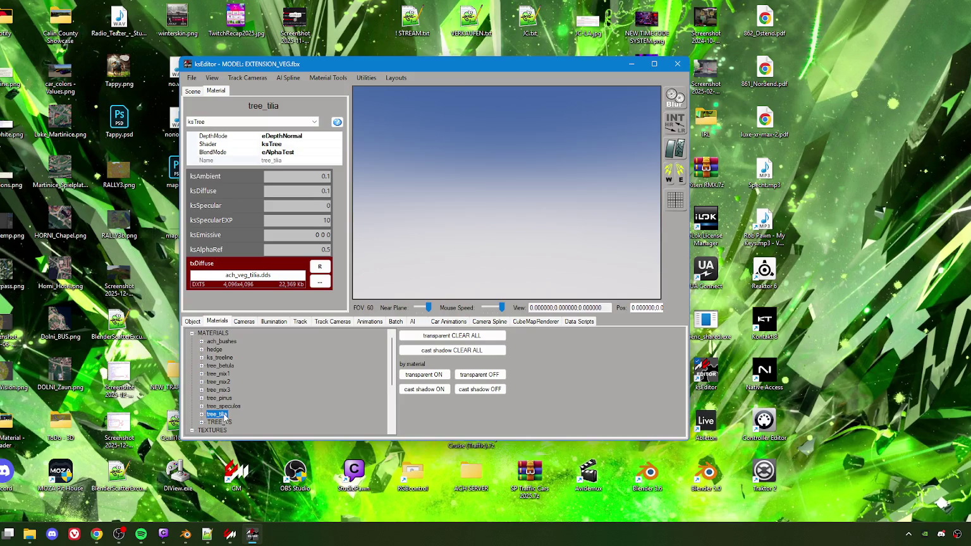
{"action": "left_click", "coordinate": [227, 422]}
{"action": "left_click", "coordinate": [226, 407]}
{"action": "left_click", "coordinate": [226, 423]}
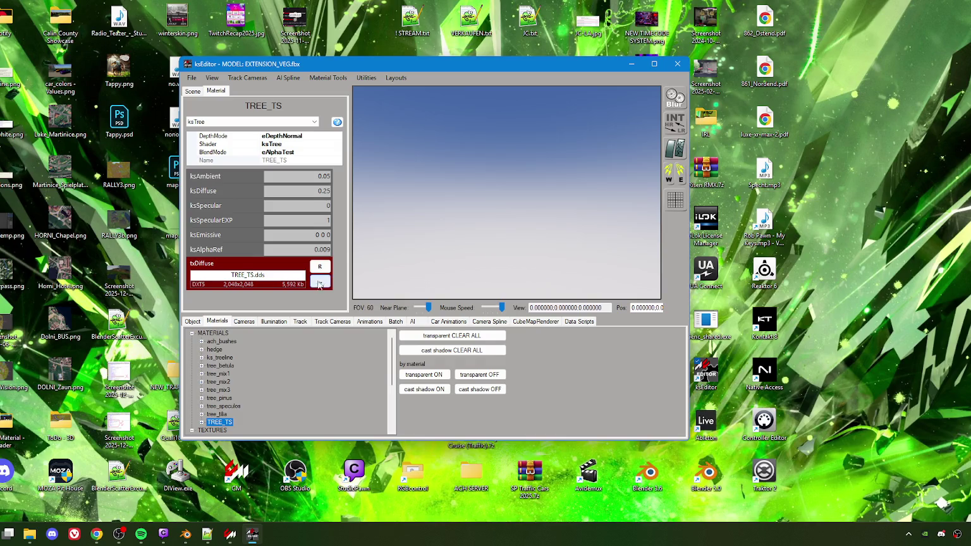
{"action": "left_click", "coordinate": [191, 78]}
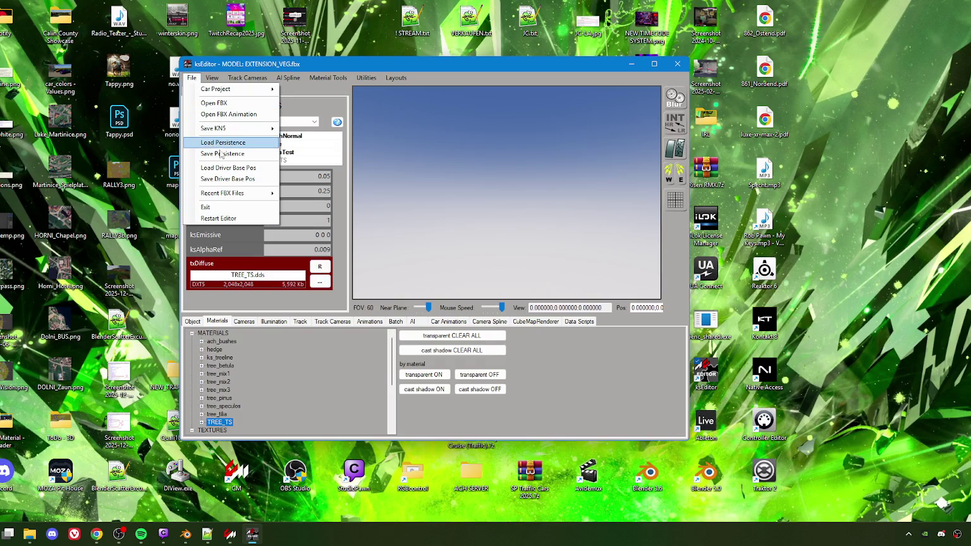
Step: Save as Track KN5 overwriting ext_veg.kn5 in ach_calin_county, then close ksEditor
{"action": "mouse_move", "coordinate": [236, 129]}
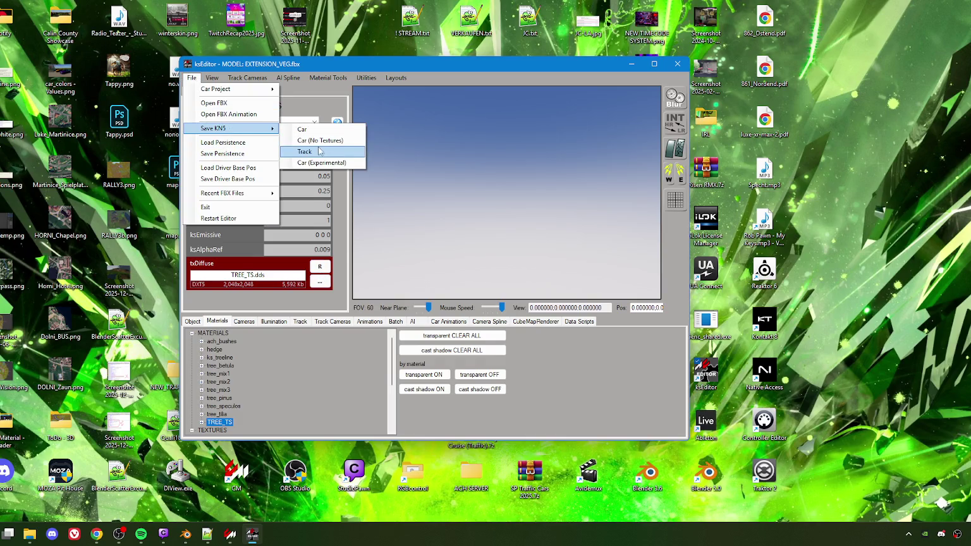
{"action": "left_click", "coordinate": [319, 141]}
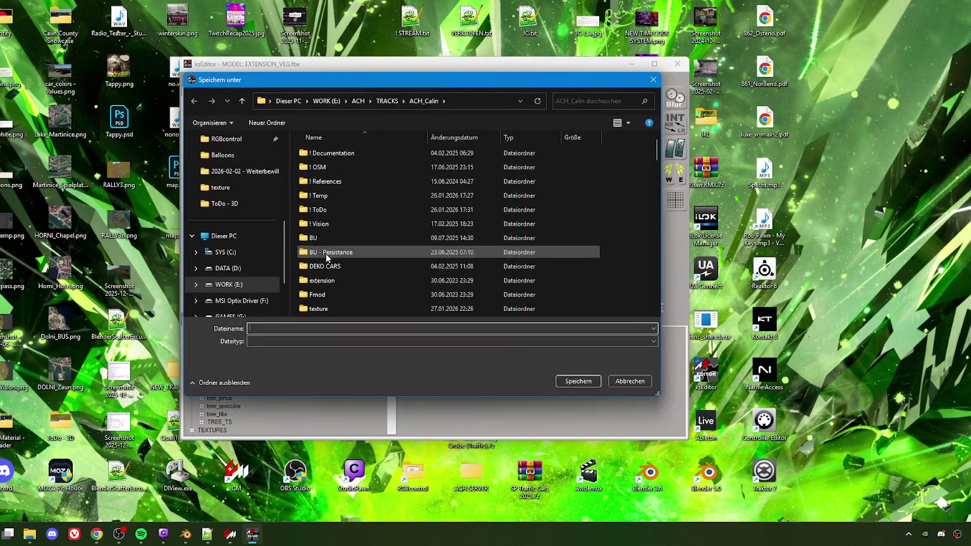
{"action": "scroll", "coordinate": [360, 260], "scroll_direction": "down", "scroll_amount": 10}
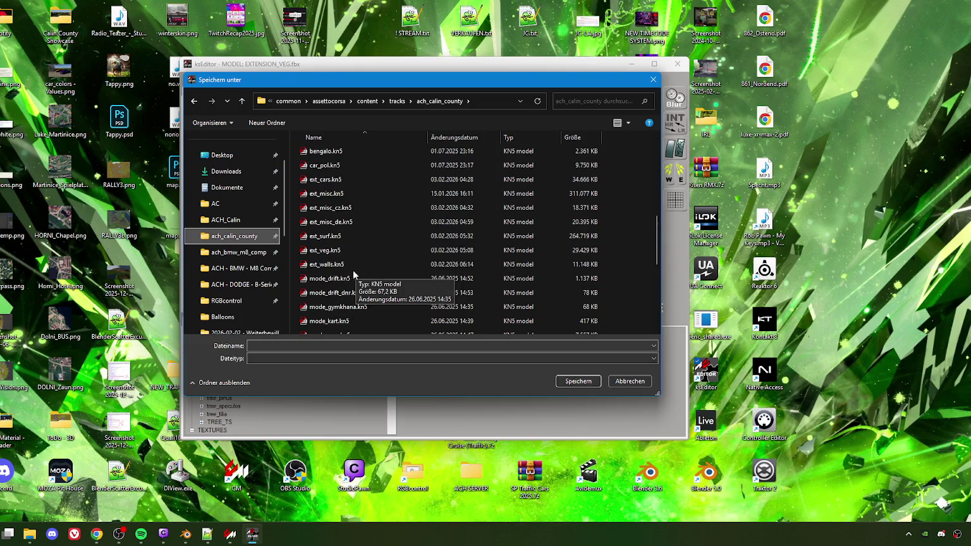
{"action": "left_click", "coordinate": [334, 251]}
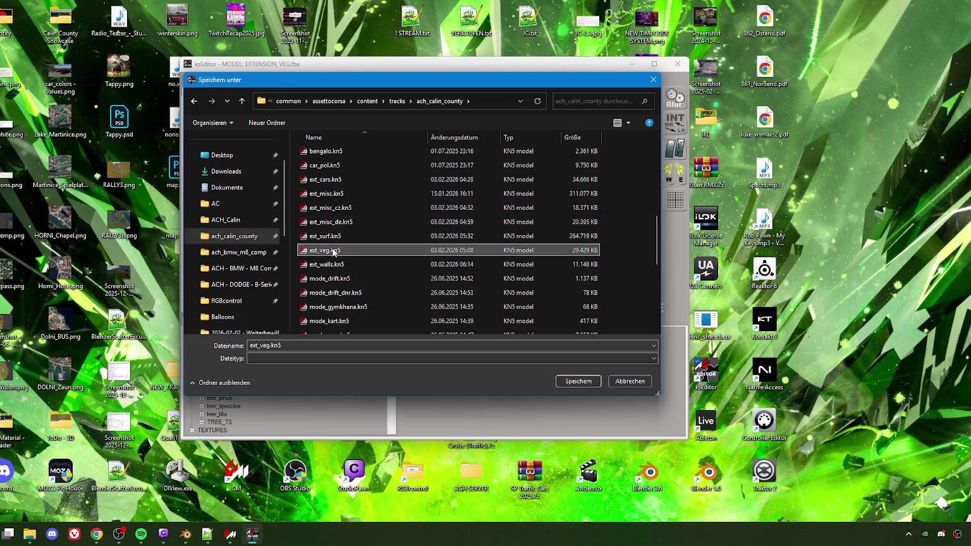
{"action": "left_click", "coordinate": [584, 380]}
{"action": "left_click", "coordinate": [526, 265]}
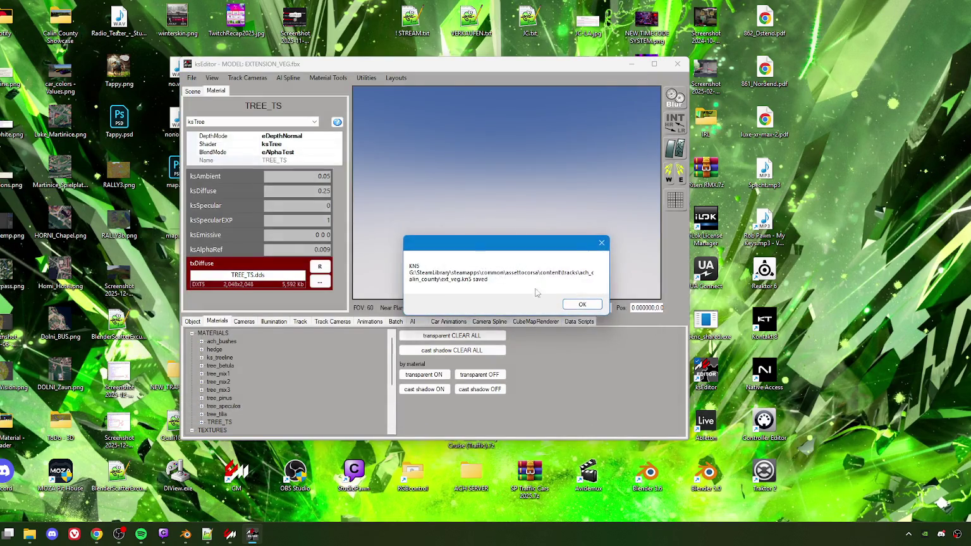
{"action": "left_click", "coordinate": [582, 304]}
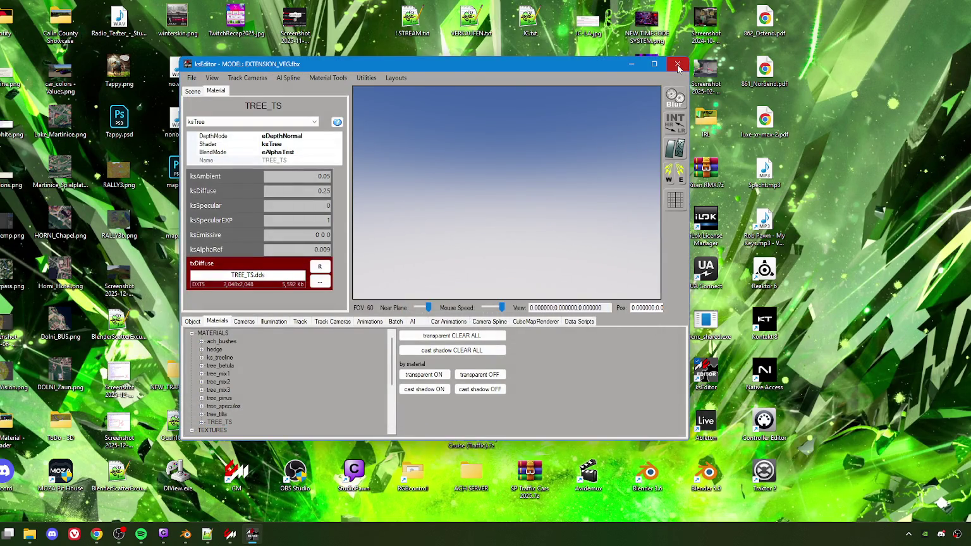
{"action": "left_click", "coordinate": [677, 66]}
Step: Relaunch ksEditor and load EXTENSION_TERRAIN.fbx from the ACH_Calin folder
{"action": "double_click", "coordinate": [705, 373]}
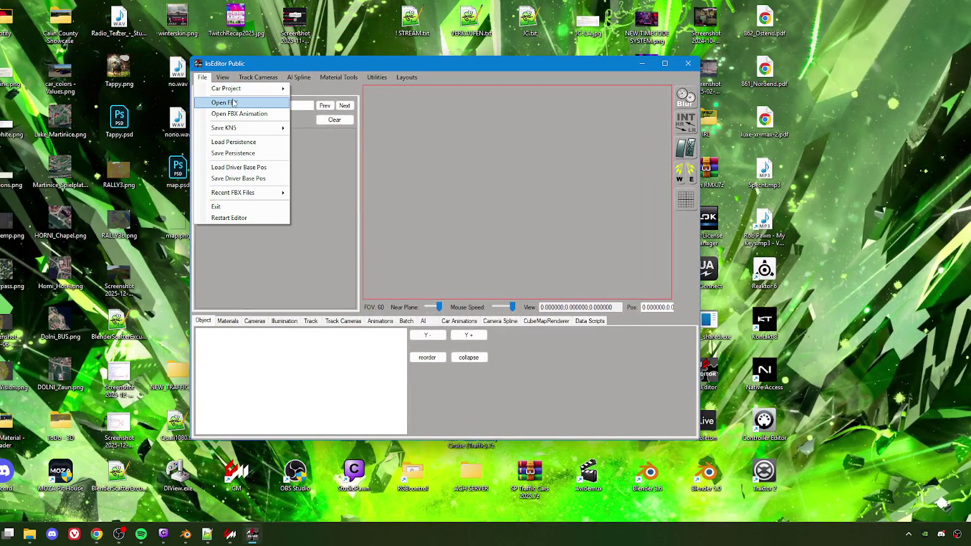
{"action": "left_click", "coordinate": [233, 102]}
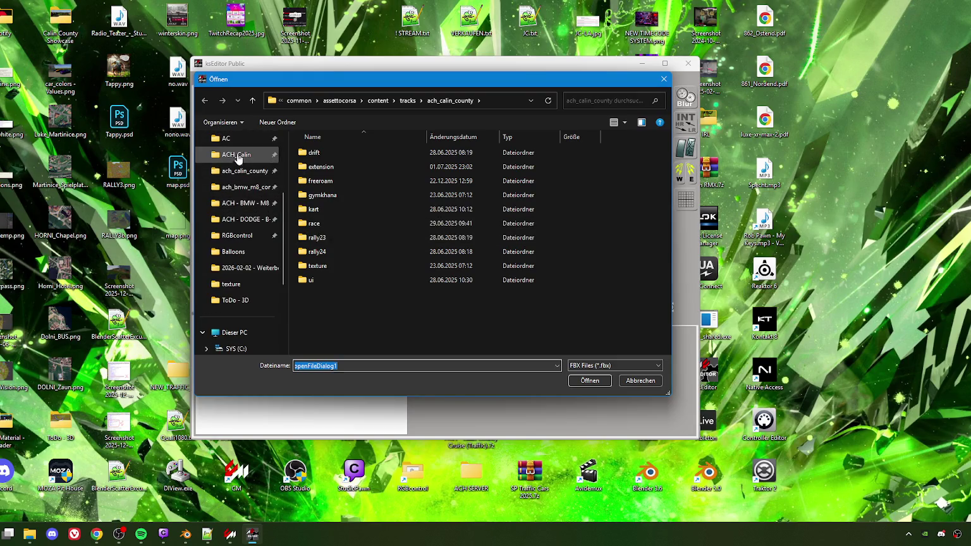
{"action": "left_click", "coordinate": [233, 156]}
{"action": "scroll", "coordinate": [340, 277], "scroll_direction": "down", "scroll_amount": 5}
{"action": "scroll", "coordinate": [340, 279], "scroll_direction": "down", "scroll_amount": 3}
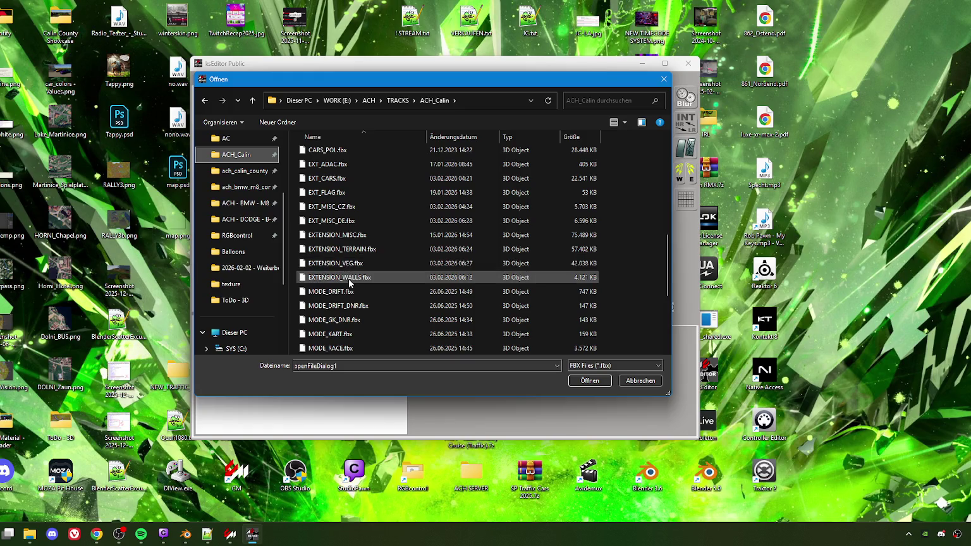
{"action": "left_click", "coordinate": [349, 253]}
{"action": "left_click", "coordinate": [588, 379]}
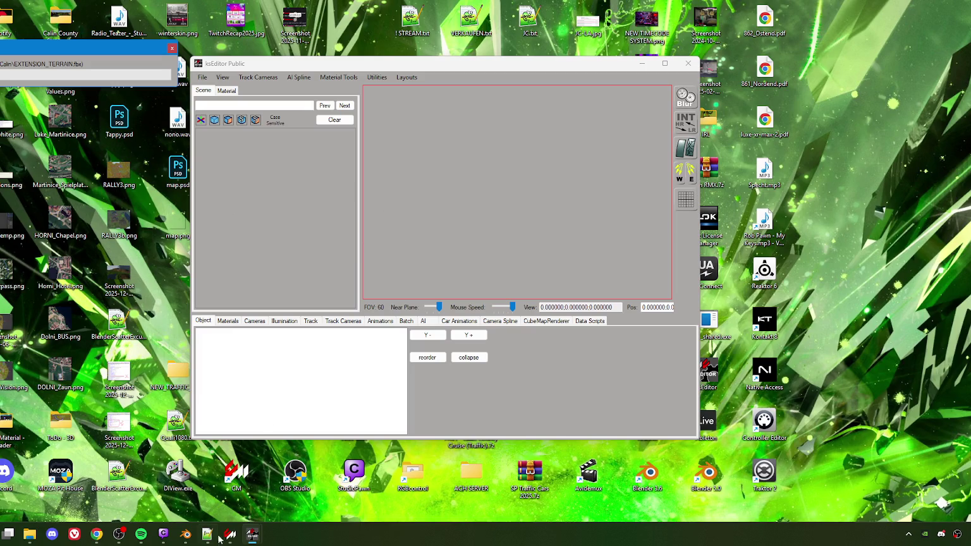
{"action": "mouse_move", "coordinate": [187, 536]}
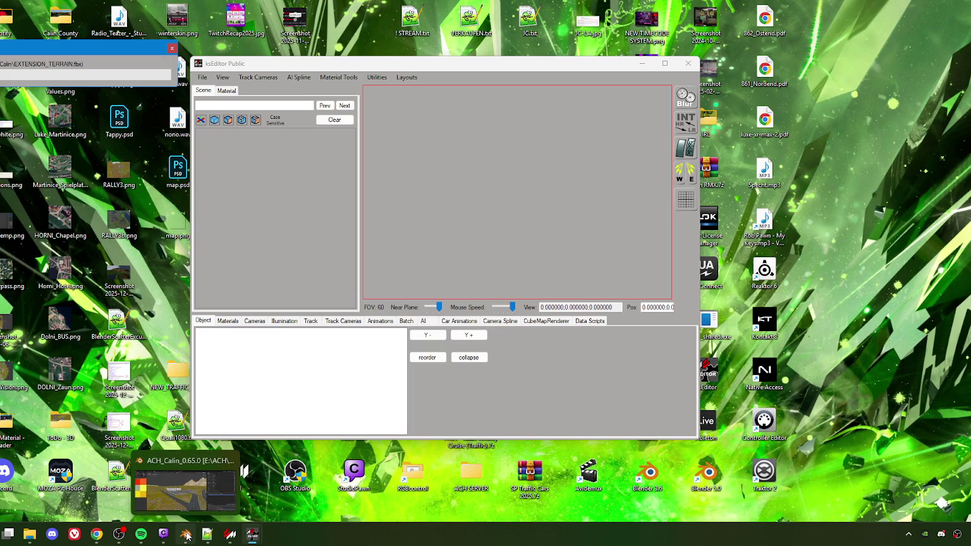
Step: Review the models_freeroam.ini list in Notepad++
{"action": "left_click", "coordinate": [207, 534]}
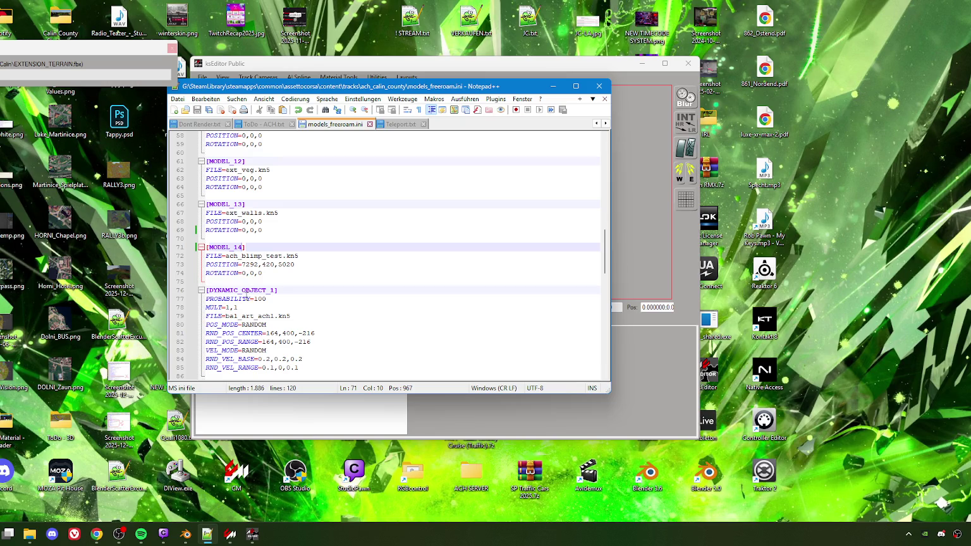
{"action": "scroll", "coordinate": [246, 296], "scroll_direction": "down", "scroll_amount": 6}
{"action": "scroll", "coordinate": [253, 283], "scroll_direction": "down", "scroll_amount": 5}
{"action": "scroll", "coordinate": [252, 282], "scroll_direction": "up", "scroll_amount": 4}
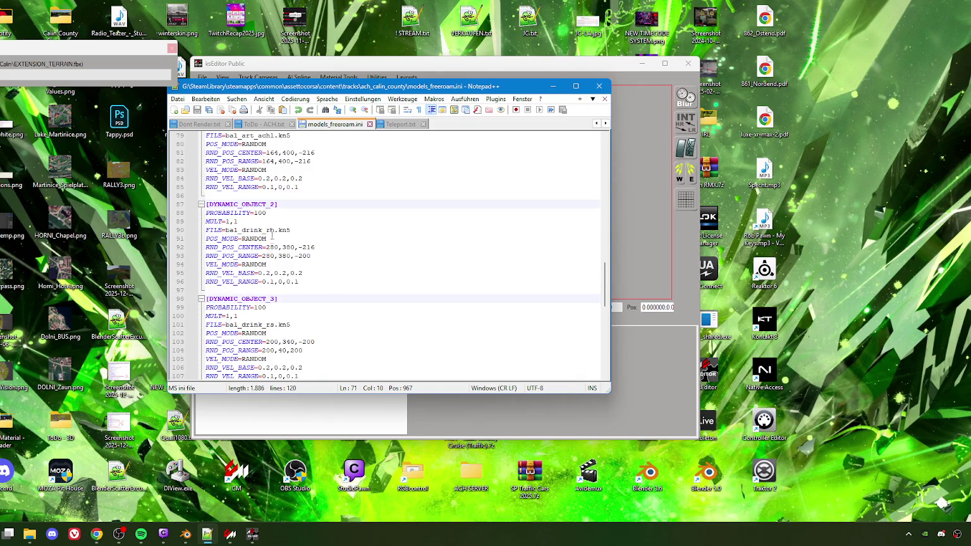
{"action": "scroll", "coordinate": [265, 207], "scroll_direction": "up", "scroll_amount": 1}
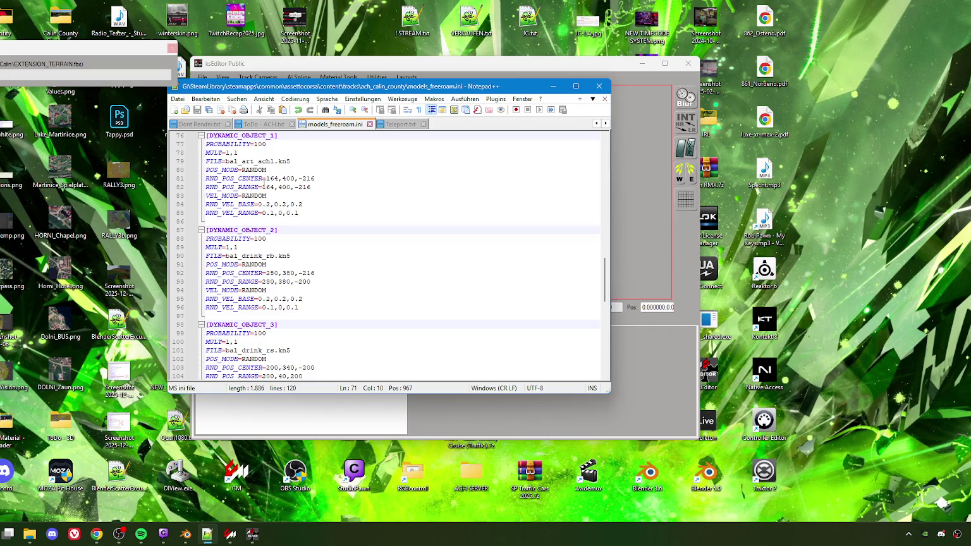
{"action": "scroll", "coordinate": [304, 215], "scroll_direction": "up", "scroll_amount": 2}
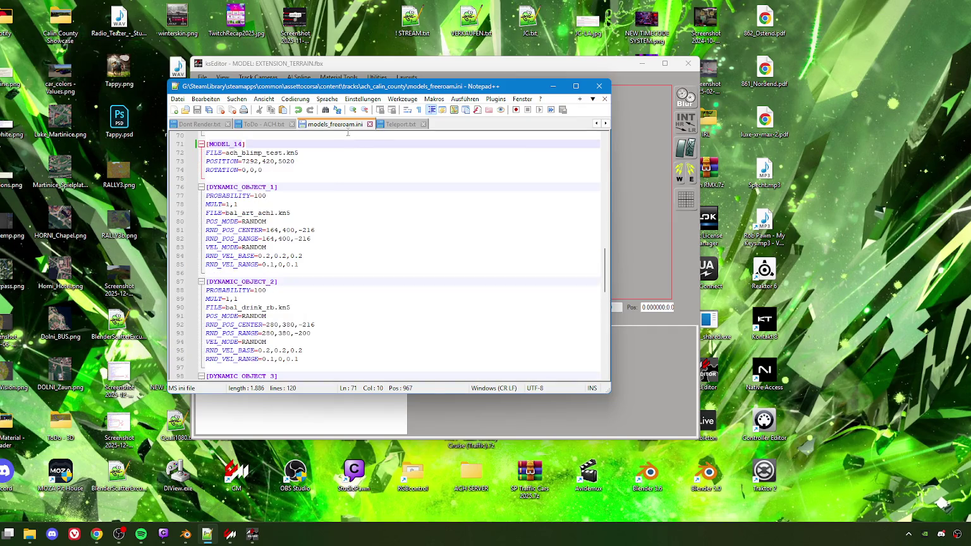
Step: Check the ToDo - ACH.txt and Teleport.txt notes, then minimize Notepad++
{"action": "left_click", "coordinate": [276, 125]}
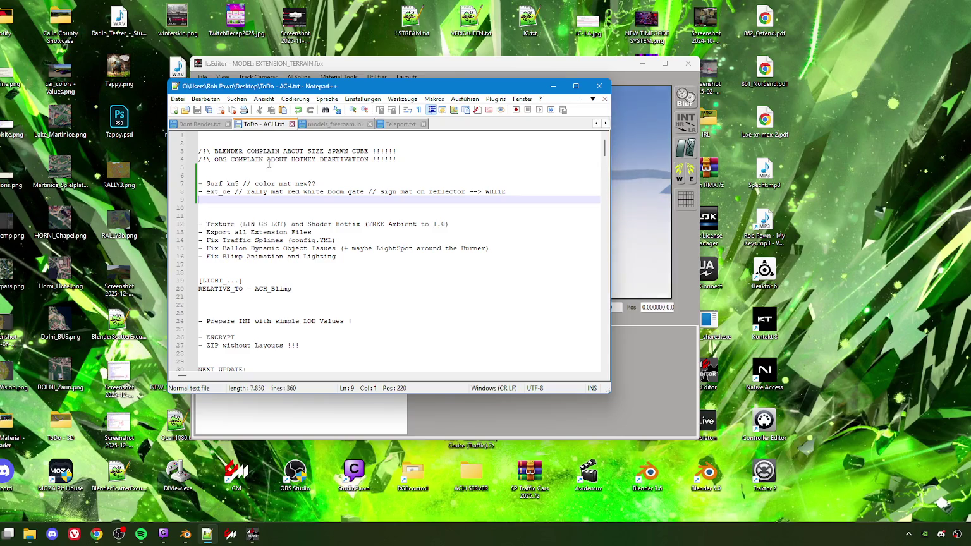
{"action": "left_click", "coordinate": [406, 124]}
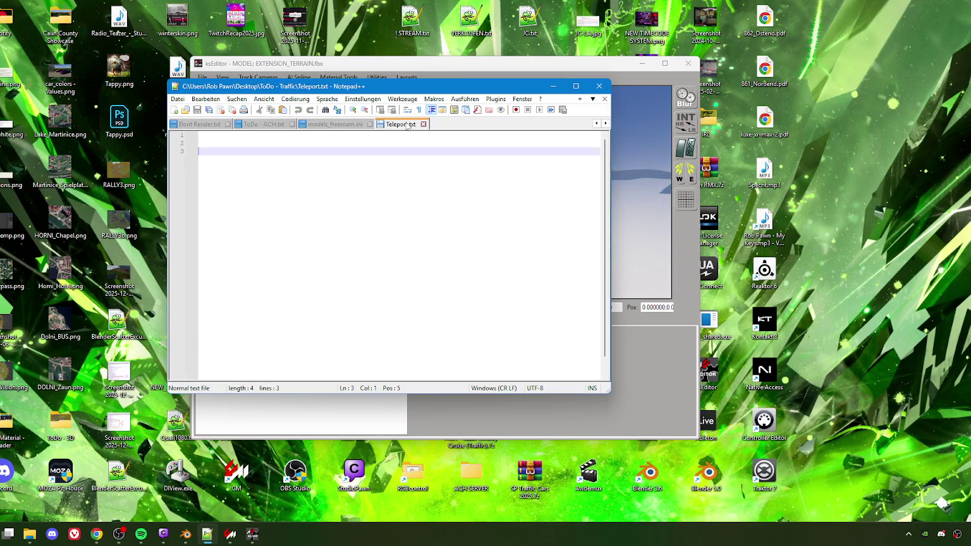
{"action": "left_click", "coordinate": [282, 123]}
{"action": "left_click_drag", "start_coordinate": [505, 90], "coordinate": [551, 98]}
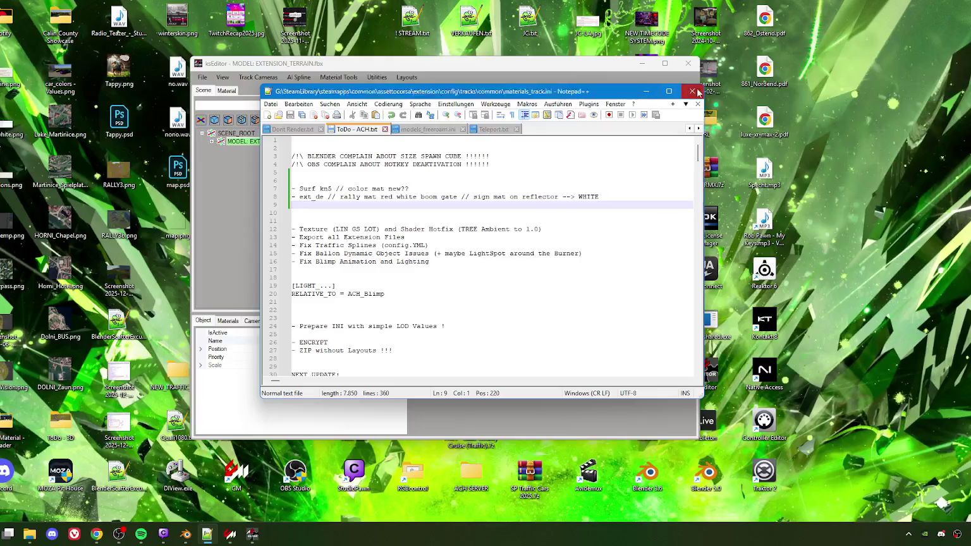
{"action": "left_click", "coordinate": [599, 92]}
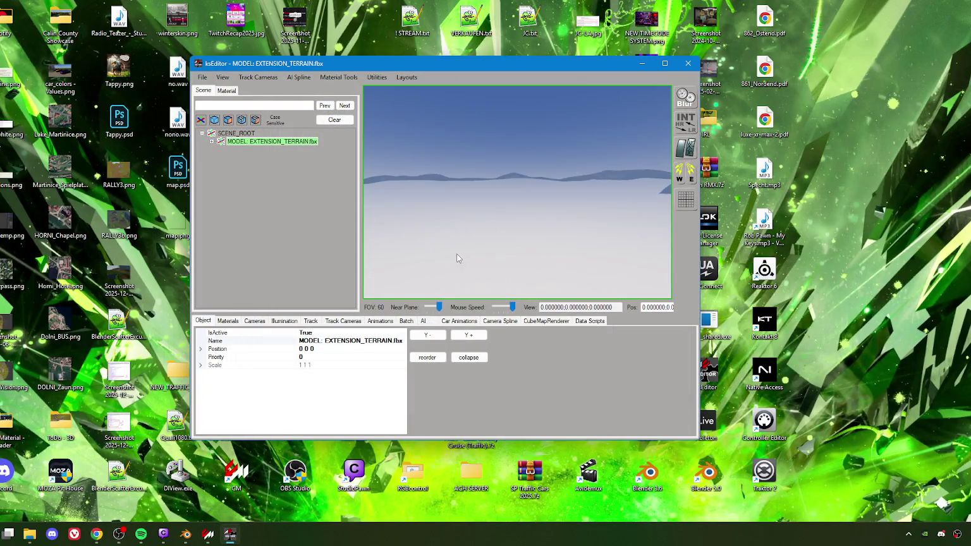
Step: Search the scene tree for the TestTrack curb object and expand its node
{"action": "left_click", "coordinate": [211, 143]}
{"action": "left_click", "coordinate": [222, 151]}
{"action": "left_click", "coordinate": [259, 107]}
{"action": "type", "text": "Test"}
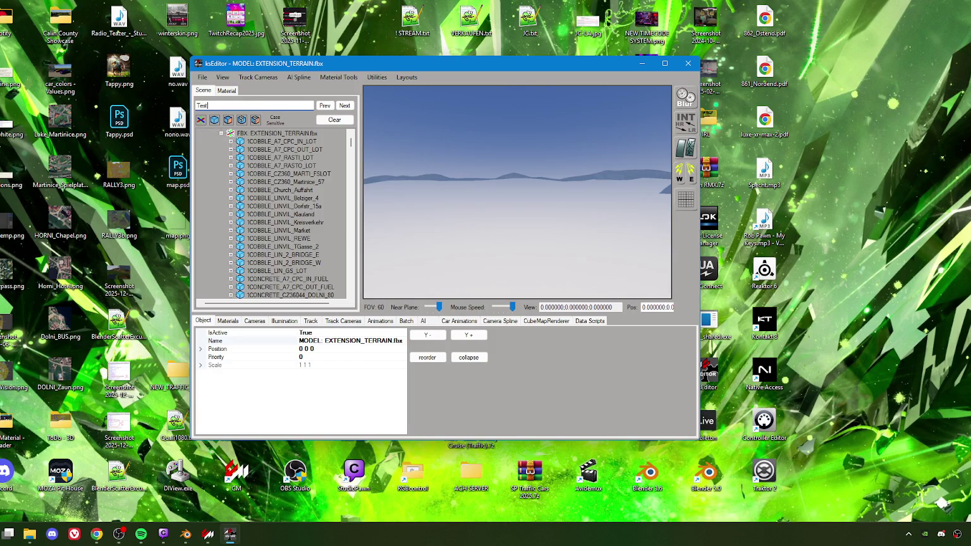
{"action": "type", "text": "Track"}
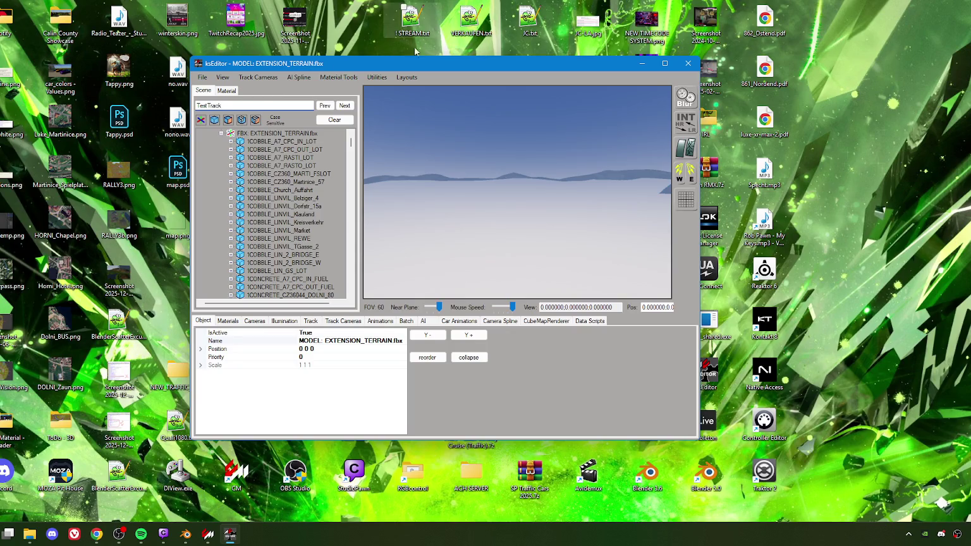
{"action": "left_click", "coordinate": [344, 106]}
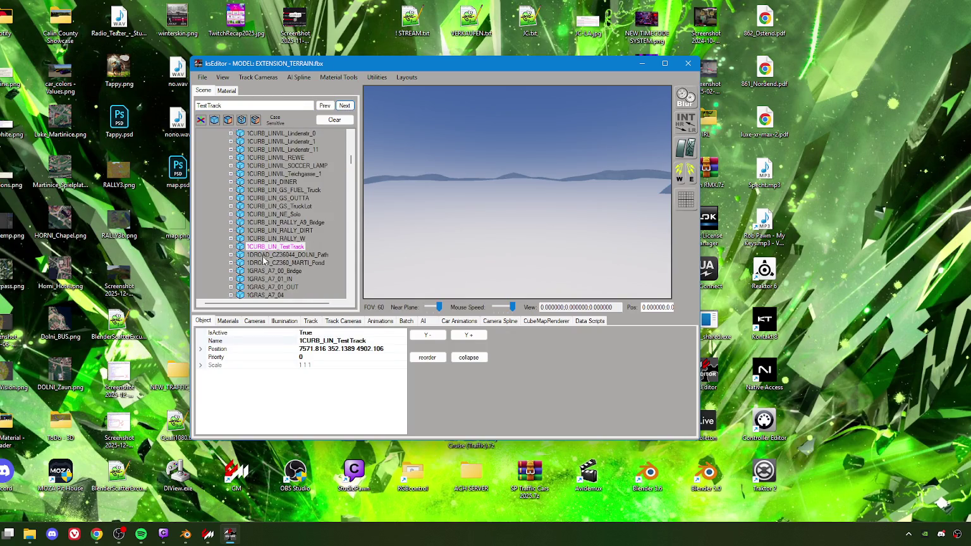
{"action": "left_click", "coordinate": [261, 249]}
Step: Fly the 3D view down to the road and select 1ROAD_LIN_TestTrack_SUB1
{"action": "left_click", "coordinate": [455, 234]}
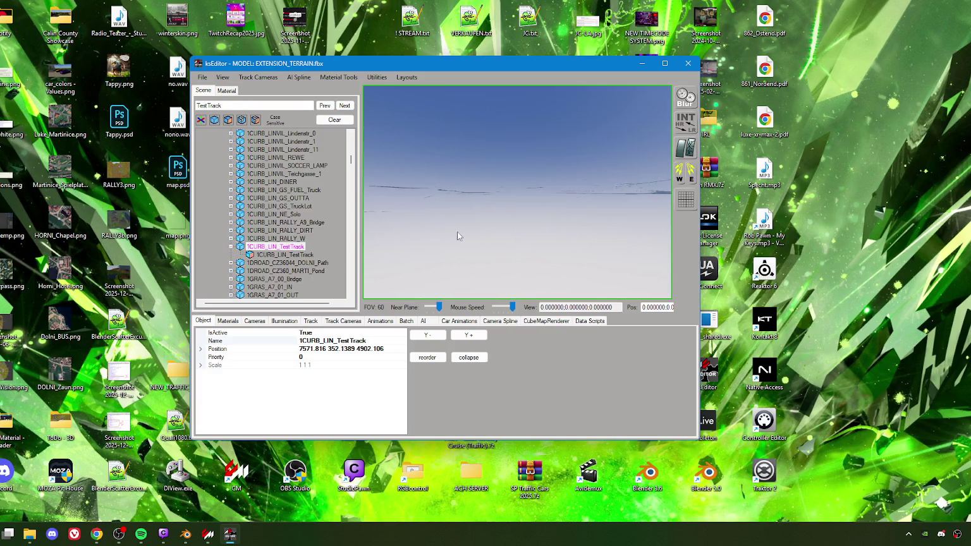
{"action": "key", "text": "w"}
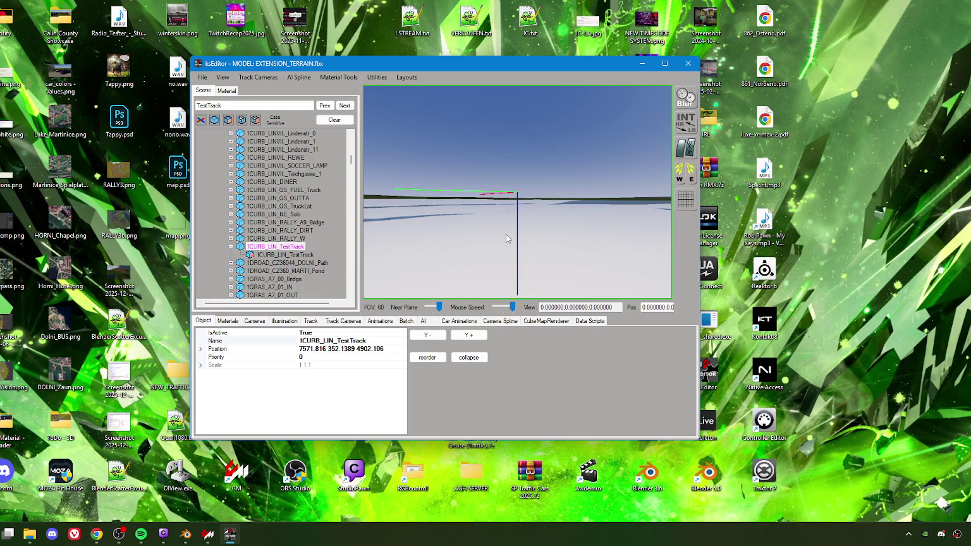
{"action": "mouse_move", "coordinate": [575, 231]}
{"action": "left_mouse_down"}
{"action": "mouse_move", "coordinate": [518, 261]}
{"action": "mouse_move", "coordinate": [502, 229]}
{"action": "mouse_move", "coordinate": [469, 228]}
{"action": "mouse_move", "coordinate": [531, 227]}
{"action": "mouse_move", "coordinate": [463, 228]}
{"action": "mouse_move", "coordinate": [487, 237]}
{"action": "mouse_move", "coordinate": [459, 245]}
{"action": "mouse_move", "coordinate": [469, 249]}
{"action": "left_mouse_up"}
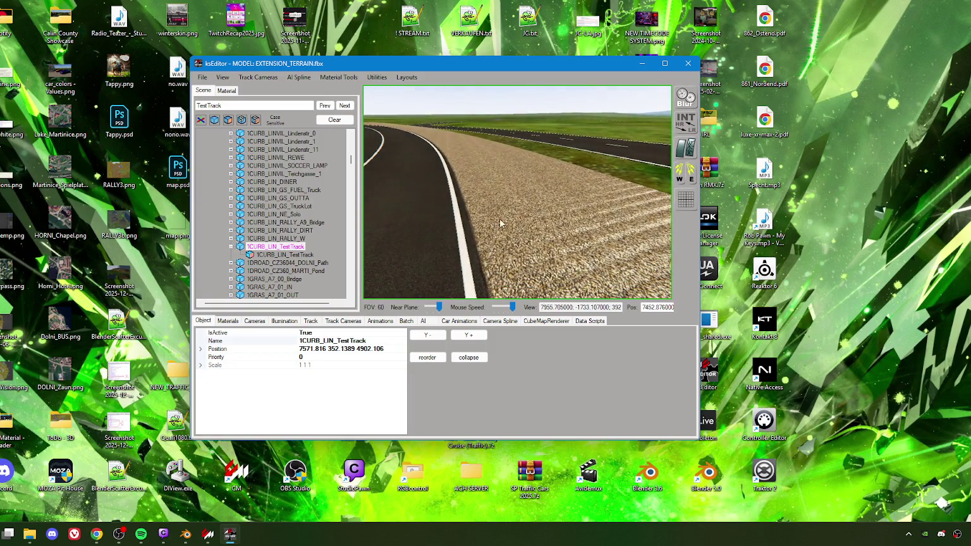
{"action": "key", "text": "Left"}
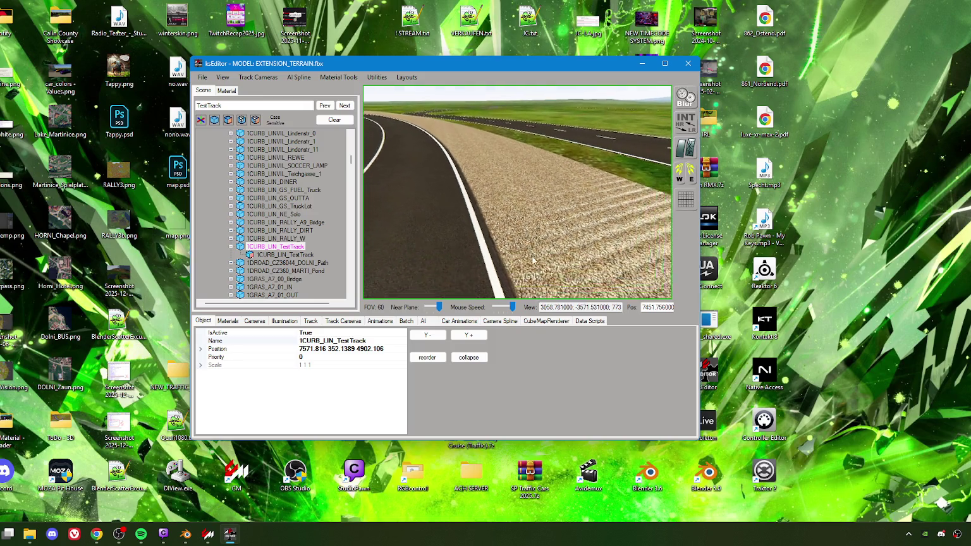
{"action": "mouse_move", "coordinate": [532, 259]}
{"action": "left_mouse_down"}
{"action": "mouse_move", "coordinate": [533, 245]}
{"action": "mouse_move", "coordinate": [502, 231]}
{"action": "mouse_move", "coordinate": [525, 244]}
{"action": "mouse_move", "coordinate": [448, 269]}
{"action": "mouse_move", "coordinate": [441, 256]}
{"action": "mouse_move", "coordinate": [530, 250]}
{"action": "mouse_move", "coordinate": [438, 252]}
{"action": "mouse_move", "coordinate": [508, 245]}
{"action": "mouse_move", "coordinate": [500, 264]}
{"action": "left_mouse_up"}
{"action": "key", "text": "w"}
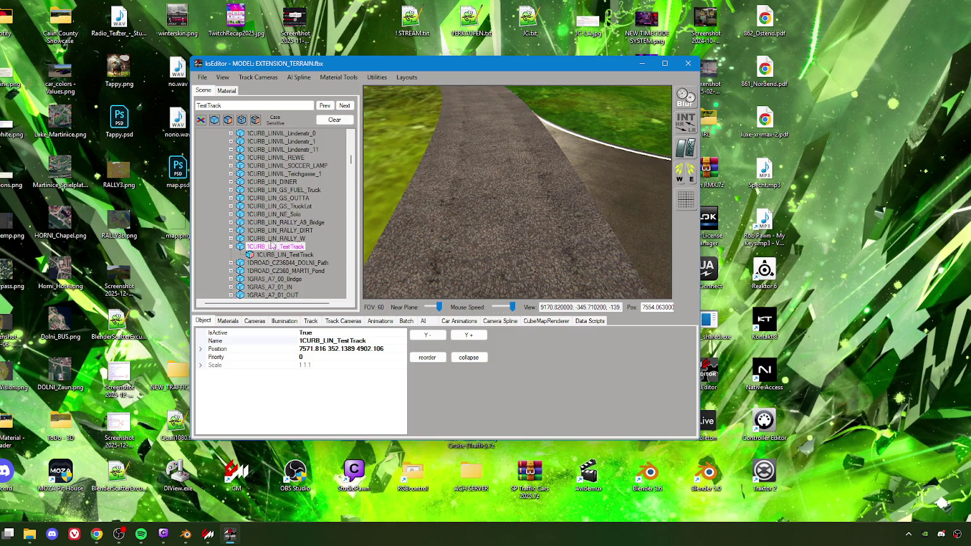
{"action": "scroll", "coordinate": [278, 239], "scroll_direction": "down", "scroll_amount": 1}
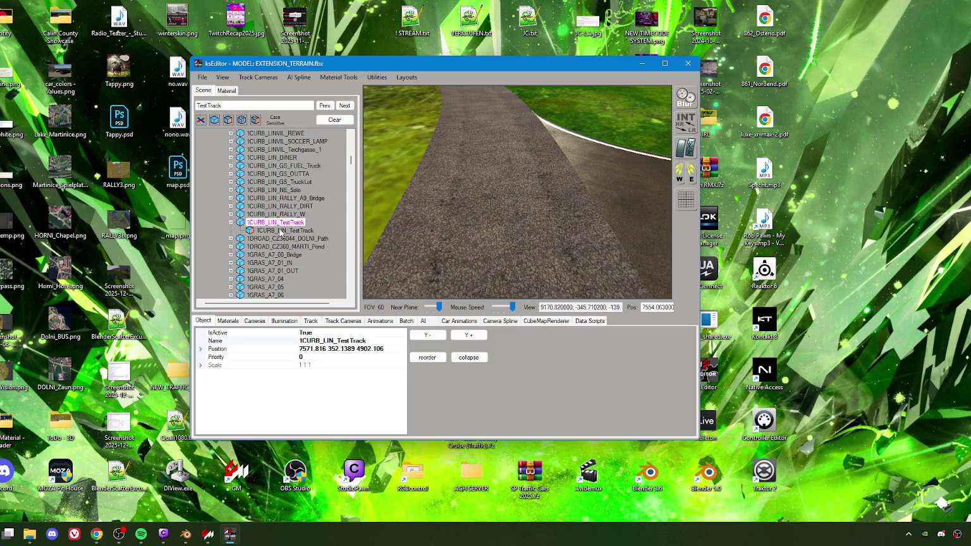
{"action": "left_click", "coordinate": [430, 233]}
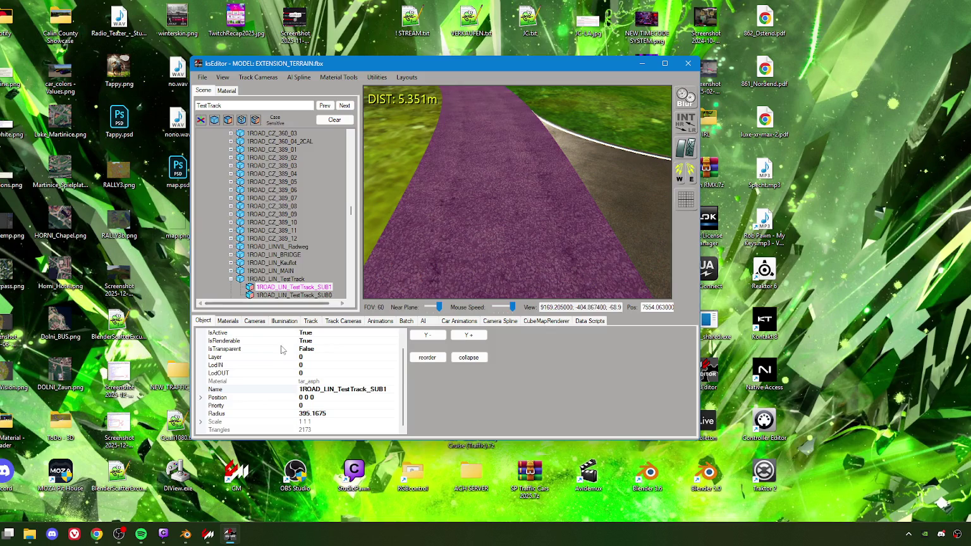
Step: Show the road's tar_asph material texture slots, then bring up the ach_calin_county Explorer window
{"action": "left_click", "coordinate": [222, 89]}
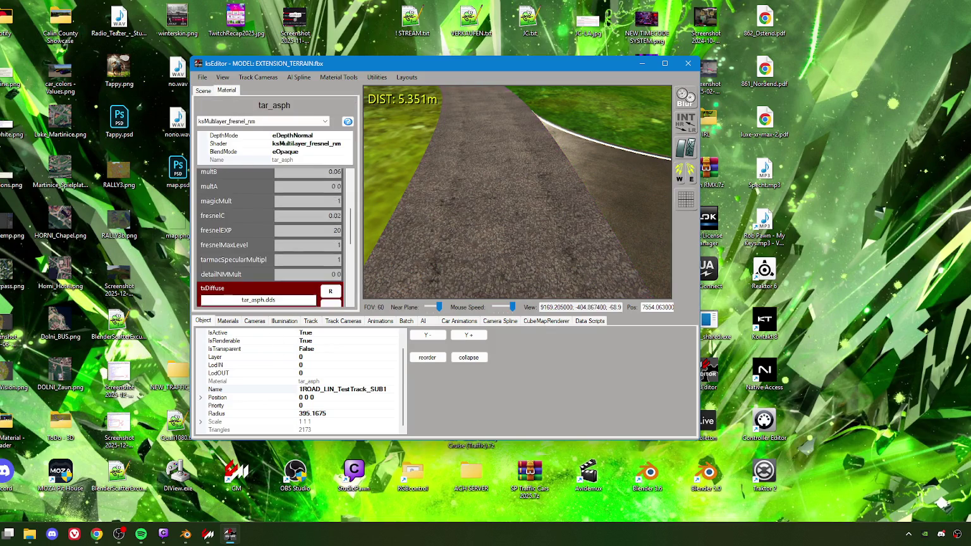
{"action": "scroll", "coordinate": [286, 252], "scroll_direction": "down", "scroll_amount": 2}
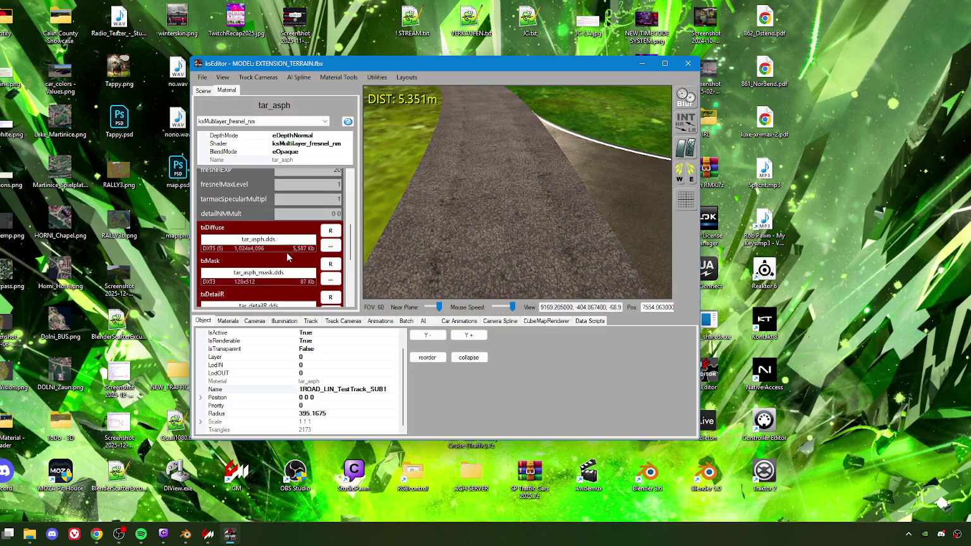
{"action": "scroll", "coordinate": [266, 249], "scroll_direction": "down", "scroll_amount": 2}
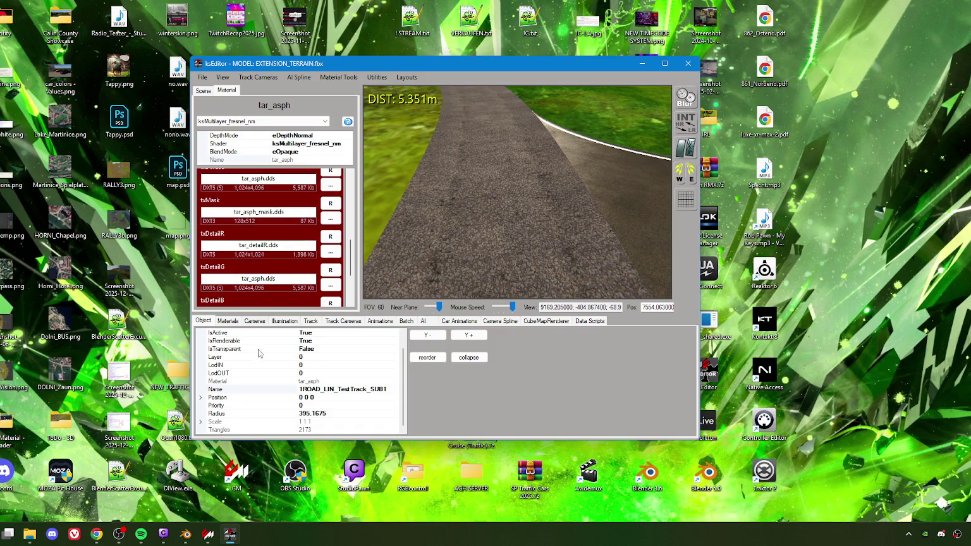
{"action": "left_click", "coordinate": [29, 534]}
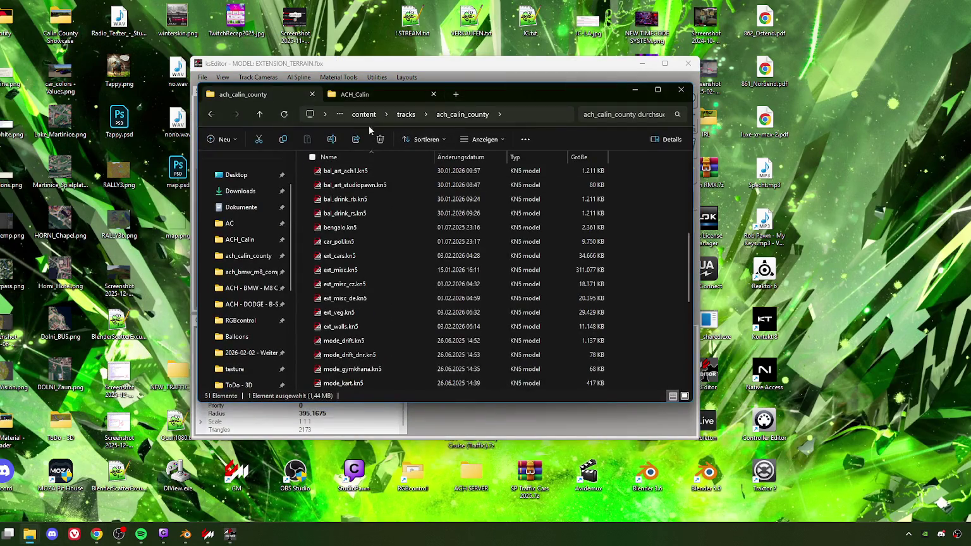
Step: Open ACH_Calin's texture folder and browse to the tar_asph.dds and tar_detailA.dds textures
{"action": "left_click", "coordinate": [373, 95]}
{"action": "scroll", "coordinate": [345, 297], "scroll_direction": "up", "scroll_amount": 10}
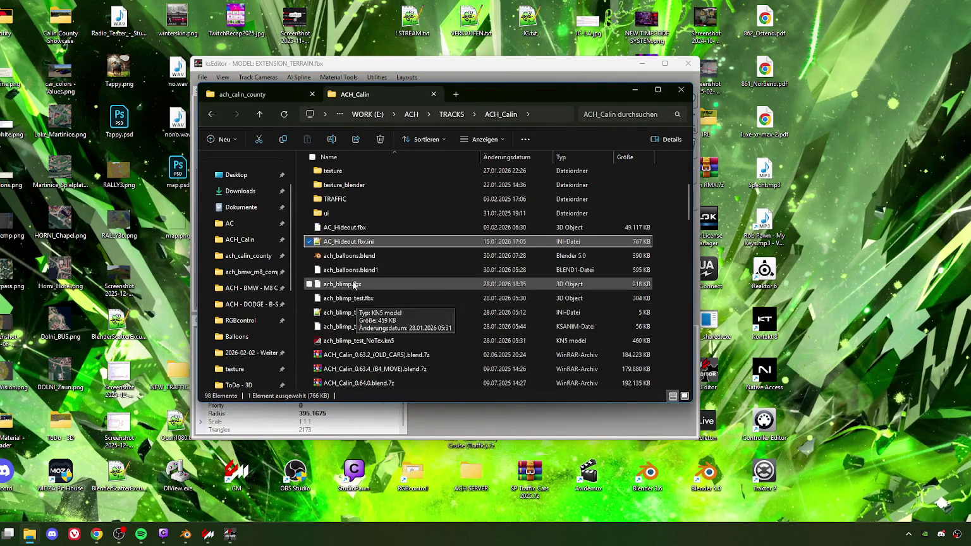
{"action": "double_click", "coordinate": [333, 256]}
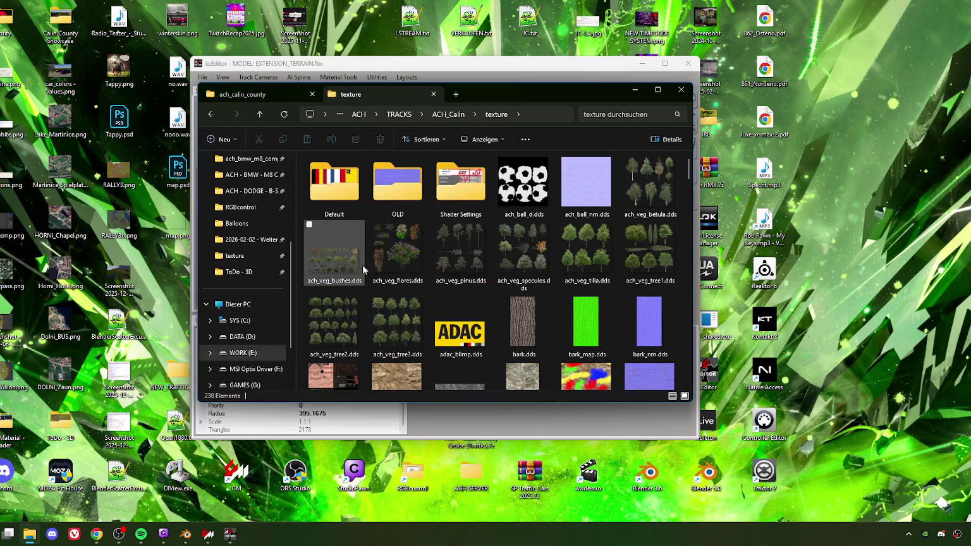
{"action": "left_click", "coordinate": [398, 261]}
{"action": "scroll", "coordinate": [394, 263], "scroll_direction": "down", "scroll_amount": 5}
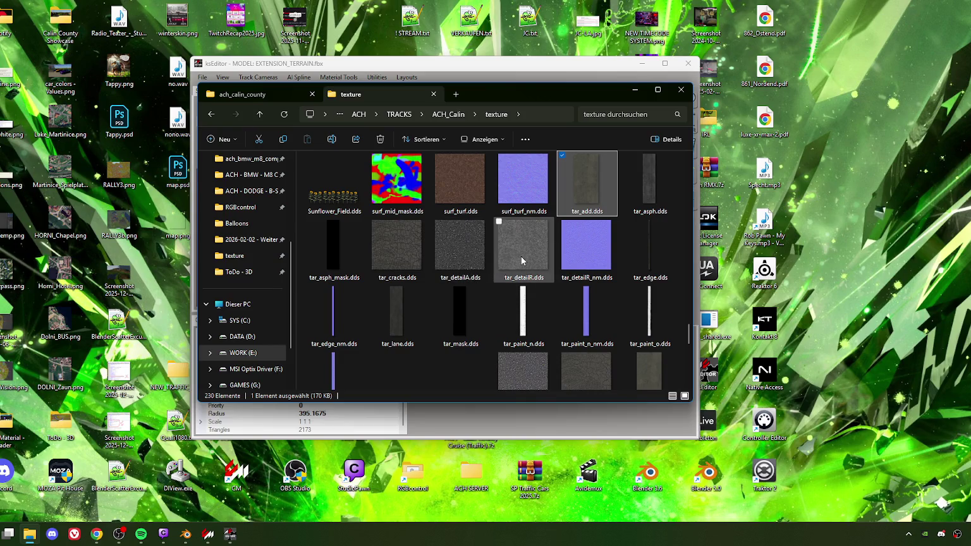
{"action": "scroll", "coordinate": [530, 363], "scroll_direction": "down", "scroll_amount": 3}
{"action": "scroll", "coordinate": [529, 253], "scroll_direction": "up", "scroll_amount": 1}
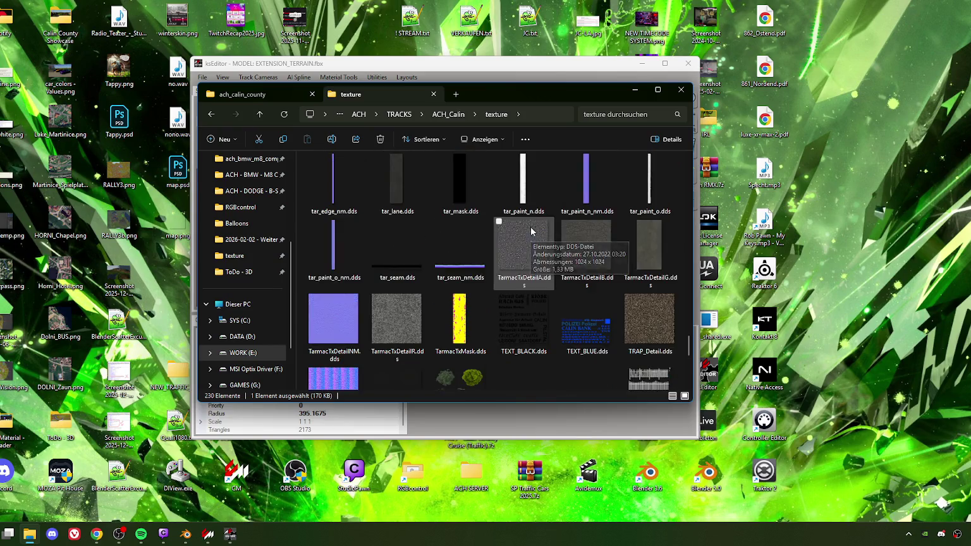
{"action": "scroll", "coordinate": [524, 239], "scroll_direction": "up", "scroll_amount": 2}
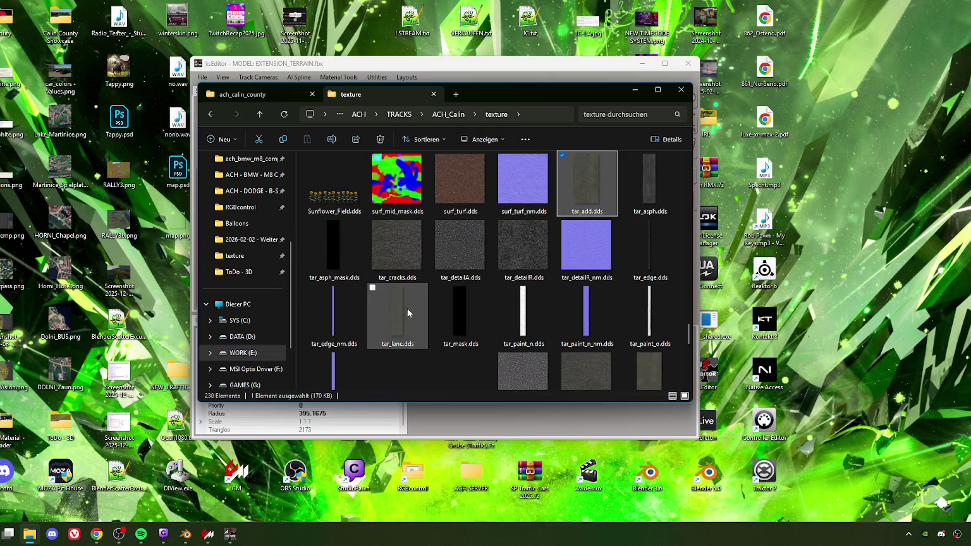
{"action": "scroll", "coordinate": [408, 322], "scroll_direction": "down", "scroll_amount": 1}
{"action": "scroll", "coordinate": [437, 316], "scroll_direction": "up", "scroll_amount": 3}
{"action": "scroll", "coordinate": [492, 308], "scroll_direction": "down", "scroll_amount": 1}
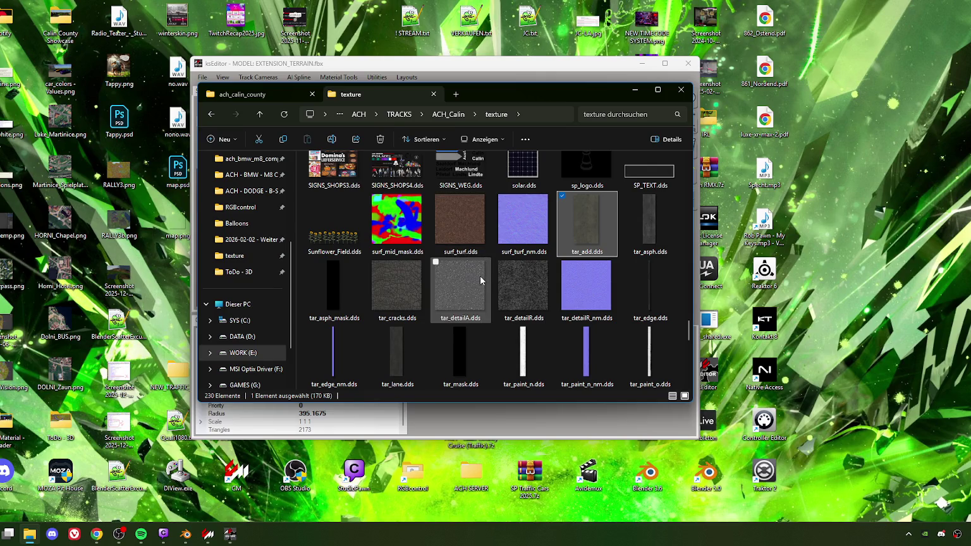
{"action": "mouse_move", "coordinate": [491, 94]}
{"action": "left_mouse_down"}
{"action": "mouse_move", "coordinate": [791, 95]}
{"action": "mouse_move", "coordinate": [804, 107]}
{"action": "mouse_move", "coordinate": [800, 136]}
{"action": "mouse_move", "coordinate": [806, 122]}
{"action": "left_mouse_up"}
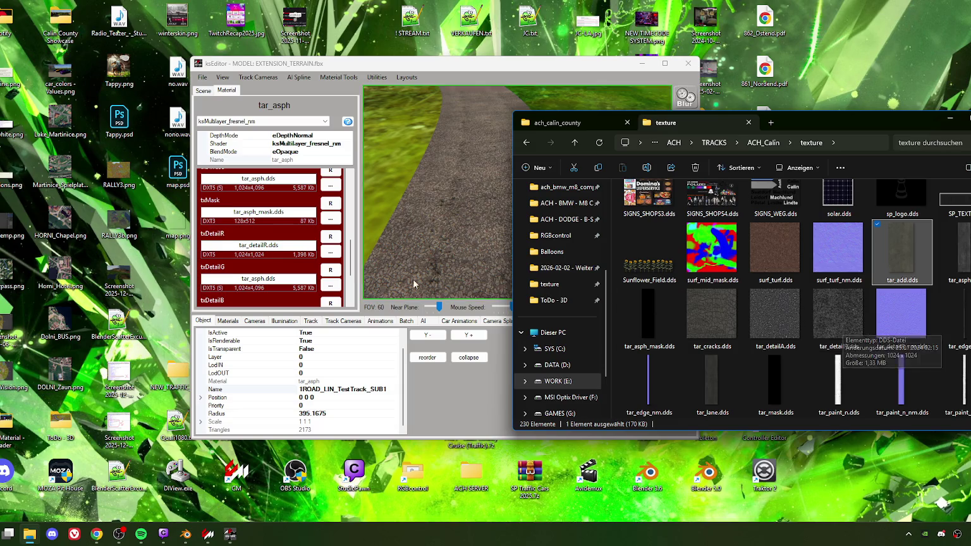
Step: Scroll the tar_asph material parameters to the multA field
{"action": "scroll", "coordinate": [293, 219], "scroll_direction": "up", "scroll_amount": 5}
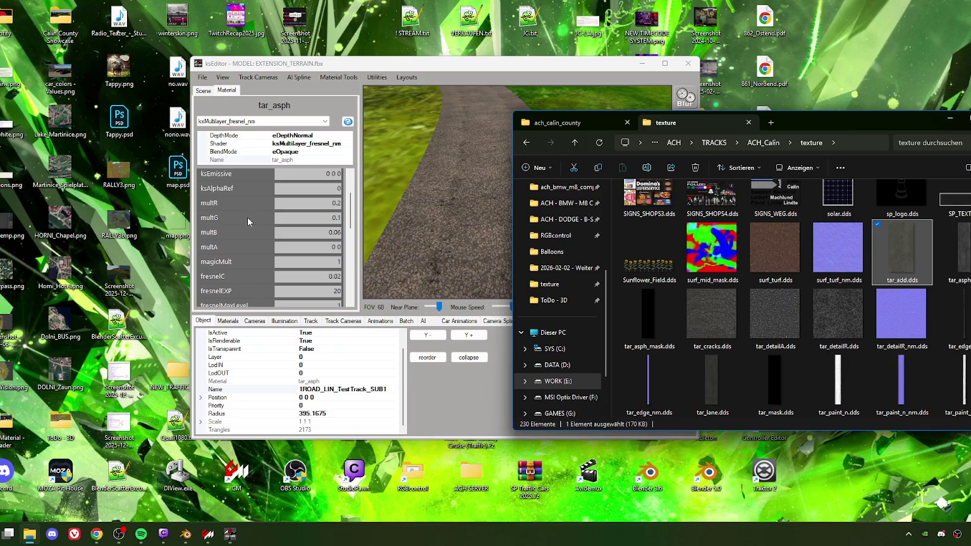
{"action": "scroll", "coordinate": [256, 213], "scroll_direction": "up", "scroll_amount": 2}
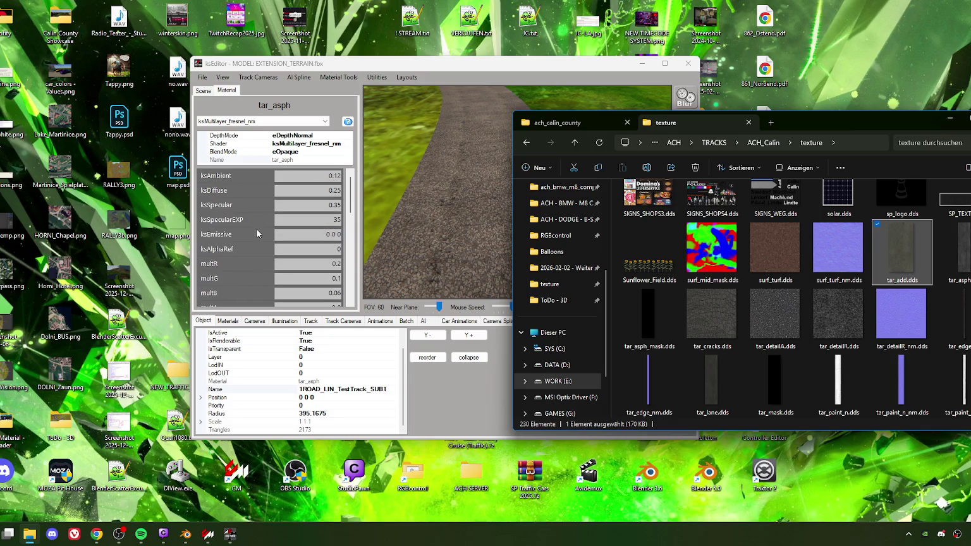
{"action": "scroll", "coordinate": [258, 244], "scroll_direction": "down", "scroll_amount": 2}
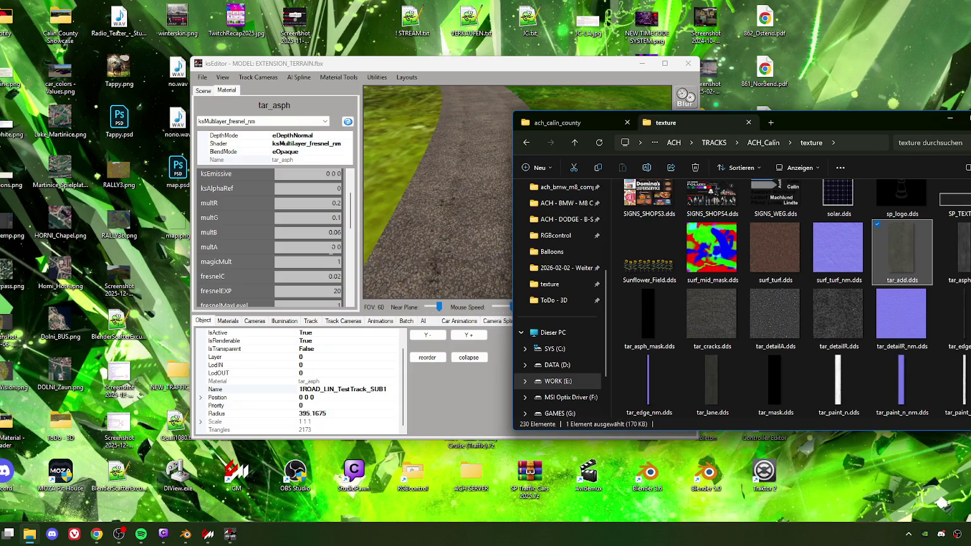
{"action": "left_click", "coordinate": [517, 191]}
Step: Try multA at 0.7, 0.1 and 0.2, then set it back to 0.0
{"action": "double_click", "coordinate": [339, 247]}
{"action": "type", "text": "0.7"}
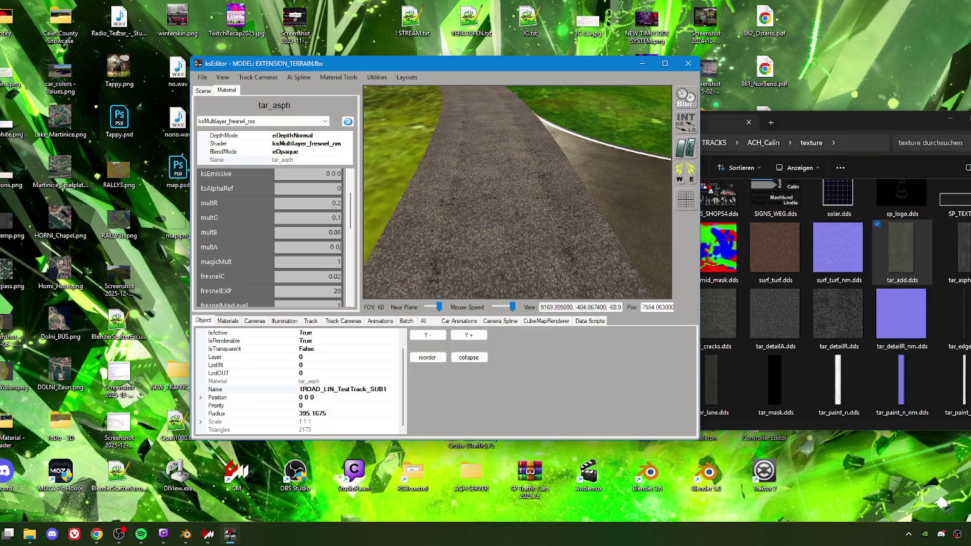
{"action": "key", "text": "BackSpace"}
{"action": "key", "text": "BackSpace"}
{"action": "type", "text": "1"}
{"action": "key", "text": "BackSpace"}
{"action": "type", "text": "2"}
{"action": "key", "text": "BackSpace"}
{"action": "type", "text": "0"}
Step: Play Light Again from Spotify's D'n'B playlist, then minimize Spotify back to ksEditor
{"action": "left_click", "coordinate": [141, 533]}
{"action": "scroll", "coordinate": [377, 309], "scroll_direction": "down", "scroll_amount": 15}
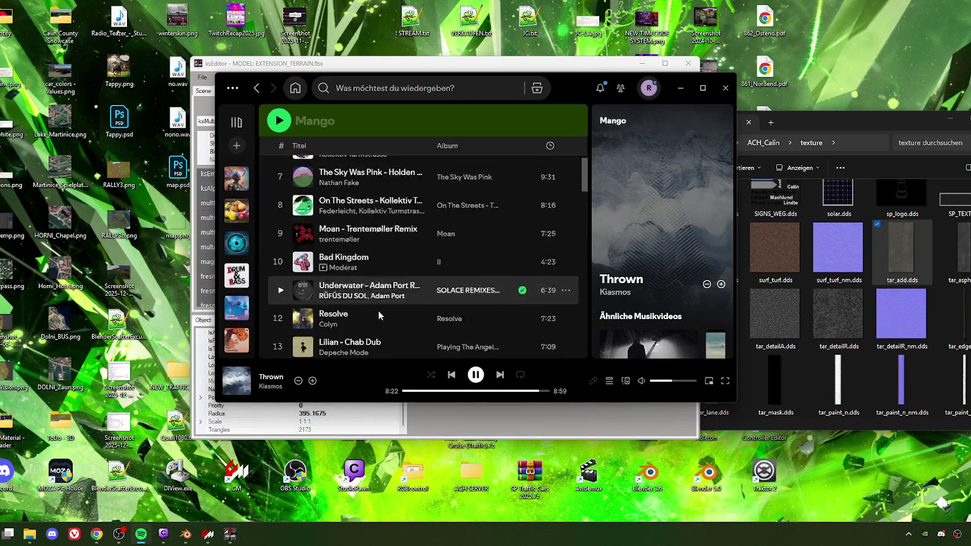
{"action": "left_click", "coordinate": [239, 276]}
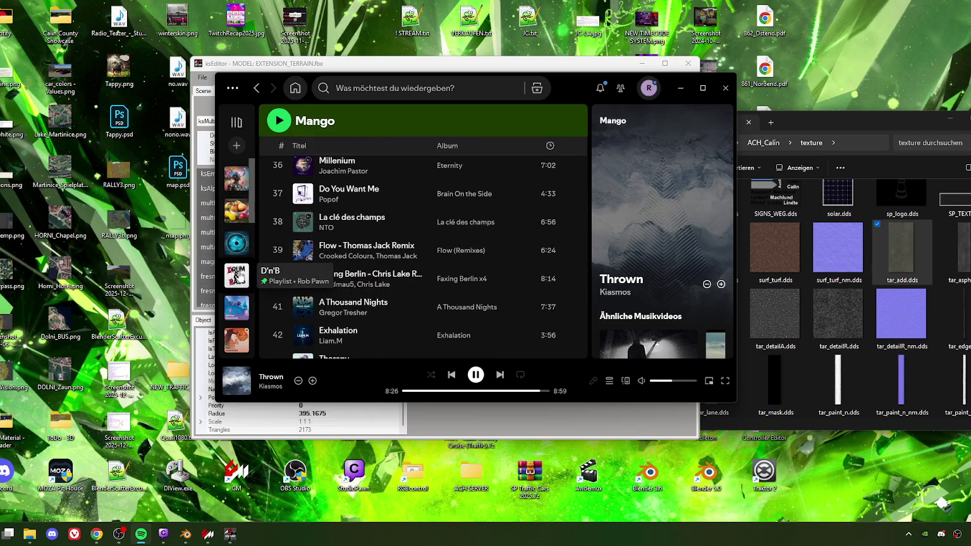
{"action": "scroll", "coordinate": [302, 284], "scroll_direction": "down", "scroll_amount": 3}
{"action": "scroll", "coordinate": [302, 285], "scroll_direction": "up", "scroll_amount": 3}
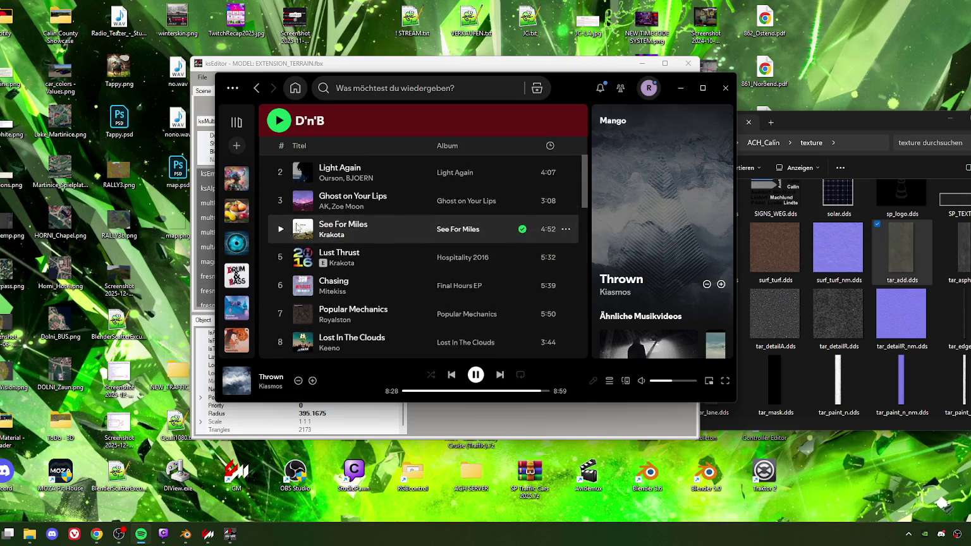
{"action": "left_click", "coordinate": [280, 218]}
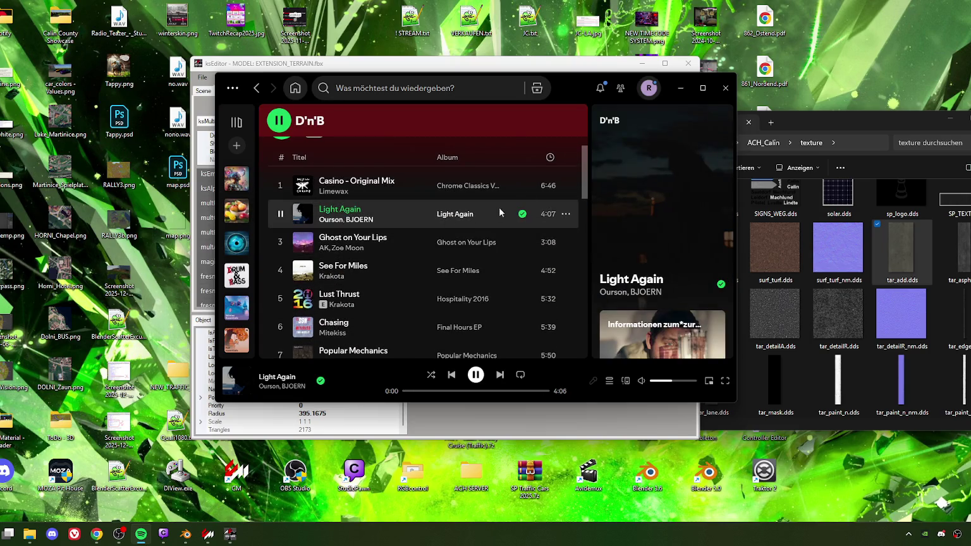
{"action": "left_click", "coordinate": [681, 87]}
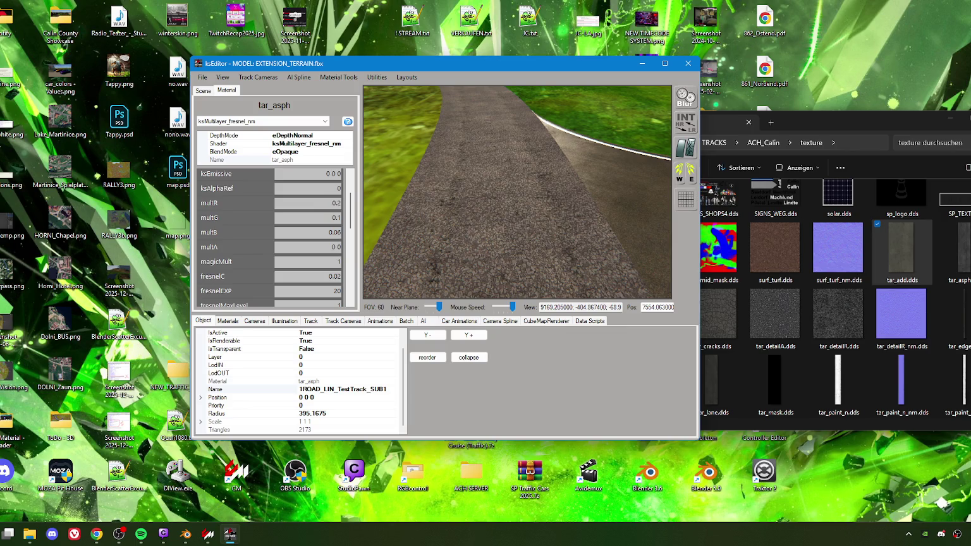
{"action": "type", "text": "1"}
{"action": "key", "text": "BackSpace"}
{"action": "type", "text": "6"}
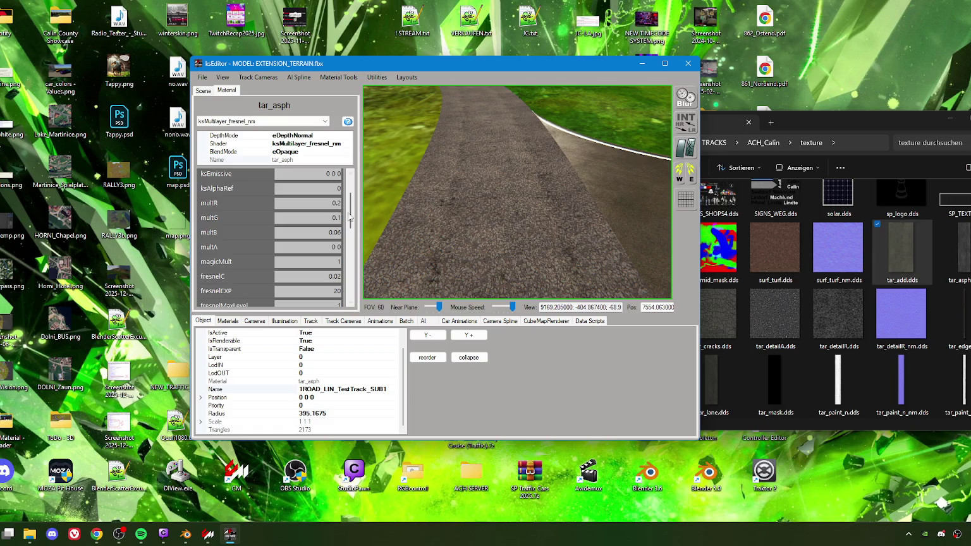
{"action": "scroll", "coordinate": [265, 265], "scroll_direction": "down", "scroll_amount": 2}
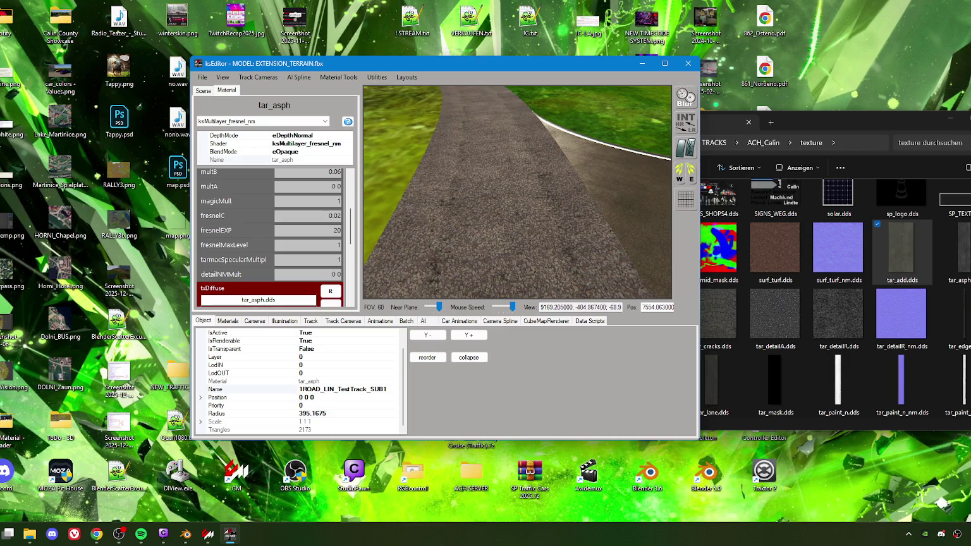
{"action": "scroll", "coordinate": [330, 222], "scroll_direction": "up", "scroll_amount": 4}
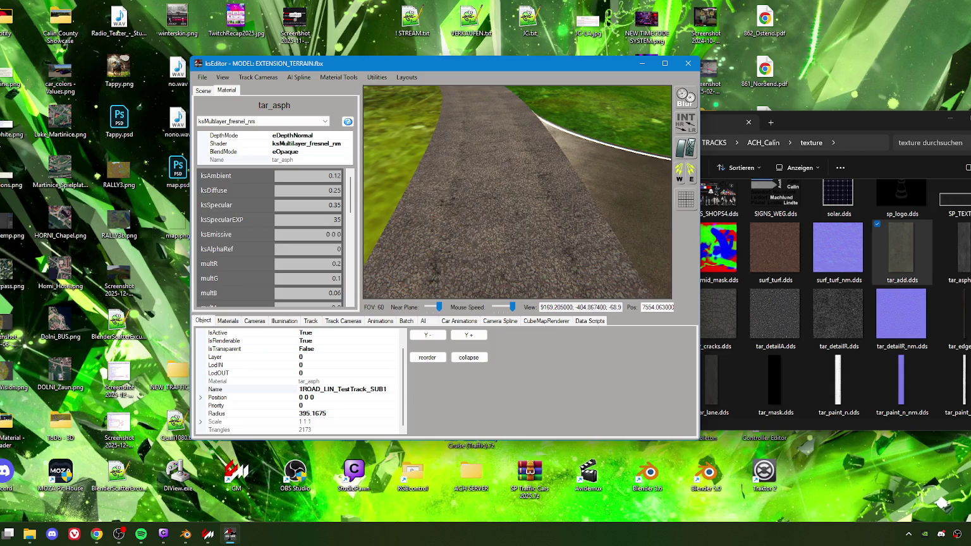
{"action": "scroll", "coordinate": [329, 223], "scroll_direction": "down", "scroll_amount": 2}
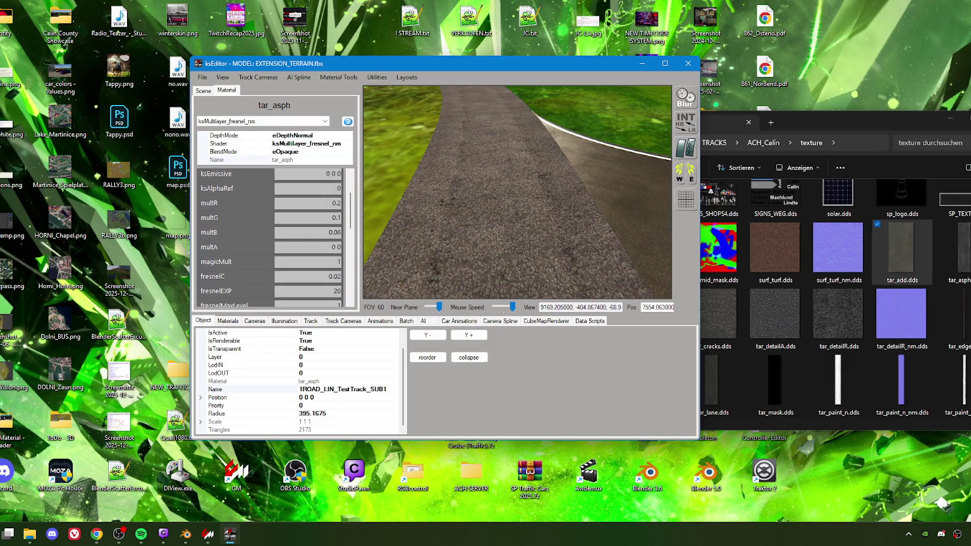
Step: Try tar_asph multR values of 2 and 1 while viewing the road surface
{"action": "double_click", "coordinate": [339, 203]}
{"action": "type", "text": "2"}
{"action": "key", "text": "Return"}
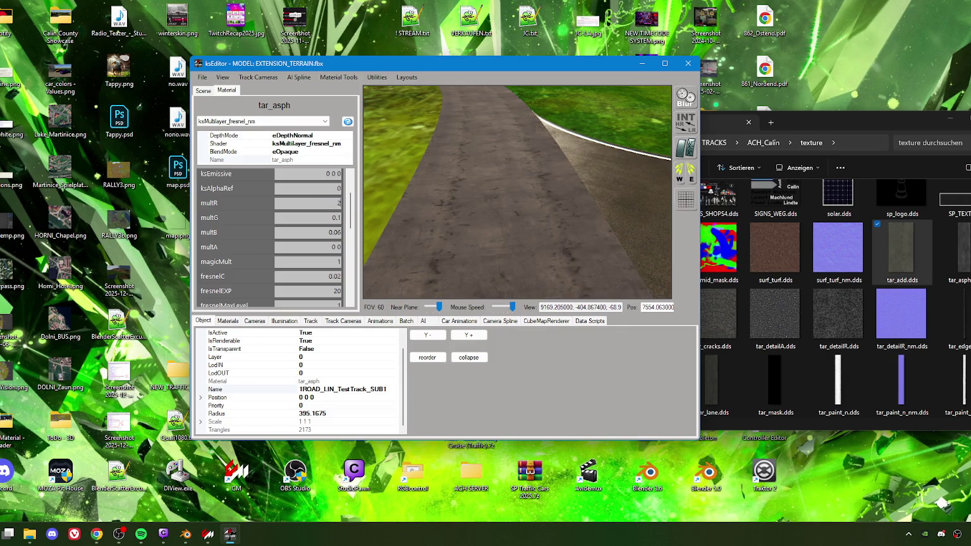
{"action": "double_click", "coordinate": [340, 203]}
{"action": "type", "text": "1"}
{"action": "scroll", "coordinate": [507, 233], "scroll_direction": "up", "scroll_amount": 5}
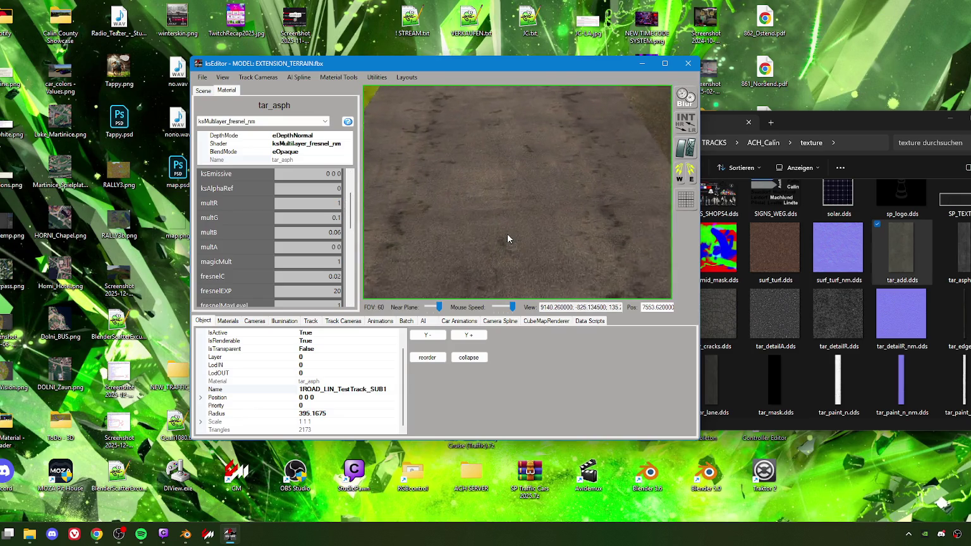
{"action": "scroll", "coordinate": [510, 239], "scroll_direction": "up", "scroll_amount": 3}
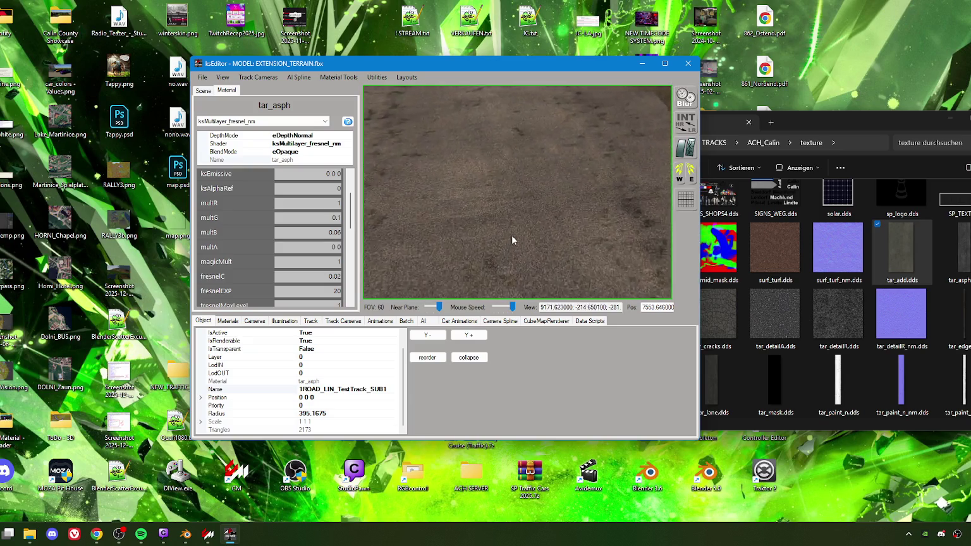
{"action": "scroll", "coordinate": [508, 228], "scroll_direction": "down", "scroll_amount": 3}
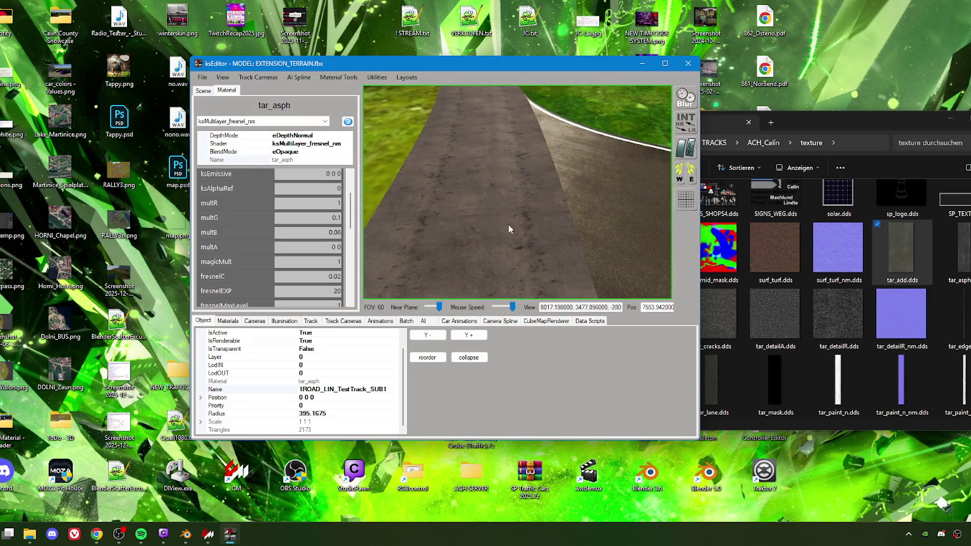
{"action": "scroll", "coordinate": [507, 225], "scroll_direction": "up", "scroll_amount": 5}
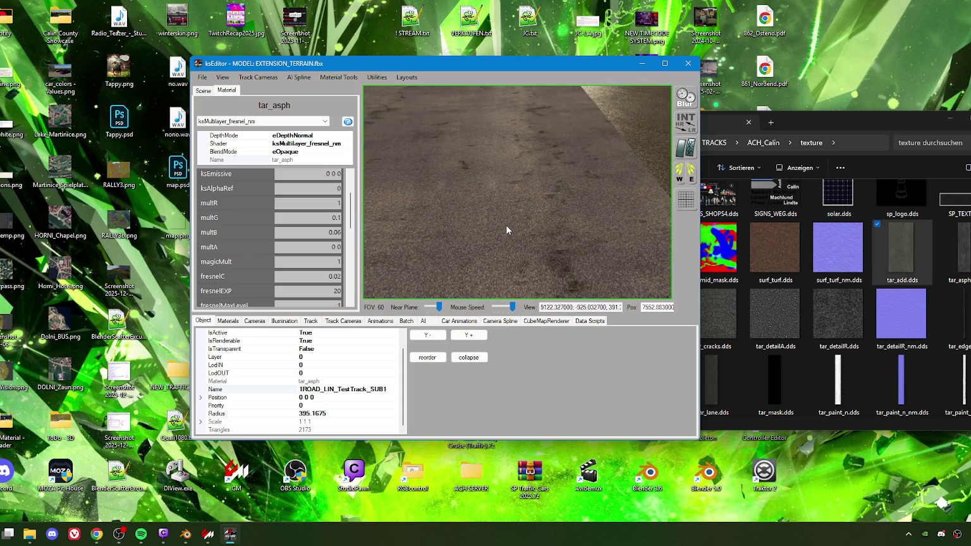
{"action": "scroll", "coordinate": [567, 207], "scroll_direction": "down", "scroll_amount": 3}
{"action": "scroll", "coordinate": [566, 206], "scroll_direction": "up", "scroll_amount": 5}
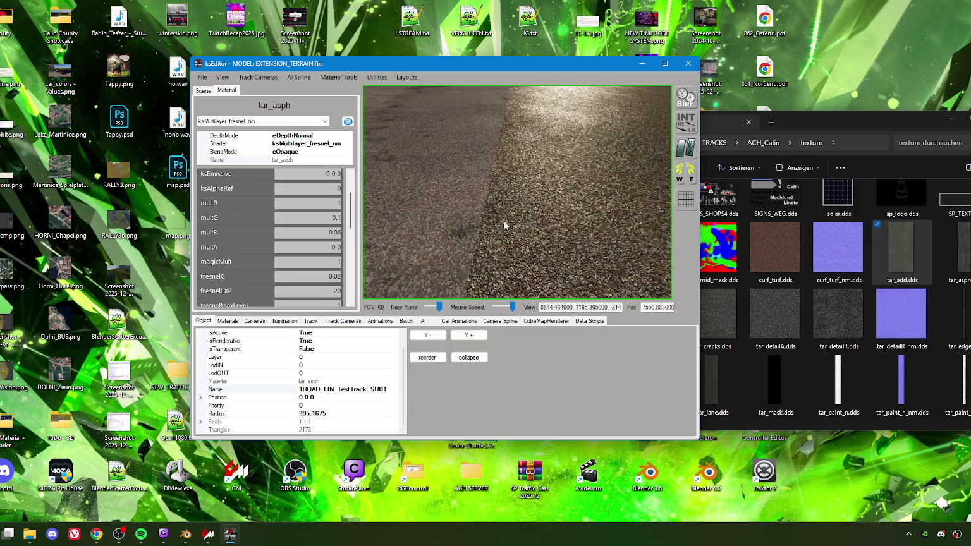
{"action": "left_click_drag", "start_coordinate": [503, 220], "coordinate": [457, 218]}
{"action": "scroll", "coordinate": [457, 219], "scroll_direction": "up", "scroll_amount": 3}
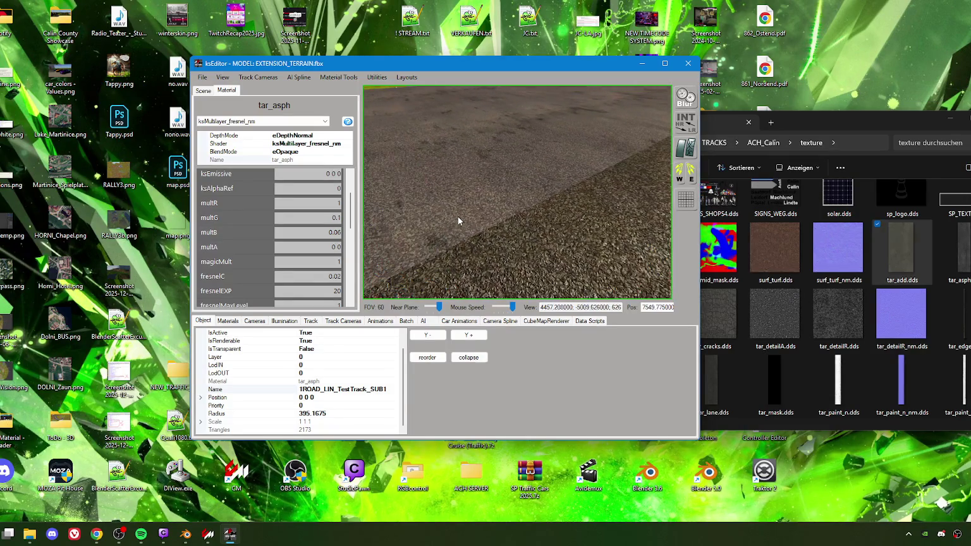
{"action": "scroll", "coordinate": [286, 248], "scroll_direction": "down", "scroll_amount": 4}
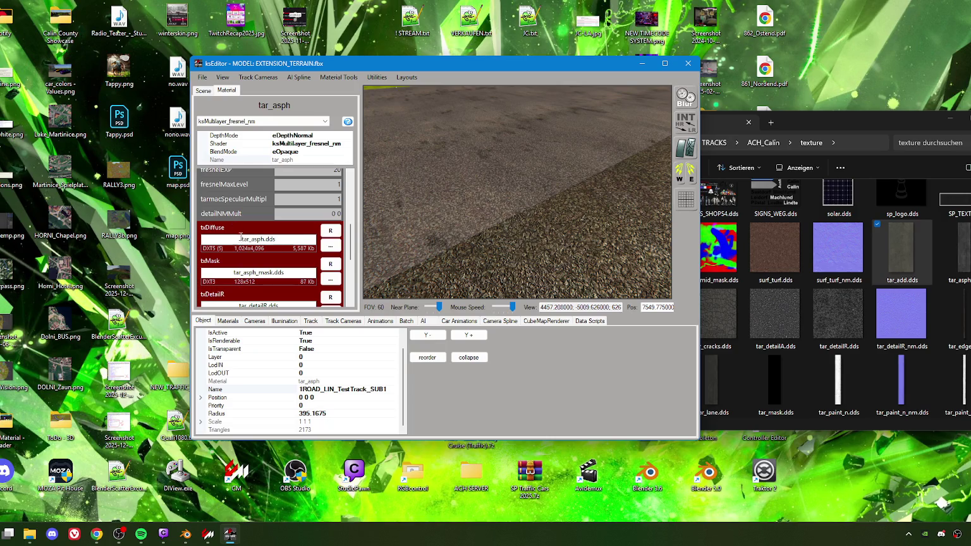
{"action": "scroll", "coordinate": [260, 299], "scroll_direction": "down", "scroll_amount": 2}
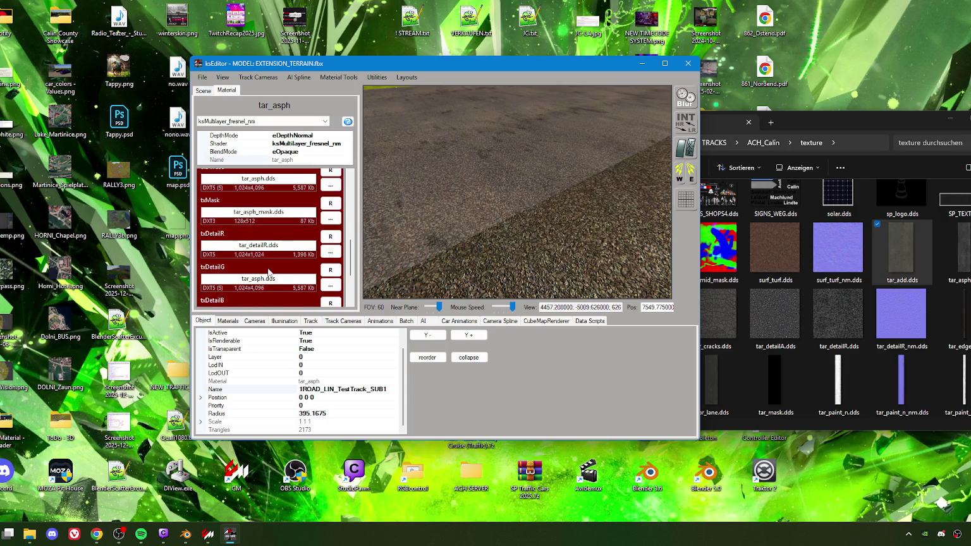
{"action": "scroll", "coordinate": [268, 267], "scroll_direction": "up", "scroll_amount": 2}
{"action": "mouse_move", "coordinate": [372, 248]}
{"action": "left_mouse_down"}
{"action": "mouse_move", "coordinate": [521, 218]}
{"action": "mouse_move", "coordinate": [518, 226]}
{"action": "mouse_move", "coordinate": [452, 233]}
{"action": "mouse_move", "coordinate": [383, 225]}
{"action": "mouse_move", "coordinate": [394, 241]}
{"action": "left_mouse_up"}
{"action": "scroll", "coordinate": [395, 240], "scroll_direction": "down", "scroll_amount": 5}
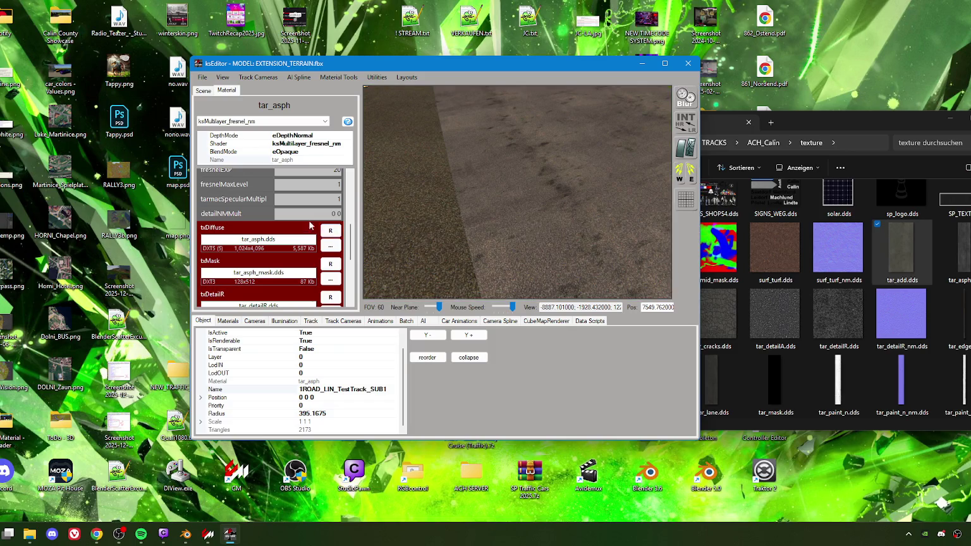
{"action": "scroll", "coordinate": [312, 230], "scroll_direction": "up", "scroll_amount": 4}
Step: Cycle multR through 2, 0 and 0.9, settle on 0.8, and check road against grass
{"action": "double_click", "coordinate": [339, 202]}
{"action": "type", "text": "2"}
{"action": "key", "text": "Return"}
{"action": "double_click", "coordinate": [340, 203]}
{"action": "type", "text": "0"}
{"action": "key", "text": "Return"}
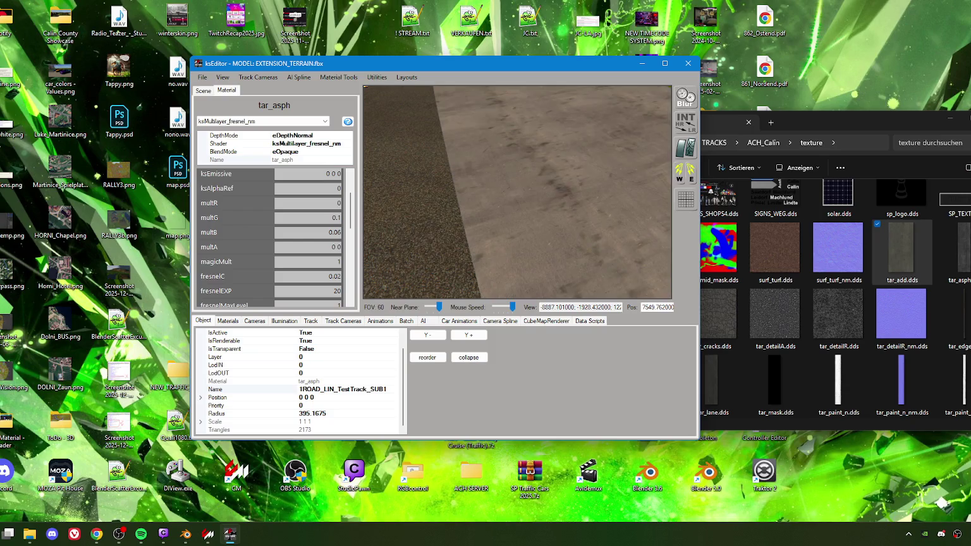
{"action": "type", "text": ".9"}
{"action": "key", "text": "Return"}
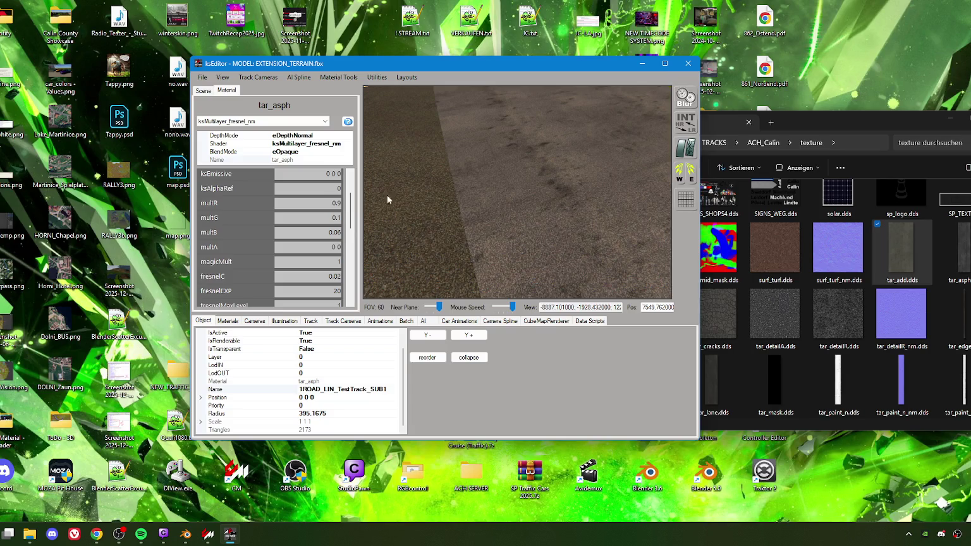
{"action": "left_click_drag", "start_coordinate": [481, 219], "coordinate": [498, 227]}
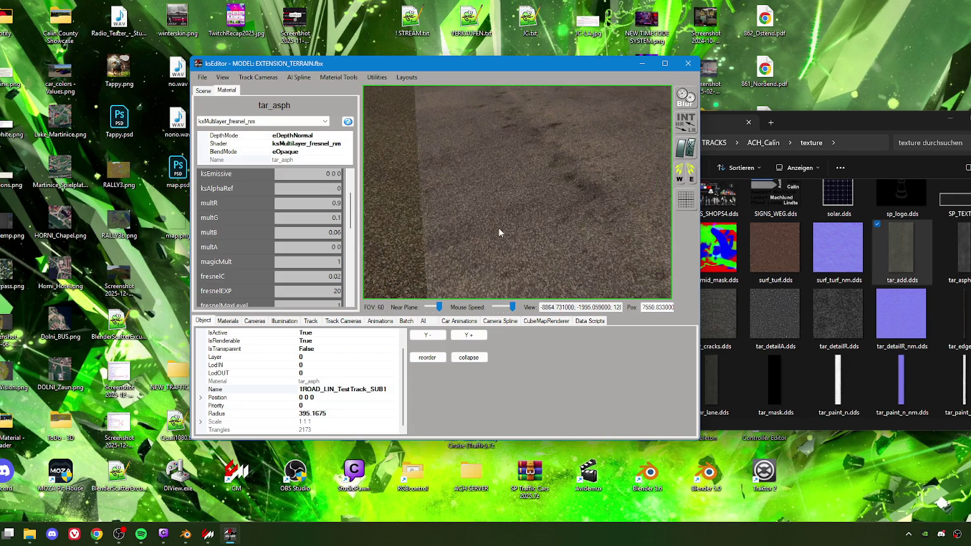
{"action": "double_click", "coordinate": [340, 204]}
{"action": "type", "text": "8"}
{"action": "key", "text": "Return"}
{"action": "mouse_move", "coordinate": [444, 213]}
{"action": "left_mouse_down"}
{"action": "mouse_move", "coordinate": [591, 207]}
{"action": "mouse_move", "coordinate": [573, 229]}
{"action": "mouse_move", "coordinate": [538, 234]}
{"action": "mouse_move", "coordinate": [516, 218]}
{"action": "mouse_move", "coordinate": [515, 229]}
{"action": "left_mouse_up"}
{"action": "scroll", "coordinate": [537, 234], "scroll_direction": "down", "scroll_amount": 3}
{"action": "scroll", "coordinate": [341, 218], "scroll_direction": "up", "scroll_amount": 1}
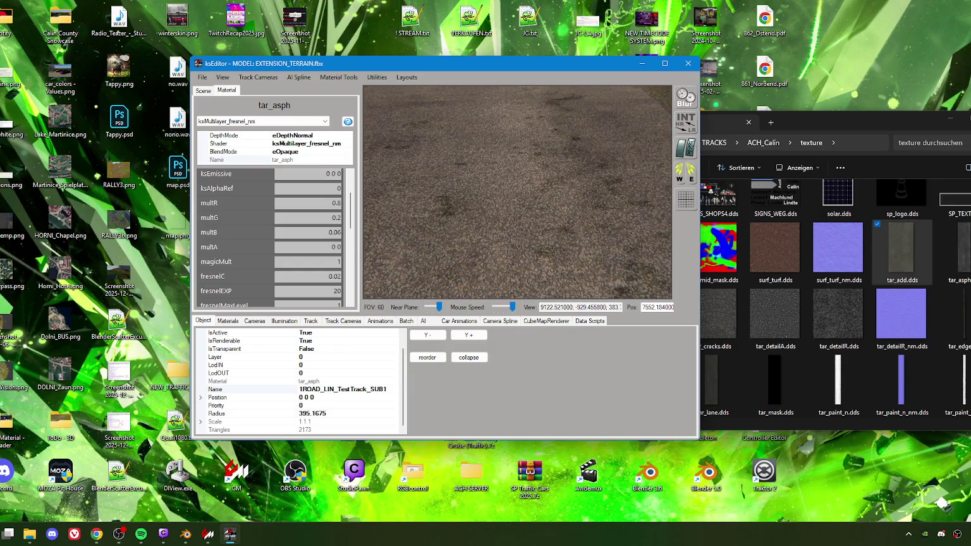
{"action": "mouse_move", "coordinate": [488, 216]}
{"action": "left_mouse_down"}
{"action": "mouse_move", "coordinate": [522, 225]}
{"action": "mouse_move", "coordinate": [513, 239]}
{"action": "mouse_move", "coordinate": [510, 230]}
{"action": "left_mouse_up"}
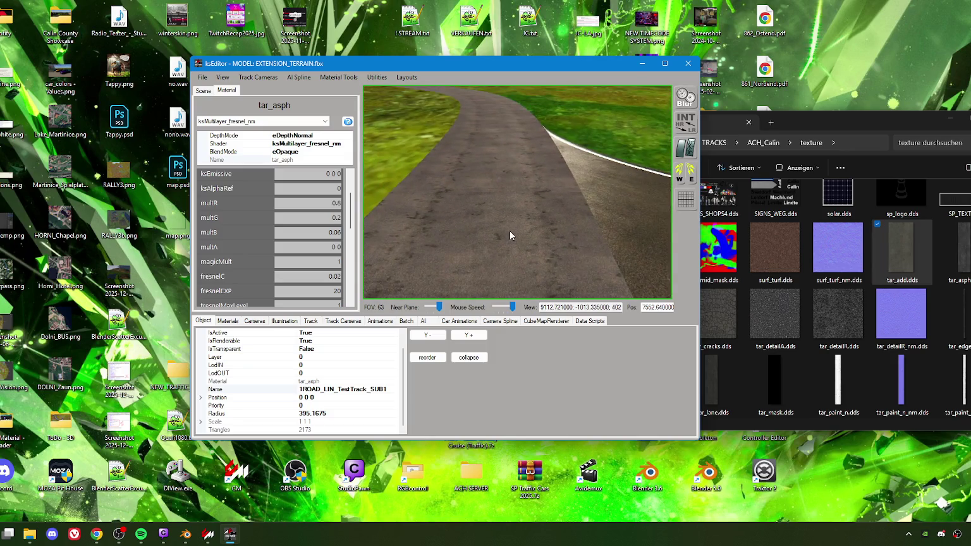
Step: Try multG values 0.4, 1, 0.2 and 0.1, then return multG to 0.2
{"action": "left_click", "coordinate": [336, 217]}
{"action": "key", "text": "BackSpace"}
{"action": "type", "text": "4"}
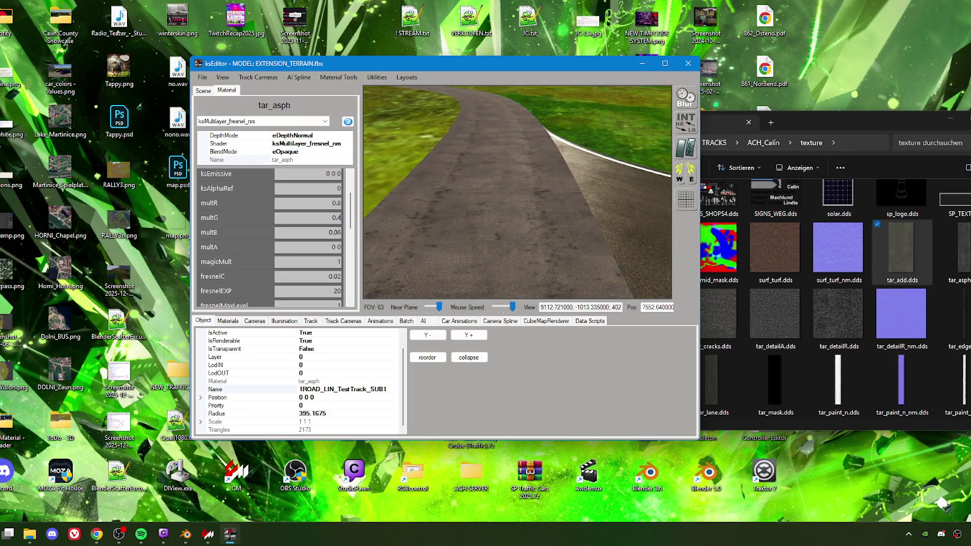
{"action": "double_click", "coordinate": [333, 217]}
{"action": "type", "text": "8"}
{"action": "key", "text": "BackSpace"}
{"action": "type", "text": "1"}
{"action": "key", "text": "BackSpace"}
{"action": "type", "text": "0"}
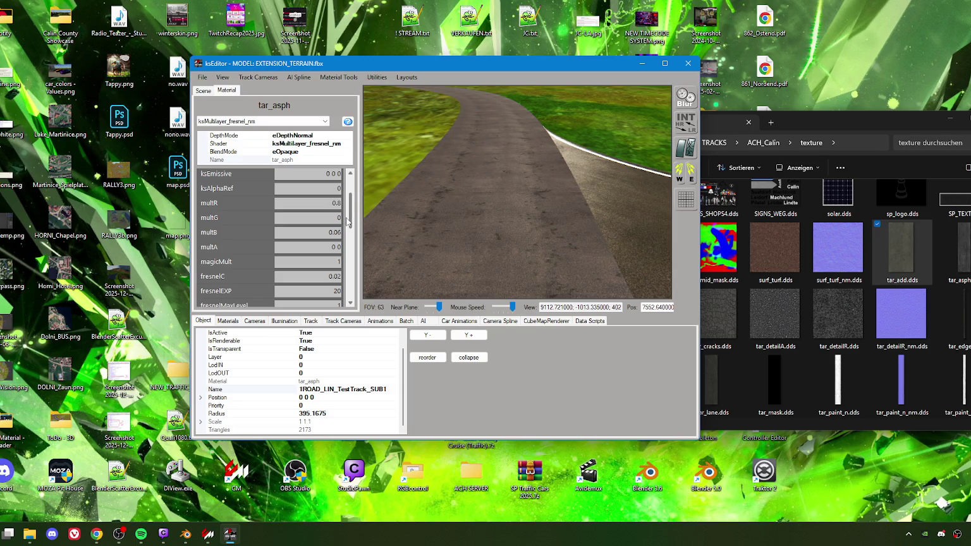
{"action": "type", "text": ".4"}
{"action": "key", "text": "BackSpace"}
{"action": "type", "text": "2"}
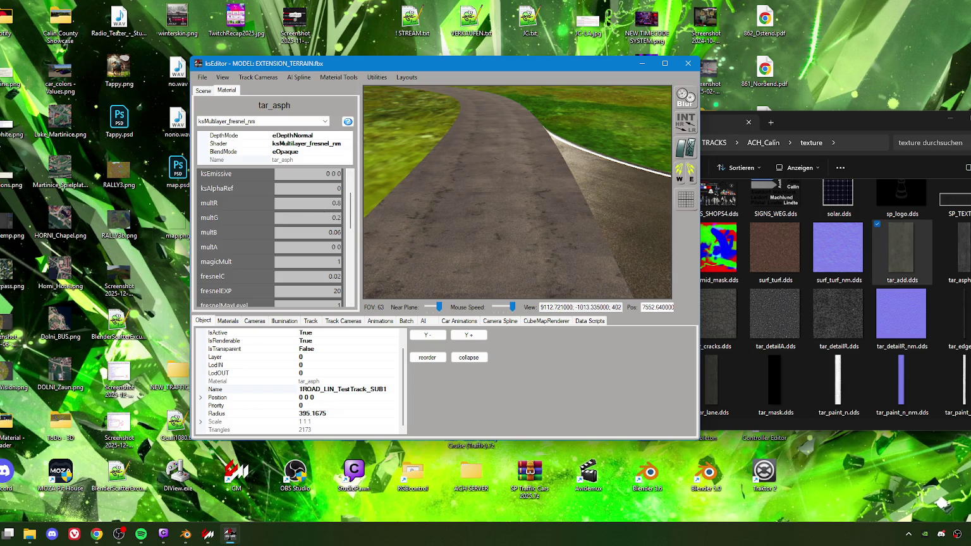
{"action": "key", "text": "BackSpace"}
{"action": "type", "text": "1"}
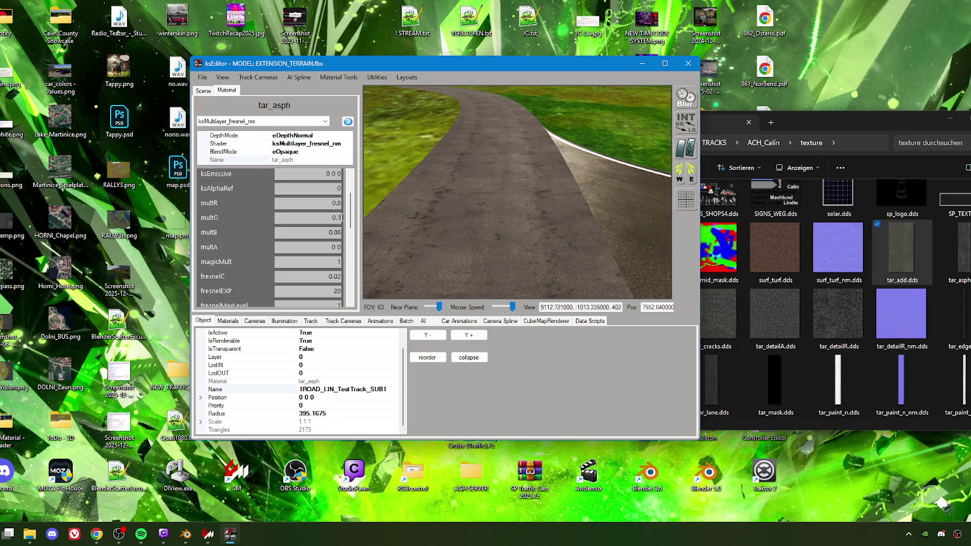
{"action": "key", "text": "BackSpace"}
{"action": "type", "text": "2"}
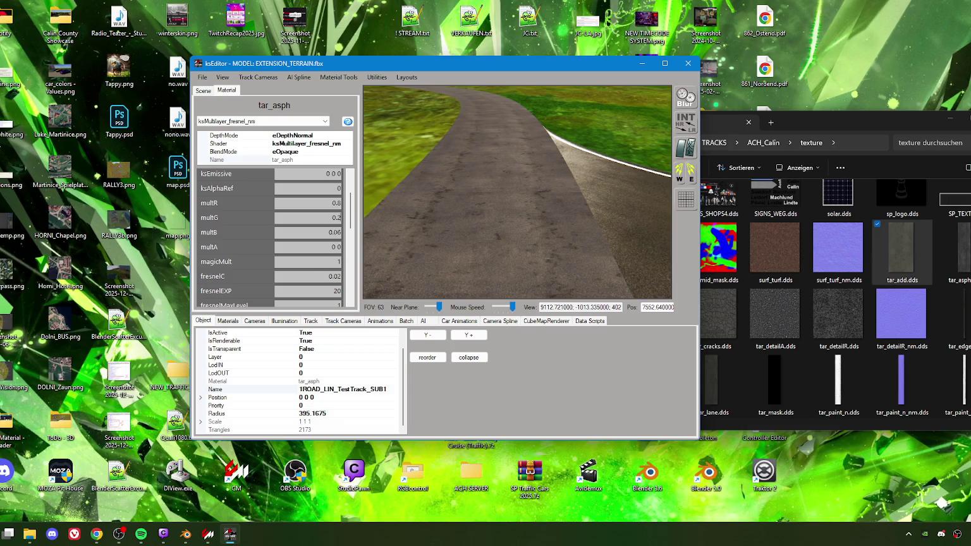
{"action": "type", "text": "0"}
Step: Correct multB to 0.6, review the road, and select multA for editing
{"action": "key", "text": "BackSpace"}
{"action": "key", "text": "BackSpace"}
{"action": "mouse_move", "coordinate": [426, 235]}
{"action": "left_mouse_down"}
{"action": "mouse_move", "coordinate": [505, 249]}
{"action": "mouse_move", "coordinate": [510, 264]}
{"action": "mouse_move", "coordinate": [450, 248]}
{"action": "mouse_move", "coordinate": [498, 241]}
{"action": "mouse_move", "coordinate": [476, 227]}
{"action": "mouse_move", "coordinate": [543, 241]}
{"action": "mouse_move", "coordinate": [502, 243]}
{"action": "mouse_move", "coordinate": [555, 230]}
{"action": "mouse_move", "coordinate": [471, 235]}
{"action": "left_mouse_up"}
{"action": "key", "text": "w"}
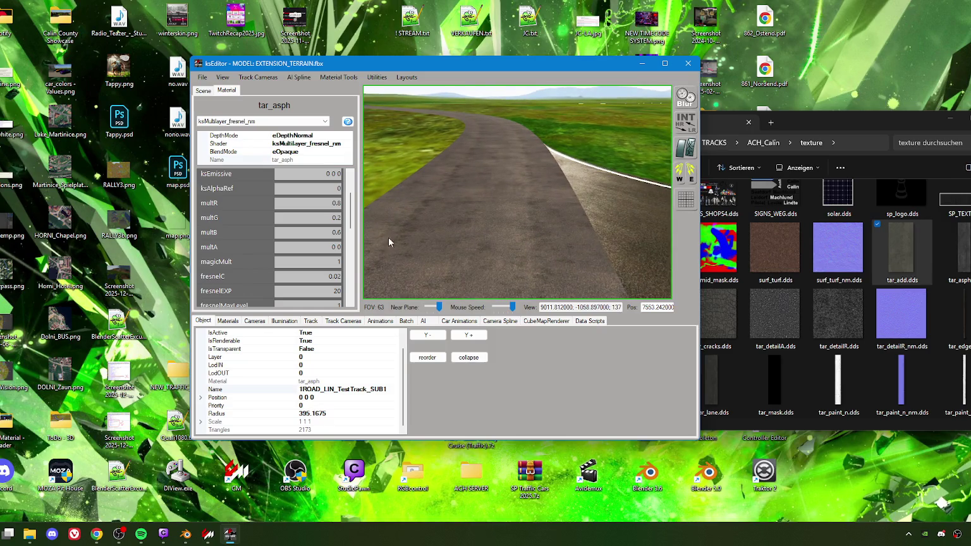
{"action": "double_click", "coordinate": [334, 247]}
{"action": "type", "text": "0"}
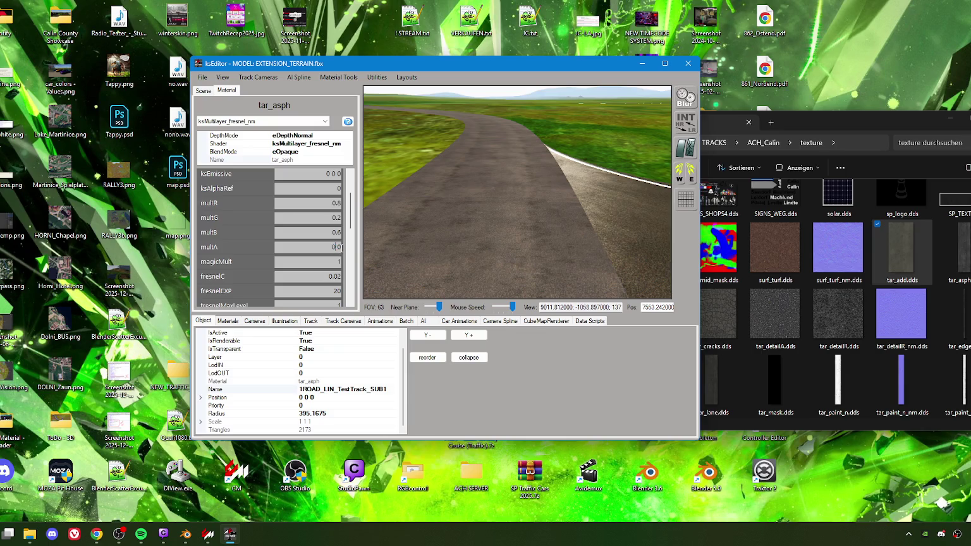
{"action": "scroll", "coordinate": [275, 240], "scroll_direction": "down", "scroll_amount": 2}
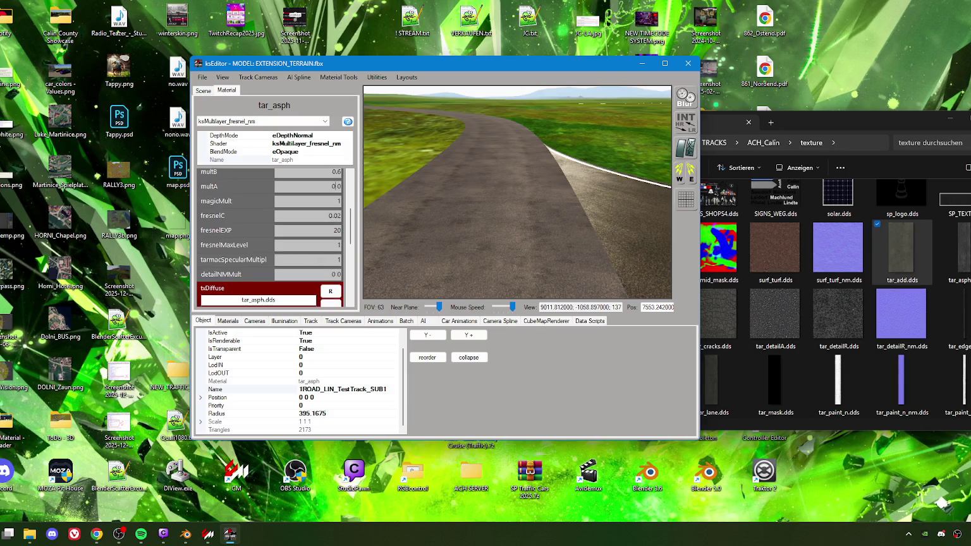
{"action": "double_click", "coordinate": [333, 274]}
{"action": "type", "text": "1"}
{"action": "key", "text": "BackSpace"}
{"action": "type", "text": "1"}
{"action": "mouse_move", "coordinate": [474, 233]}
{"action": "left_mouse_down"}
{"action": "mouse_move", "coordinate": [530, 241]}
{"action": "mouse_move", "coordinate": [488, 264]}
{"action": "left_mouse_up"}
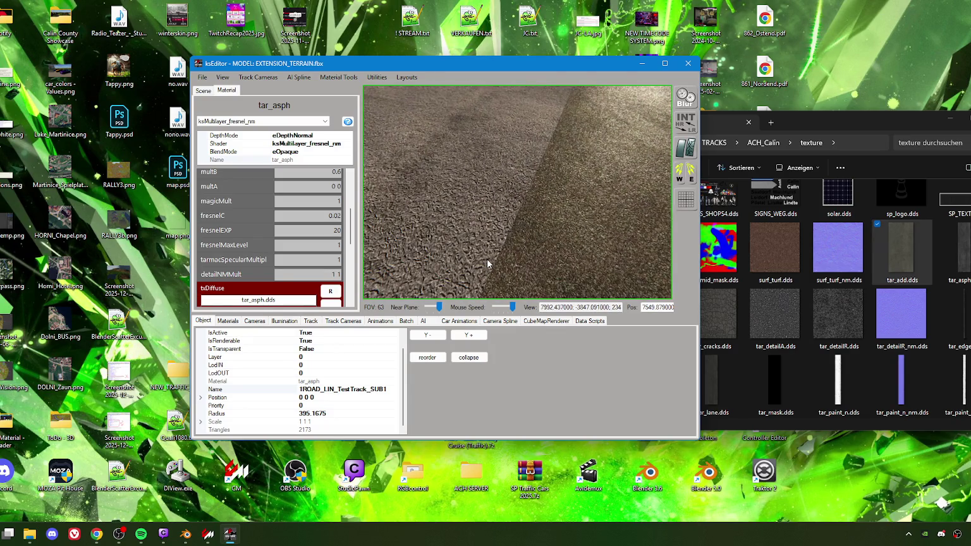
{"action": "double_click", "coordinate": [333, 273]}
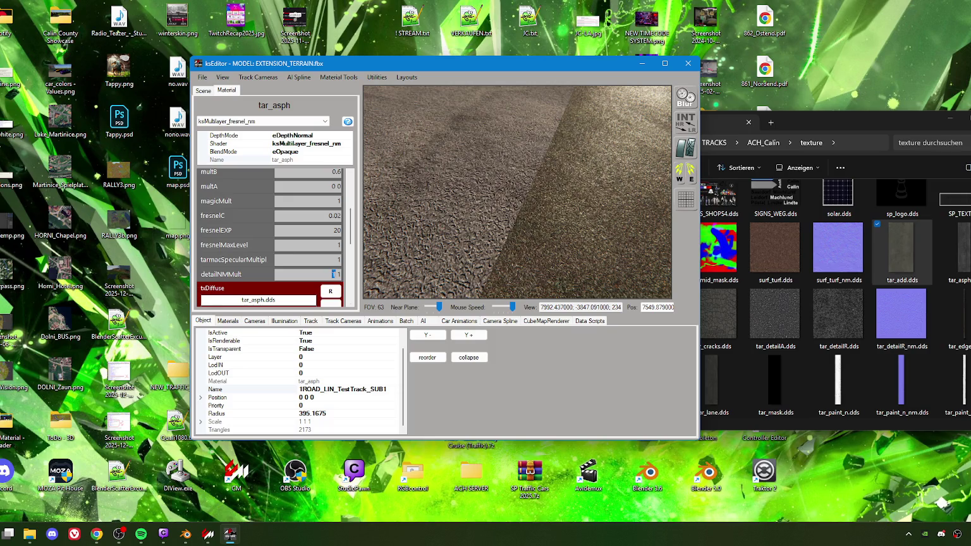
{"action": "type", "text": "4"}
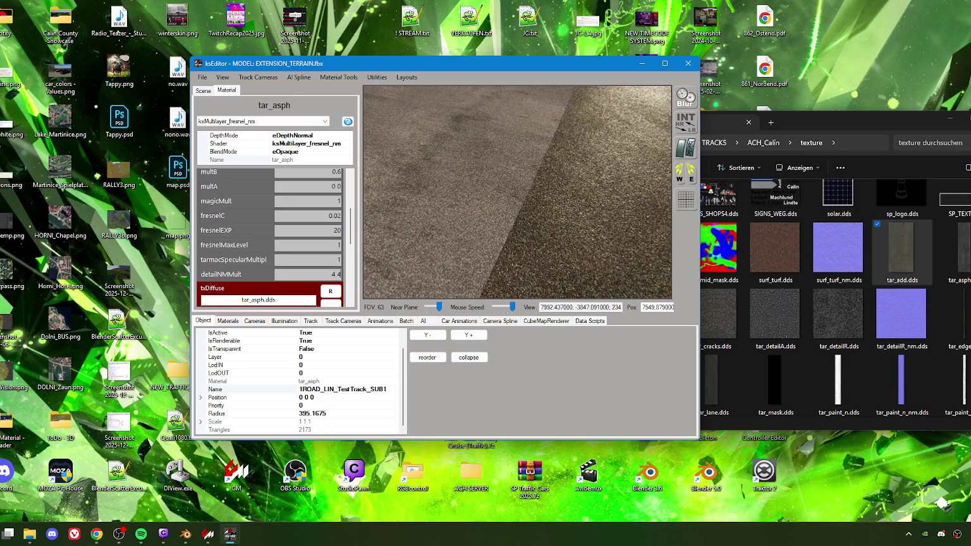
{"action": "left_click", "coordinate": [484, 249]}
{"action": "mouse_move", "coordinate": [540, 245]}
{"action": "left_mouse_down"}
{"action": "mouse_move", "coordinate": [521, 235]}
{"action": "mouse_move", "coordinate": [523, 220]}
{"action": "mouse_move", "coordinate": [527, 237]}
{"action": "mouse_move", "coordinate": [409, 230]}
{"action": "left_mouse_up"}
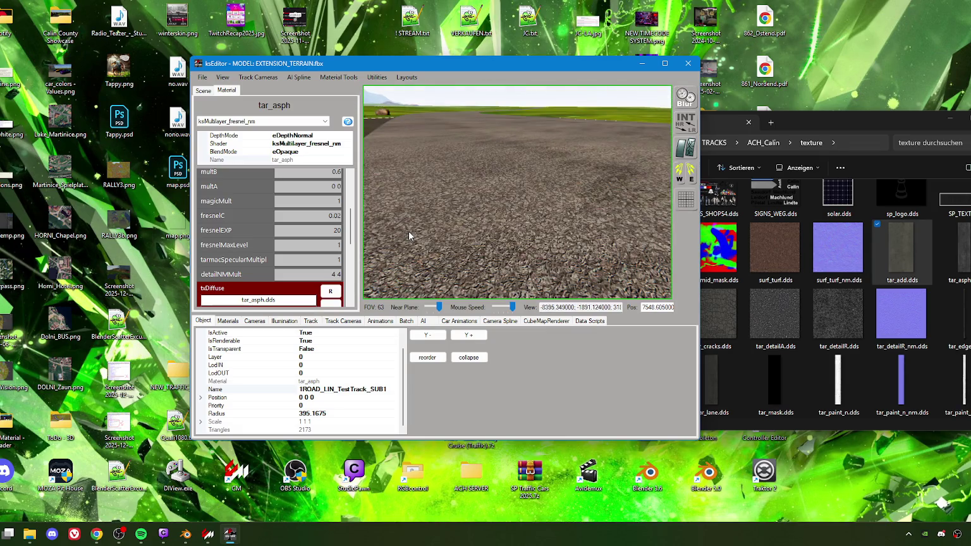
{"action": "mouse_move", "coordinate": [408, 230]}
{"action": "left_mouse_down"}
{"action": "mouse_move", "coordinate": [369, 235]}
{"action": "mouse_move", "coordinate": [355, 223]}
{"action": "left_mouse_up"}
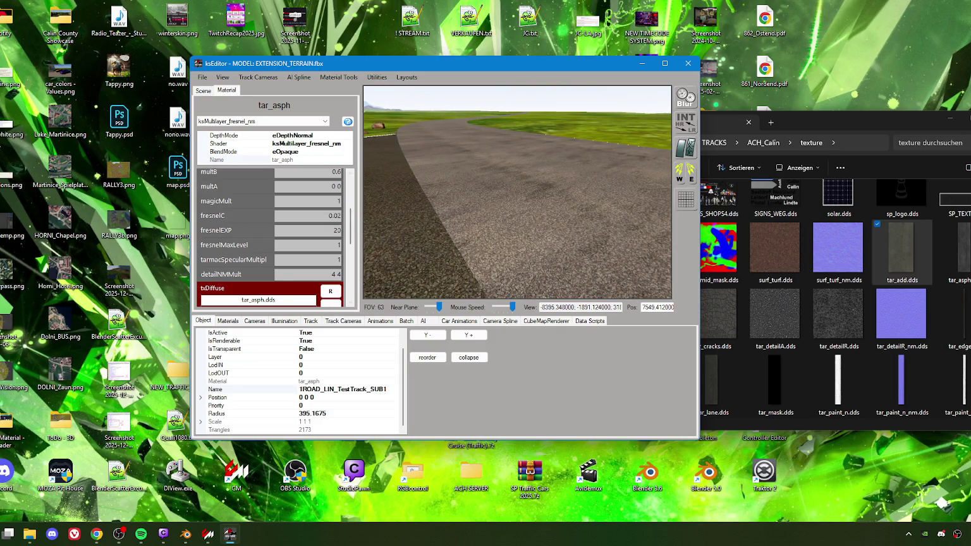
{"action": "left_click", "coordinate": [412, 233]}
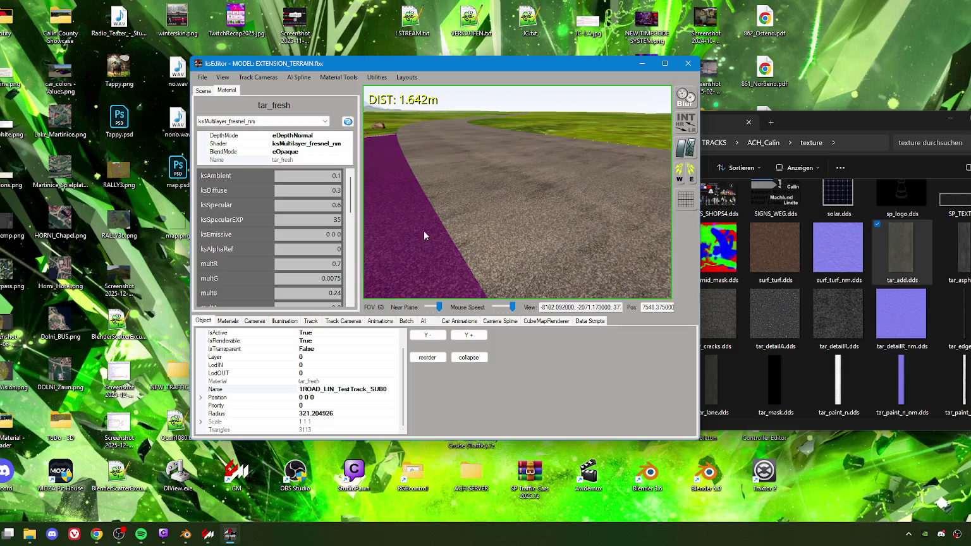
{"action": "scroll", "coordinate": [276, 237], "scroll_direction": "down", "scroll_amount": 2}
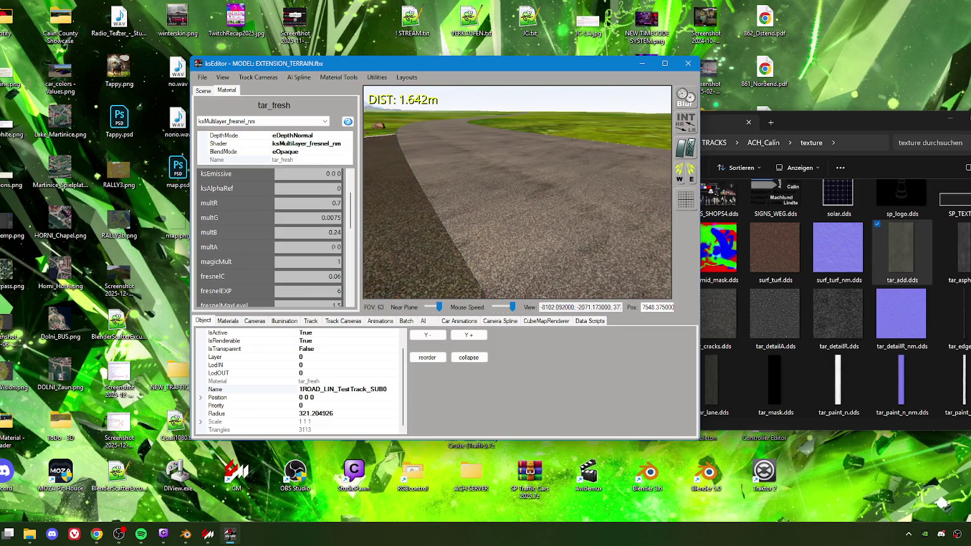
{"action": "double_click", "coordinate": [341, 217]}
{"action": "scroll", "coordinate": [336, 232], "scroll_direction": "down", "scroll_amount": 2}
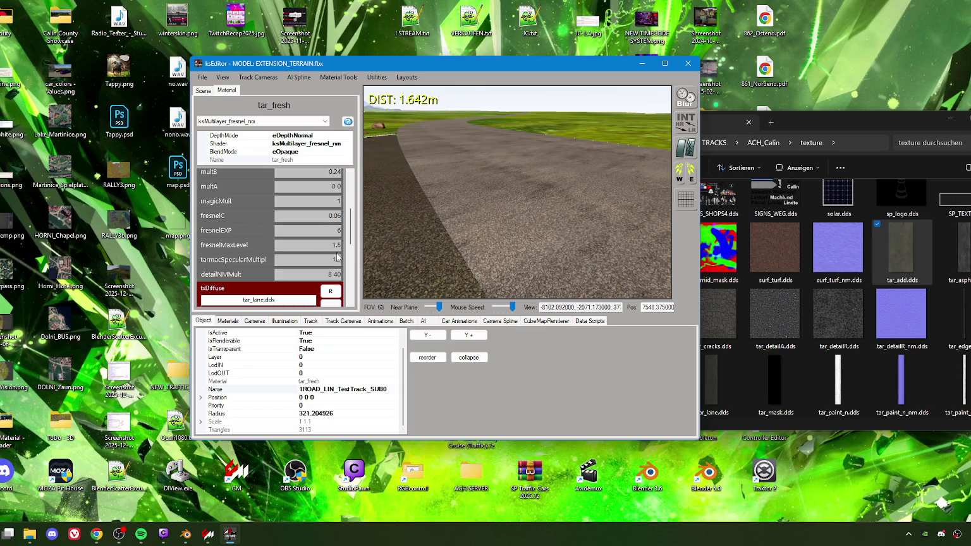
{"action": "left_click", "coordinate": [522, 211]}
{"action": "left_click", "coordinate": [535, 205]}
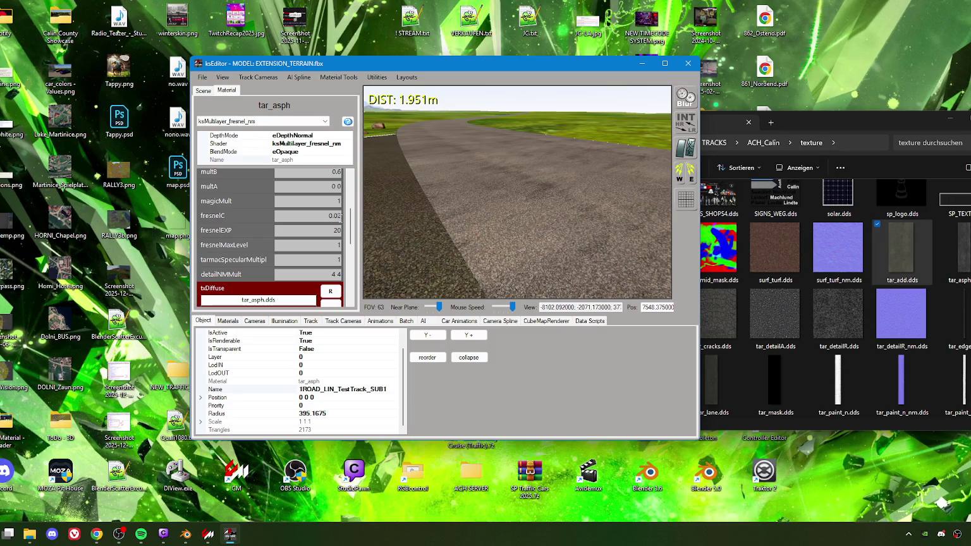
Step: Set tar_asph fresnelC to 0.02 and fresnelEXP to 40
{"action": "type", "text": "2"}
{"action": "left_click", "coordinate": [335, 230]}
{"action": "type", "text": "4"}
Step: Compare the tar_asph road against the tar_fresh edge strip
{"action": "left_click", "coordinate": [413, 236]}
{"action": "scroll", "coordinate": [330, 251], "scroll_direction": "down", "scroll_amount": 2}
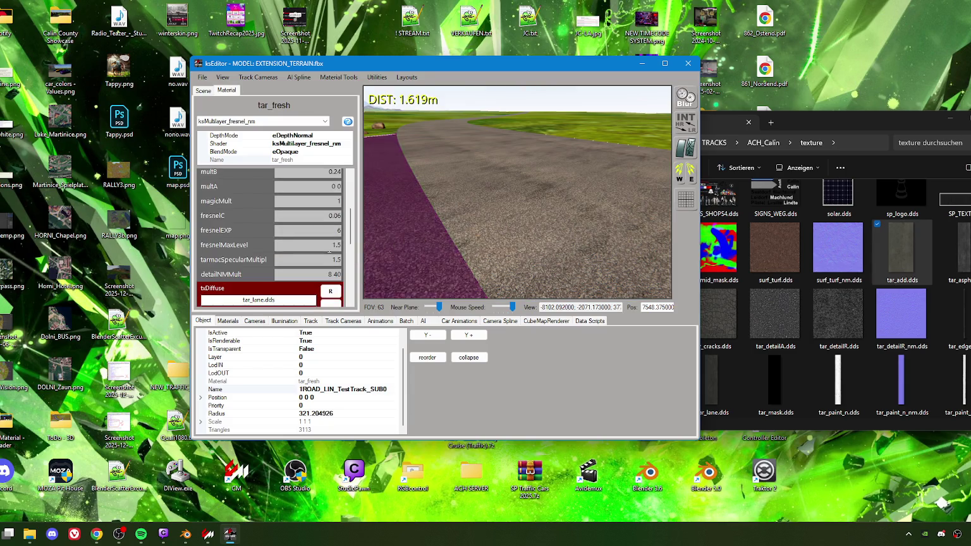
{"action": "left_click", "coordinate": [516, 228]}
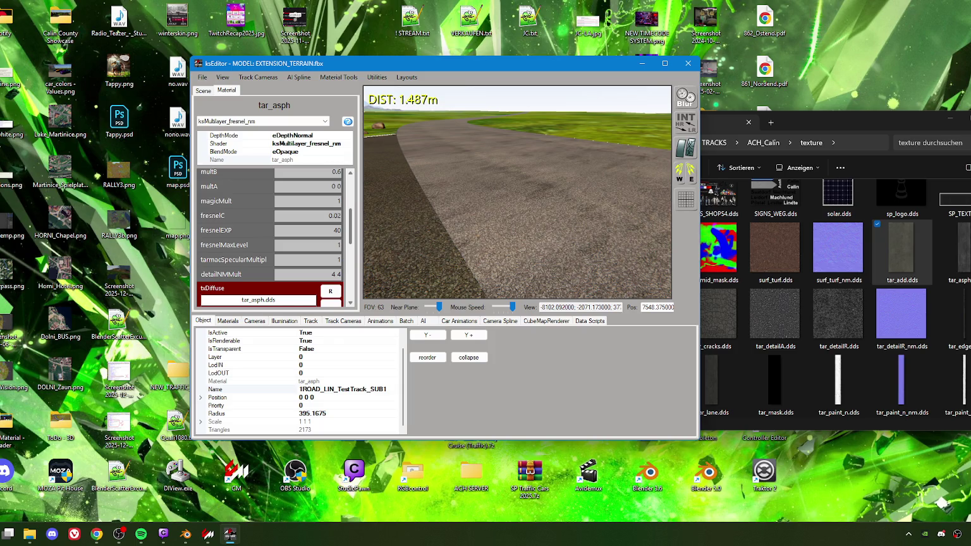
{"action": "left_click", "coordinate": [385, 231]}
{"action": "scroll", "coordinate": [308, 252], "scroll_direction": "down", "scroll_amount": 5}
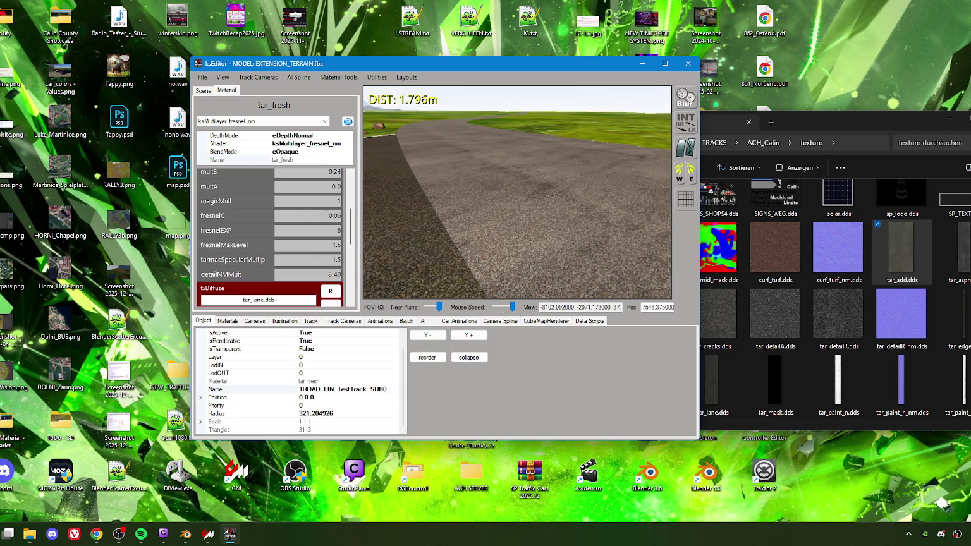
{"action": "left_click", "coordinate": [506, 218]}
{"action": "left_click_drag", "start_coordinate": [432, 236], "coordinate": [536, 253]}
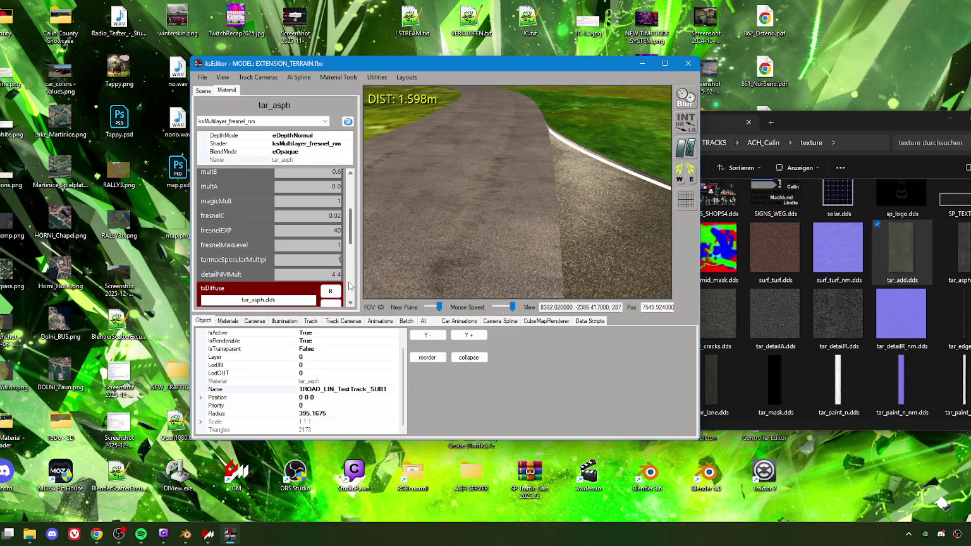
Step: Alternate between the tar_asph and tar_fresh strips to compare them, ending on tar_asph
{"action": "scroll", "coordinate": [334, 243], "scroll_direction": "up", "scroll_amount": 2}
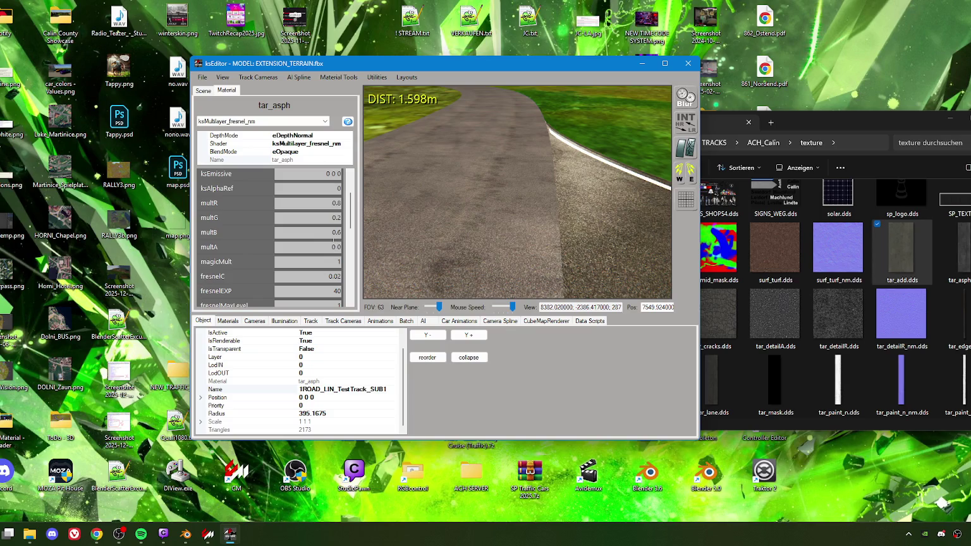
{"action": "left_click", "coordinate": [606, 222]}
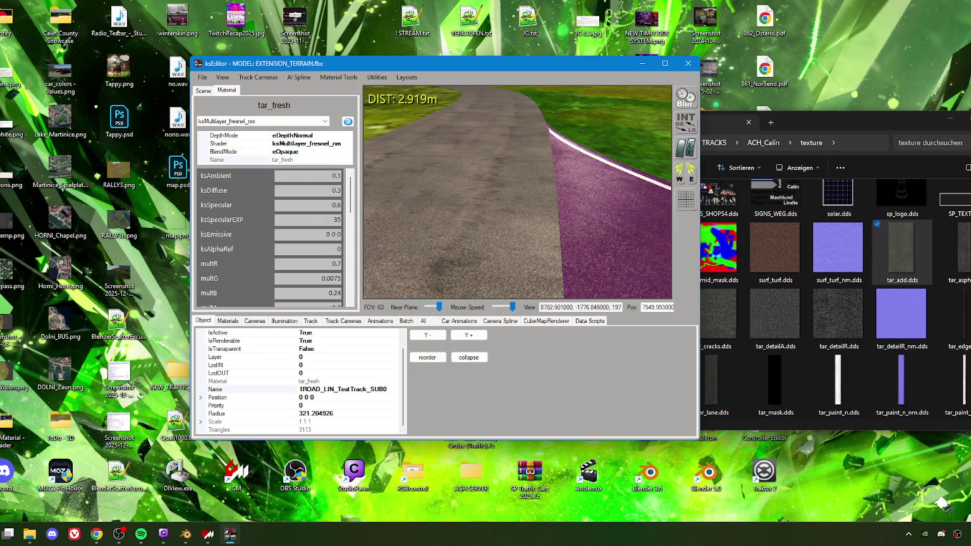
{"action": "left_click", "coordinate": [468, 218]}
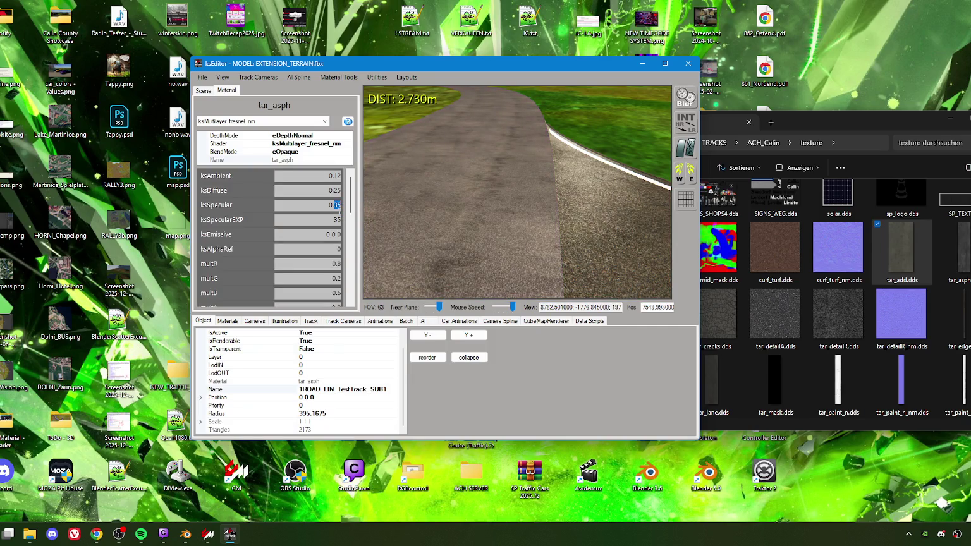
{"action": "left_click", "coordinate": [471, 228]}
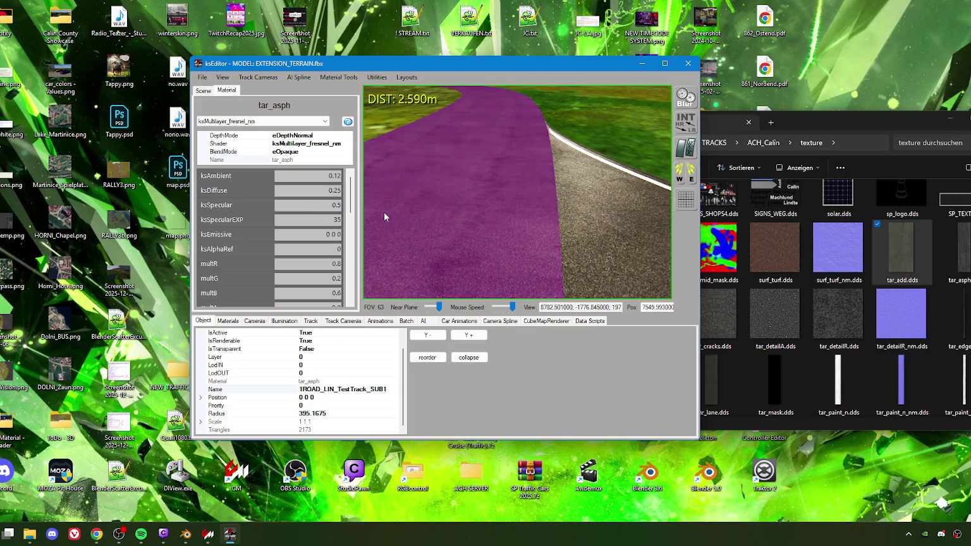
{"action": "left_click", "coordinate": [616, 218]}
{"action": "left_click", "coordinate": [477, 214]}
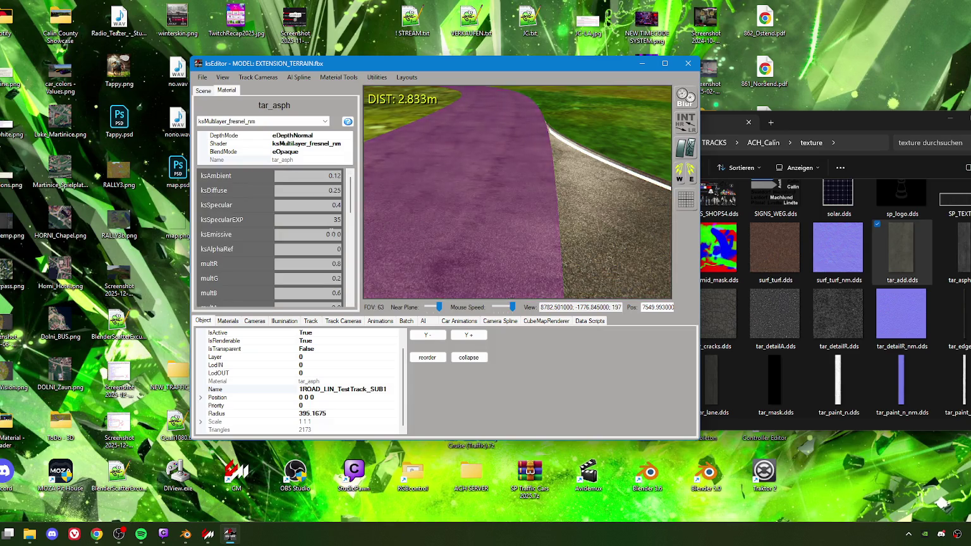
{"action": "left_click", "coordinate": [616, 237]}
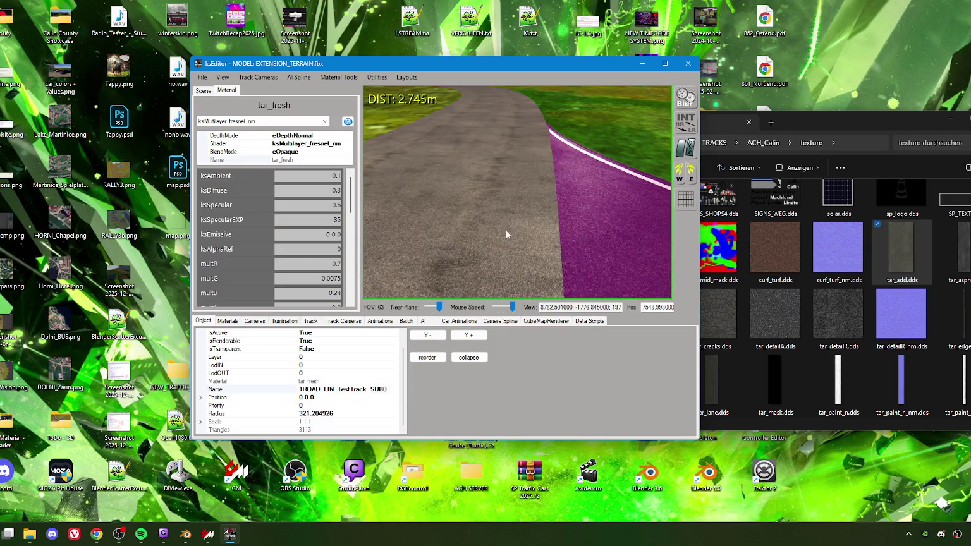
{"action": "left_click", "coordinate": [470, 223]}
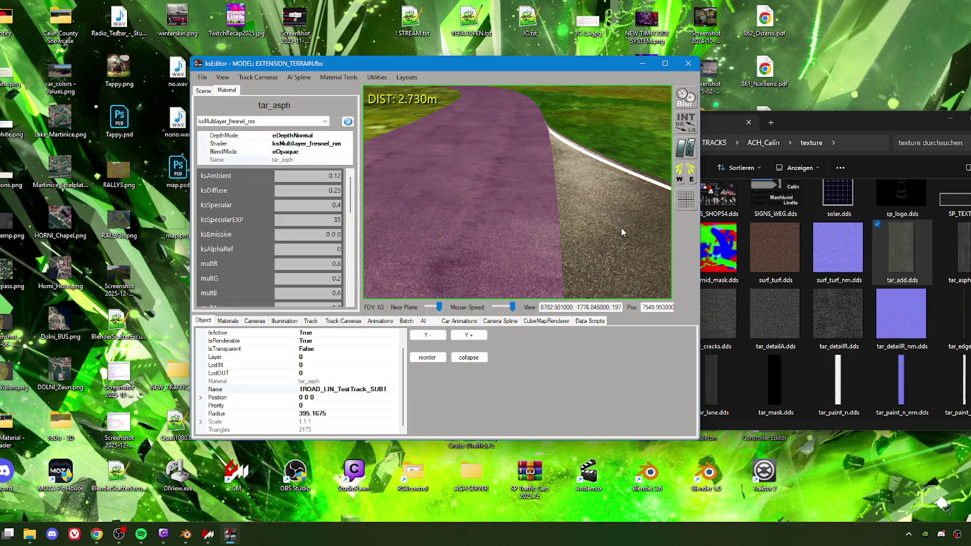
{"action": "left_click", "coordinate": [616, 229]}
{"action": "left_click", "coordinate": [471, 226]}
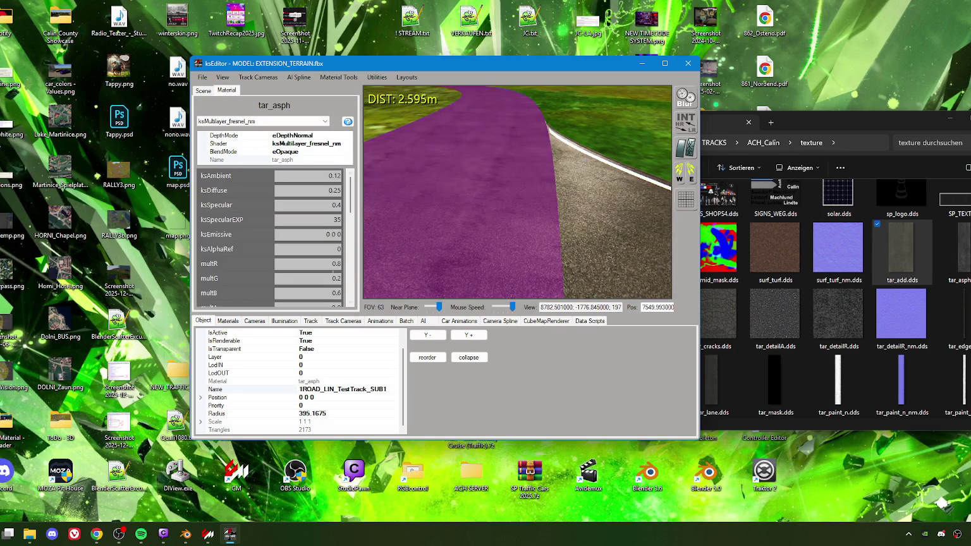
{"action": "scroll", "coordinate": [328, 272], "scroll_direction": "down", "scroll_amount": 2}
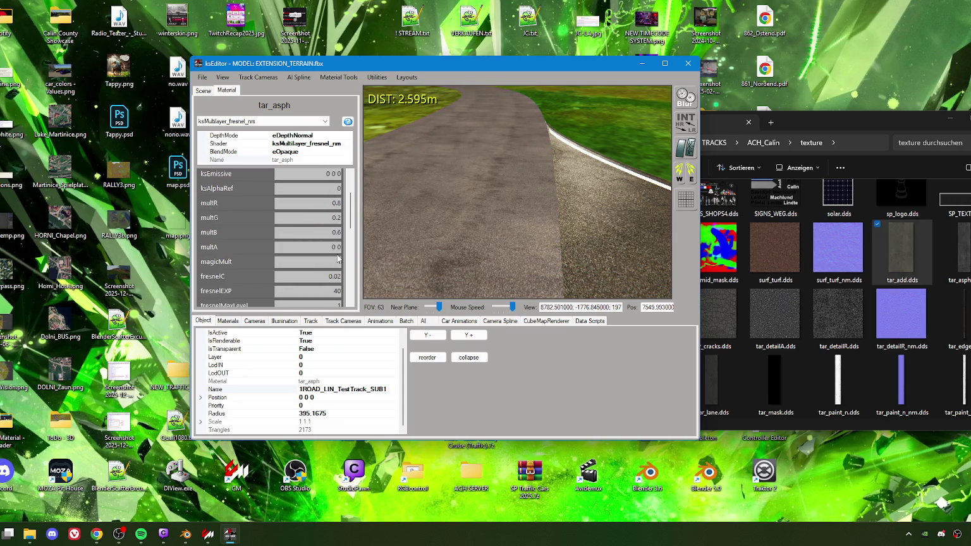
{"action": "left_click", "coordinate": [584, 231]}
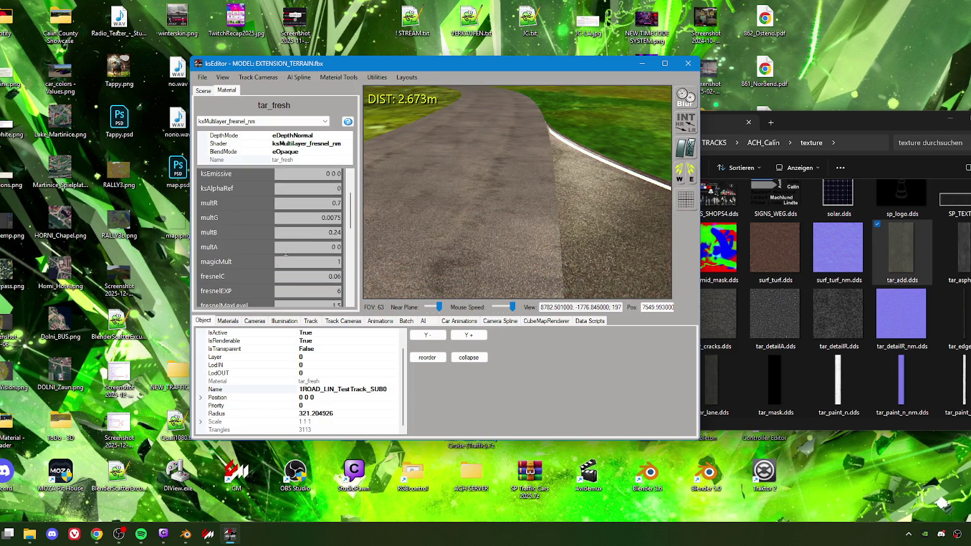
{"action": "left_click", "coordinate": [466, 235]}
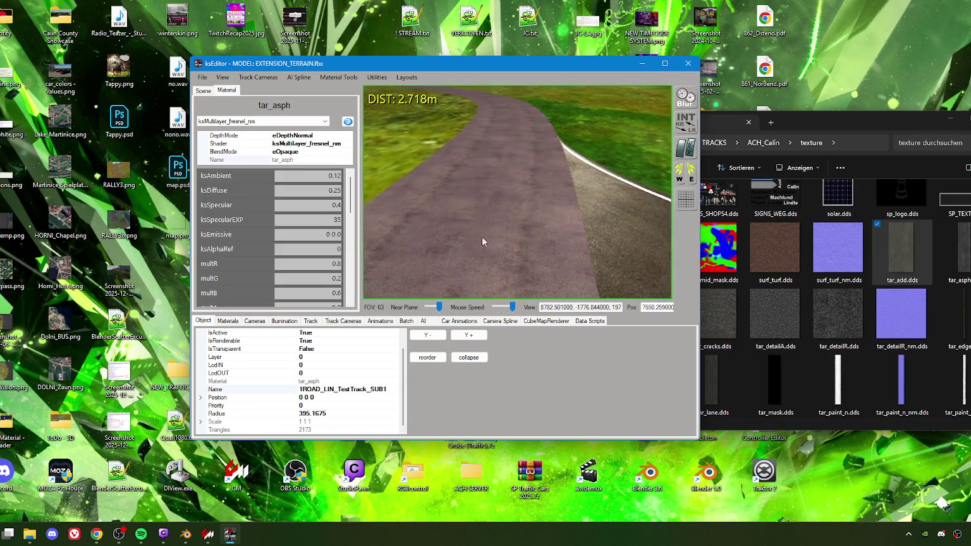
Step: Fly along the road, select the mountain terrain, then the tar_edge road edge
{"action": "scroll", "coordinate": [537, 239], "scroll_direction": "down", "scroll_amount": 5}
{"action": "scroll", "coordinate": [537, 235], "scroll_direction": "up", "scroll_amount": 5}
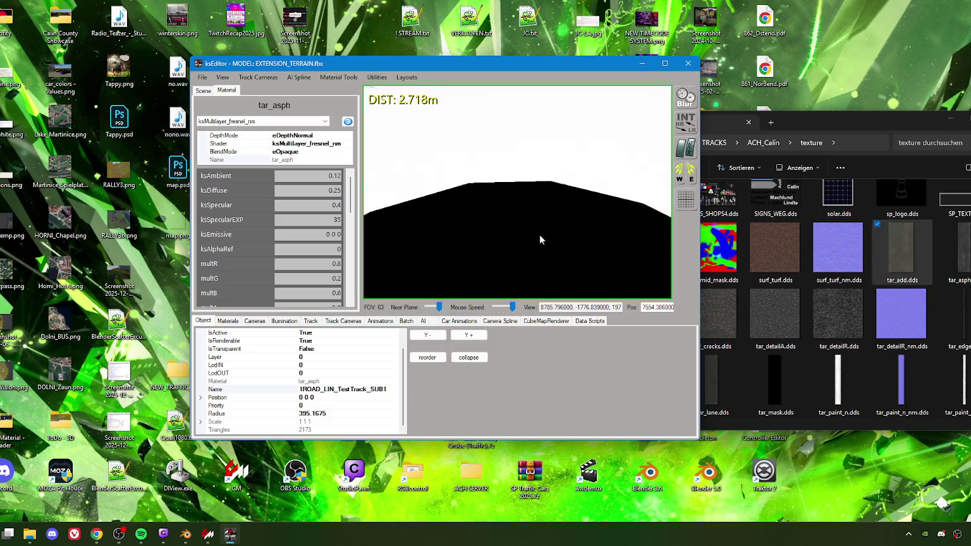
{"action": "scroll", "coordinate": [537, 213], "scroll_direction": "up", "scroll_amount": 5}
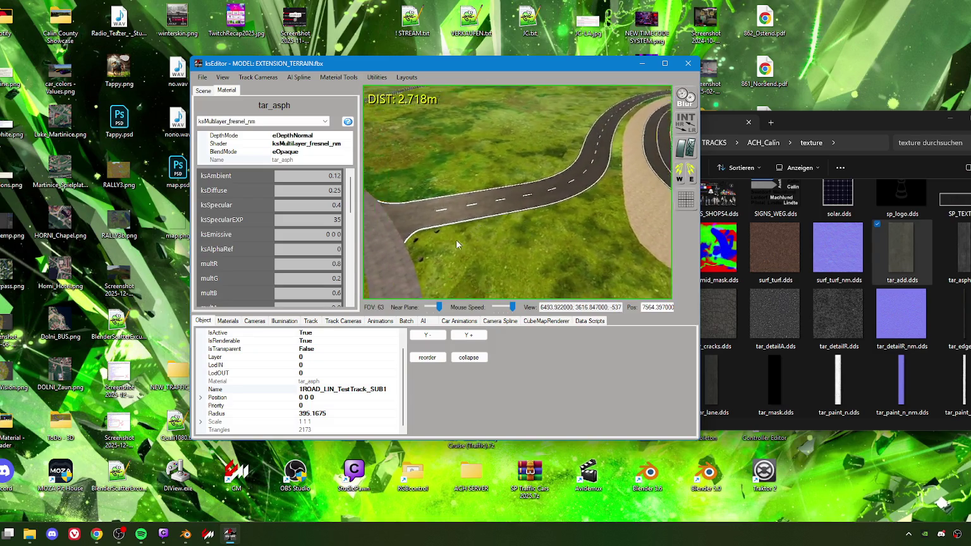
{"action": "left_click_drag", "start_coordinate": [417, 239], "coordinate": [484, 218]}
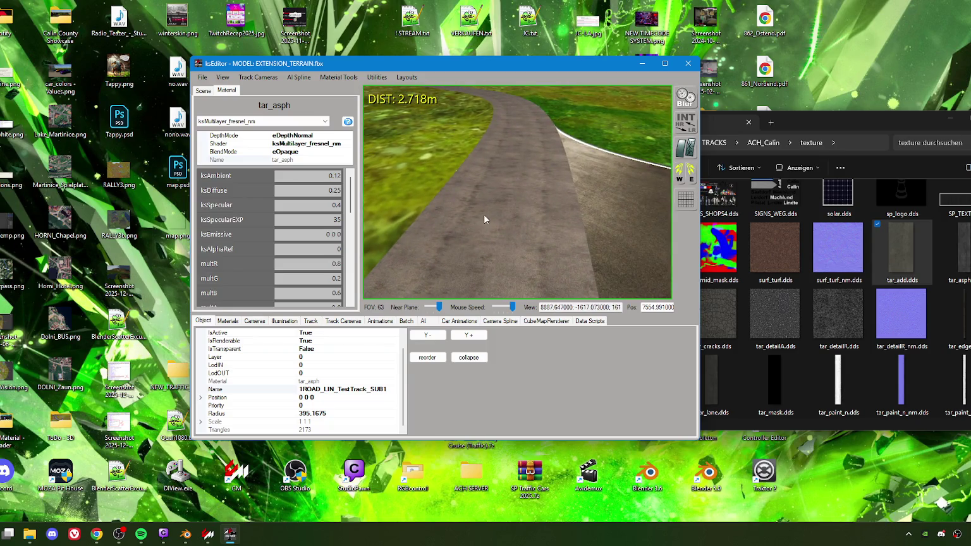
{"action": "mouse_move", "coordinate": [481, 229]}
{"action": "left_mouse_down"}
{"action": "mouse_move", "coordinate": [580, 202]}
{"action": "mouse_move", "coordinate": [547, 205]}
{"action": "mouse_move", "coordinate": [553, 237]}
{"action": "mouse_move", "coordinate": [532, 187]}
{"action": "left_mouse_up"}
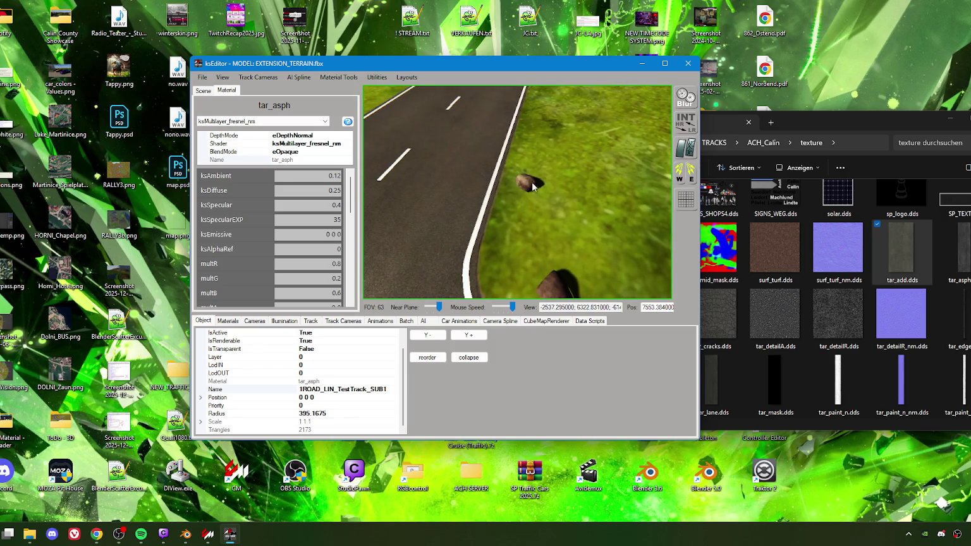
{"action": "left_click", "coordinate": [533, 188]}
{"action": "mouse_move", "coordinate": [522, 224]}
{"action": "left_mouse_down"}
{"action": "mouse_move", "coordinate": [465, 225]}
{"action": "mouse_move", "coordinate": [541, 177]}
{"action": "mouse_move", "coordinate": [484, 200]}
{"action": "mouse_move", "coordinate": [620, 203]}
{"action": "mouse_move", "coordinate": [620, 192]}
{"action": "mouse_move", "coordinate": [550, 209]}
{"action": "mouse_move", "coordinate": [432, 211]}
{"action": "mouse_move", "coordinate": [512, 211]}
{"action": "mouse_move", "coordinate": [541, 224]}
{"action": "mouse_move", "coordinate": [537, 233]}
{"action": "mouse_move", "coordinate": [596, 242]}
{"action": "mouse_move", "coordinate": [579, 244]}
{"action": "mouse_move", "coordinate": [534, 218]}
{"action": "mouse_move", "coordinate": [469, 209]}
{"action": "mouse_move", "coordinate": [570, 233]}
{"action": "mouse_move", "coordinate": [655, 225]}
{"action": "mouse_move", "coordinate": [651, 212]}
{"action": "mouse_move", "coordinate": [627, 221]}
{"action": "mouse_move", "coordinate": [517, 221]}
{"action": "mouse_move", "coordinate": [593, 205]}
{"action": "mouse_move", "coordinate": [545, 225]}
{"action": "mouse_move", "coordinate": [471, 199]}
{"action": "mouse_move", "coordinate": [467, 214]}
{"action": "mouse_move", "coordinate": [517, 248]}
{"action": "mouse_move", "coordinate": [531, 235]}
{"action": "mouse_move", "coordinate": [507, 226]}
{"action": "mouse_move", "coordinate": [493, 203]}
{"action": "left_mouse_up"}
{"action": "left_click", "coordinate": [530, 235]}
Step: Open the full materials list and select car_colors
{"action": "left_click", "coordinate": [227, 320]}
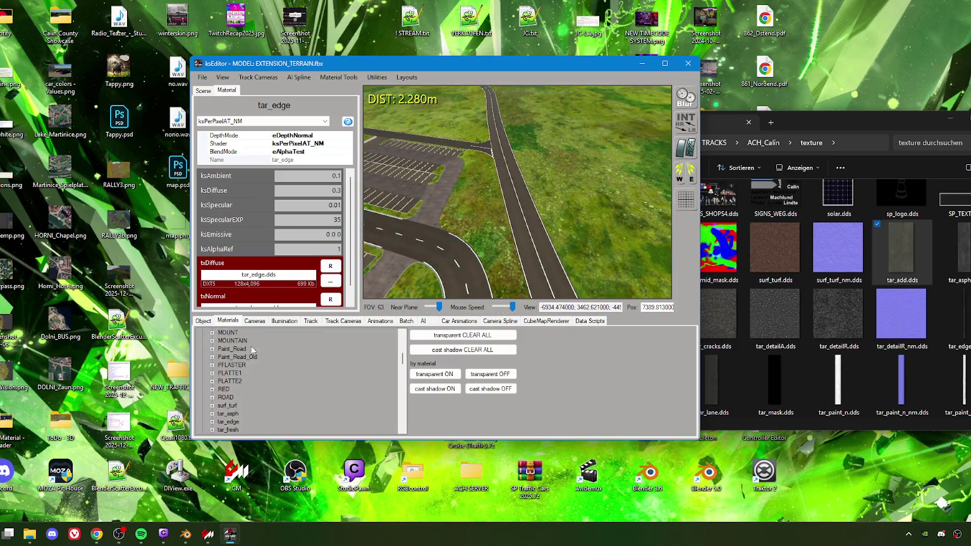
{"action": "scroll", "coordinate": [267, 371], "scroll_direction": "up", "scroll_amount": 10}
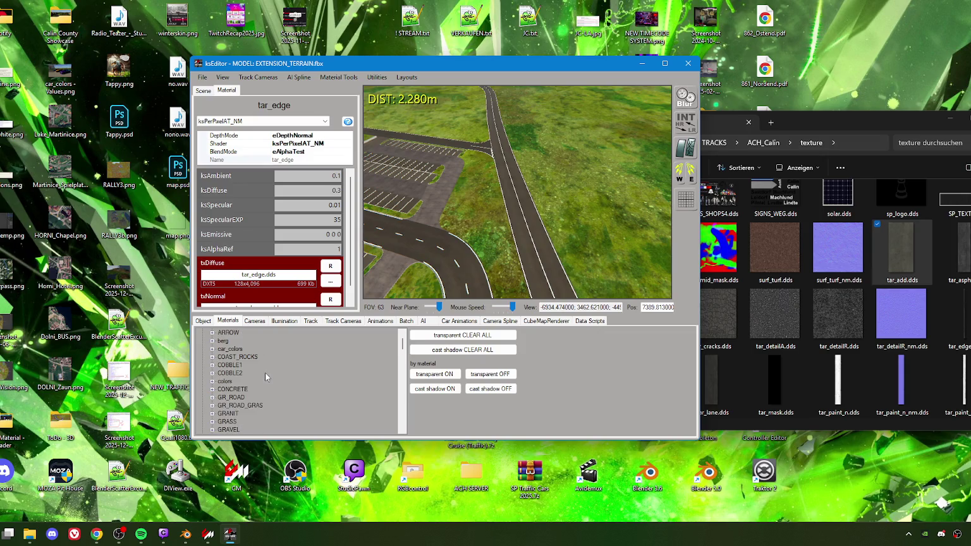
{"action": "scroll", "coordinate": [265, 372], "scroll_direction": "up", "scroll_amount": 1}
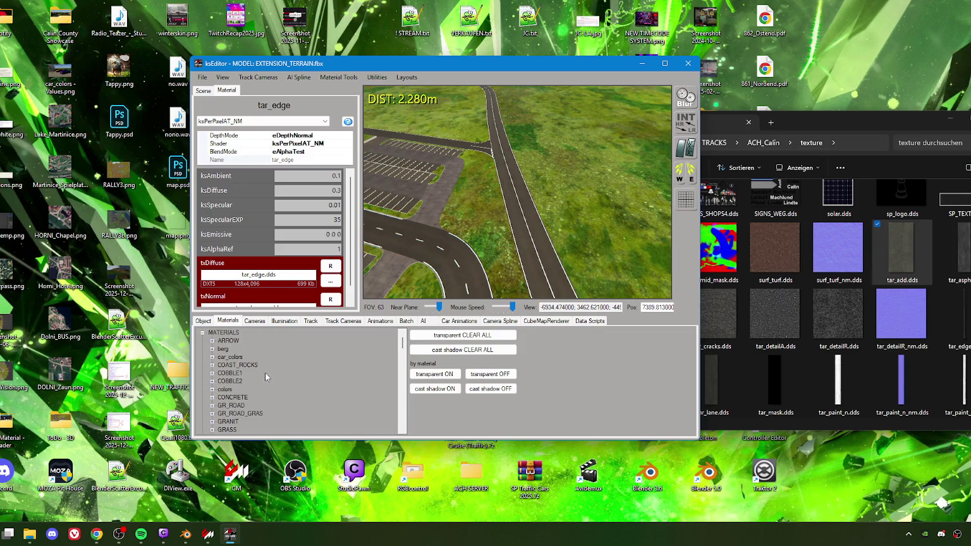
{"action": "left_click", "coordinate": [237, 358]}
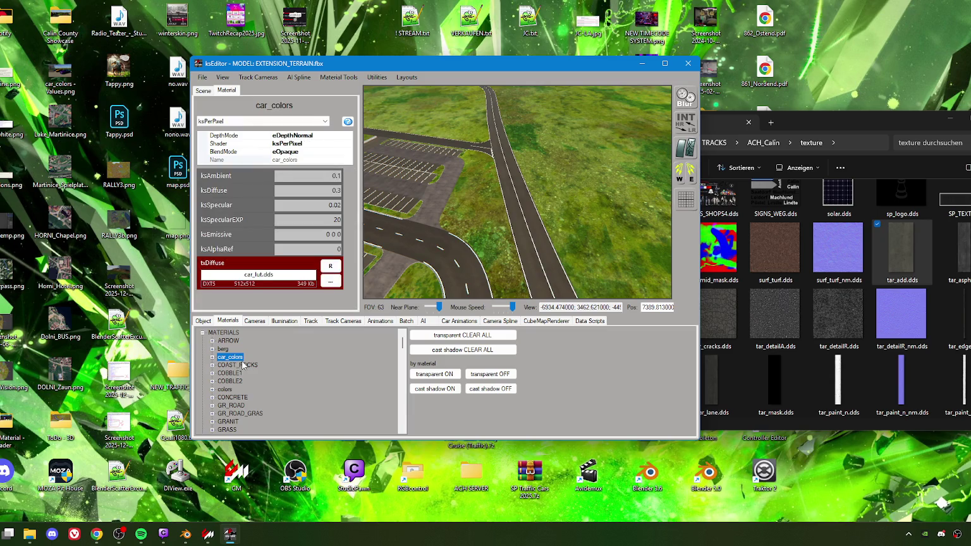
Step: Check the CONCRETE material on the road, then return to car_colors (car_lut.dds)
{"action": "mouse_move", "coordinate": [454, 207]}
{"action": "left_mouse_down"}
{"action": "mouse_move", "coordinate": [476, 234]}
{"action": "mouse_move", "coordinate": [547, 214]}
{"action": "mouse_move", "coordinate": [471, 218]}
{"action": "left_mouse_up"}
{"action": "mouse_move", "coordinate": [548, 218]}
{"action": "left_mouse_down"}
{"action": "mouse_move", "coordinate": [512, 224]}
{"action": "mouse_move", "coordinate": [440, 204]}
{"action": "mouse_move", "coordinate": [516, 211]}
{"action": "mouse_move", "coordinate": [559, 202]}
{"action": "mouse_move", "coordinate": [464, 236]}
{"action": "left_mouse_up"}
{"action": "left_click", "coordinate": [517, 226]}
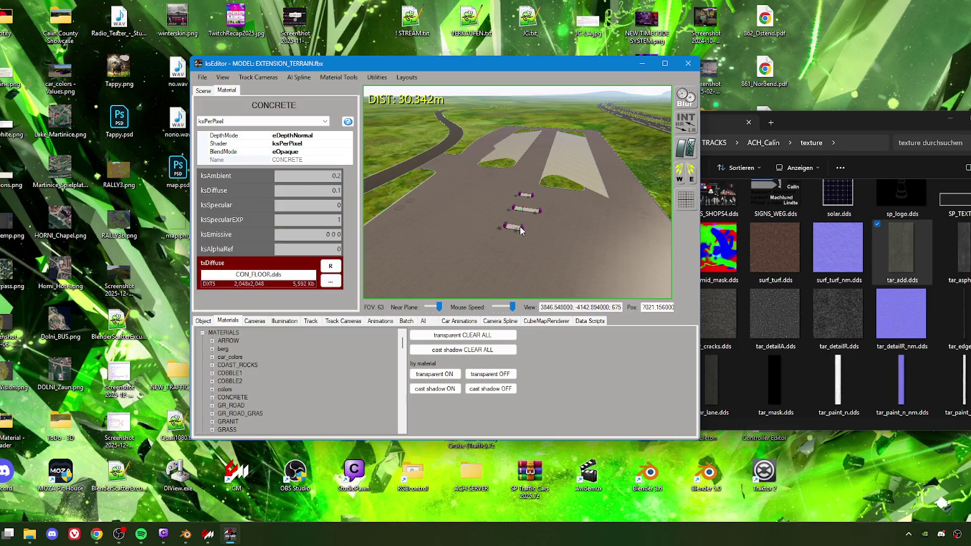
{"action": "left_click", "coordinate": [230, 358]}
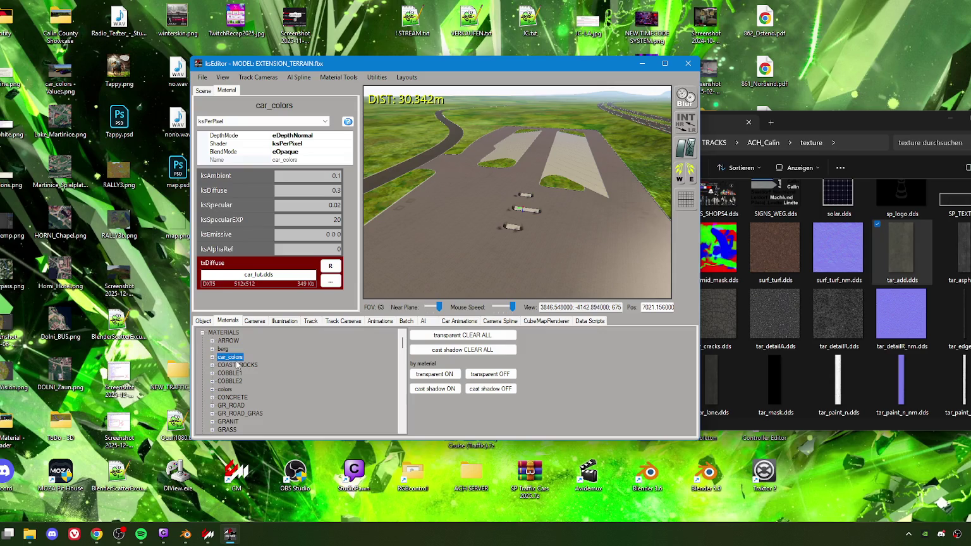
{"action": "scroll", "coordinate": [239, 399], "scroll_direction": "down", "scroll_amount": 10}
{"action": "scroll", "coordinate": [245, 401], "scroll_direction": "down", "scroll_amount": 3}
{"action": "scroll", "coordinate": [248, 393], "scroll_direction": "up", "scroll_amount": 13}
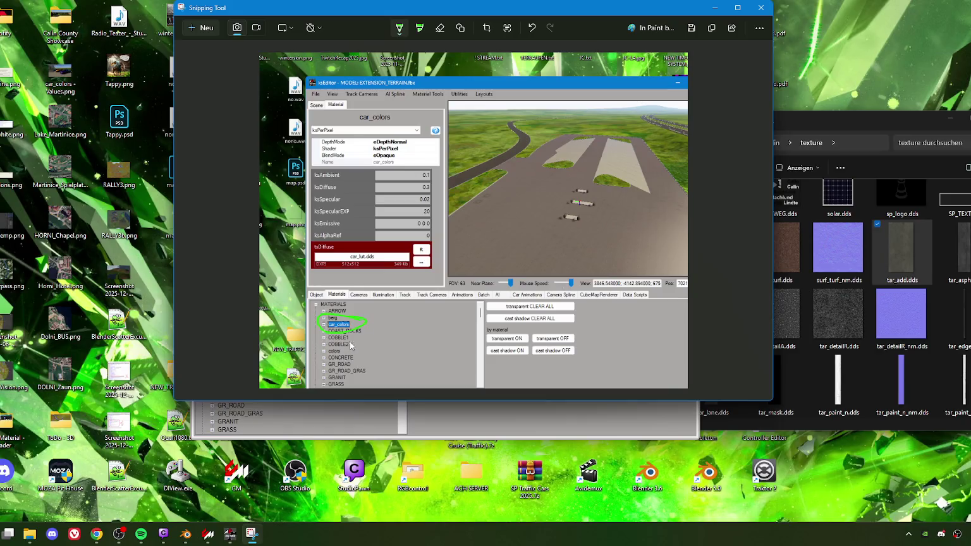
Step: In red pen, mark a question mark by car_colors, a note, and circle the title
{"action": "left_click", "coordinate": [401, 32]}
{"action": "left_click", "coordinate": [361, 101]}
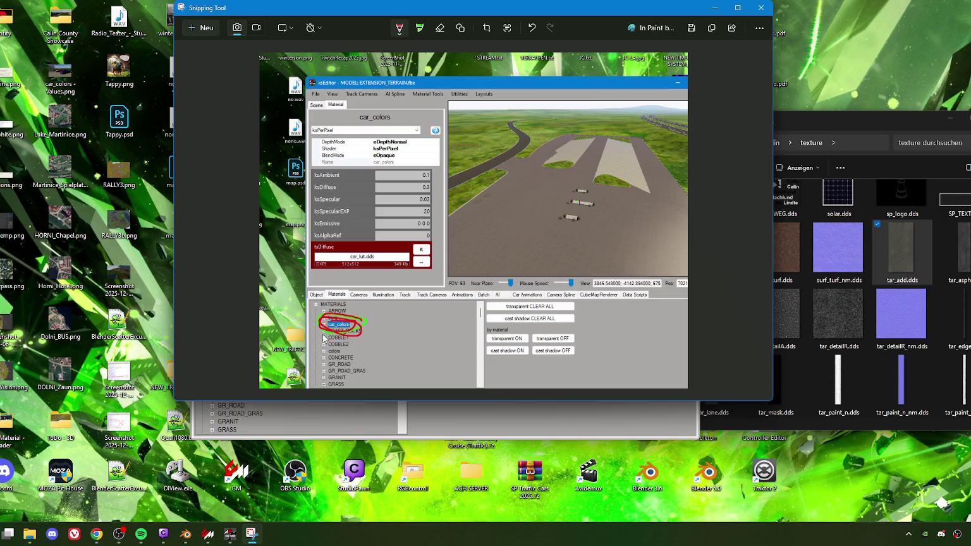
{"action": "left_click_drag", "start_coordinate": [378, 305], "coordinate": [399, 334]}
{"action": "mouse_move", "coordinate": [466, 238]}
{"action": "left_mouse_down"}
{"action": "mouse_move", "coordinate": [469, 260]}
{"action": "mouse_move", "coordinate": [489, 239]}
{"action": "left_mouse_up"}
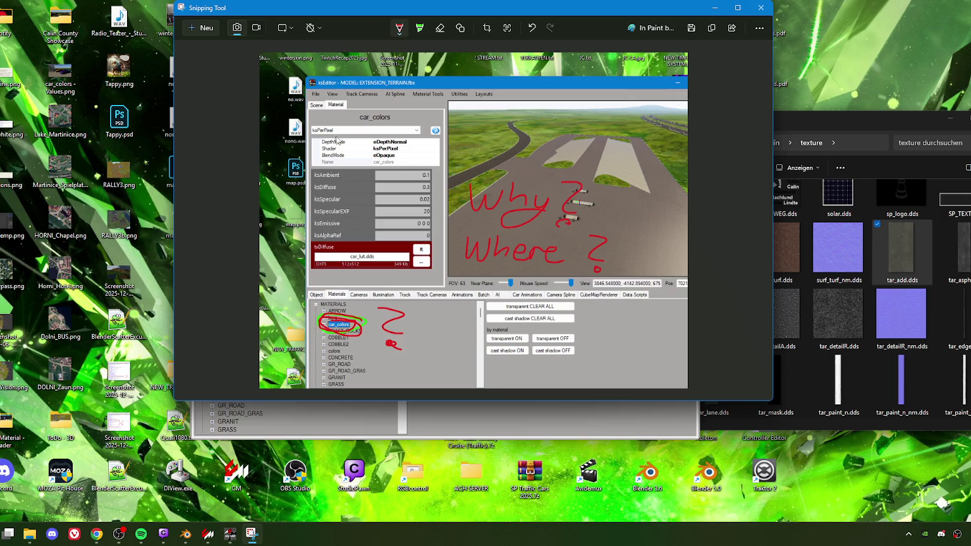
{"action": "mouse_move", "coordinate": [361, 76]}
{"action": "left_mouse_down"}
{"action": "mouse_move", "coordinate": [440, 93]}
{"action": "mouse_move", "coordinate": [335, 95]}
{"action": "mouse_move", "coordinate": [433, 89]}
{"action": "left_mouse_up"}
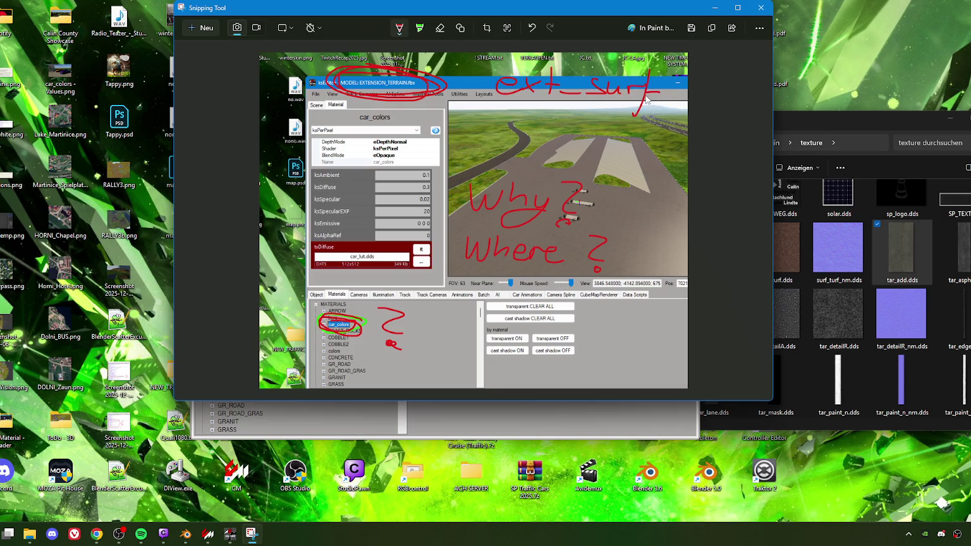
Step: Save the annotated snip into the ToDo - Material - Shader folder and close Snipping Tool
{"action": "left_click", "coordinate": [690, 27]}
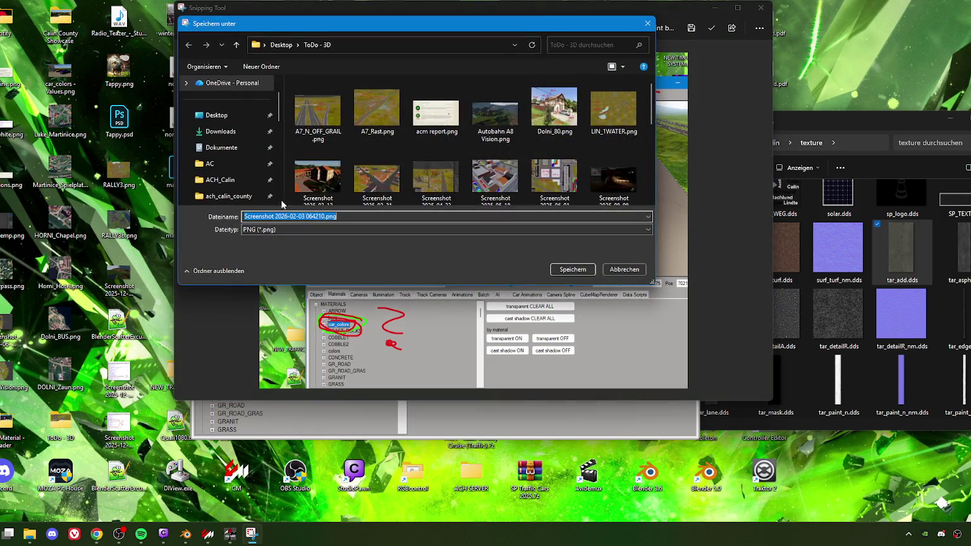
{"action": "left_click", "coordinate": [237, 45]}
{"action": "scroll", "coordinate": [396, 168], "scroll_direction": "down", "scroll_amount": 1}
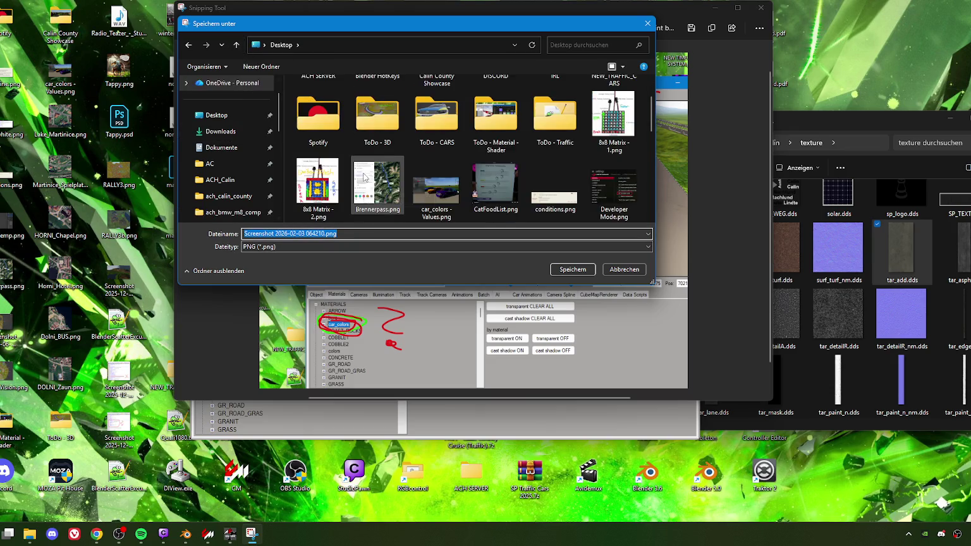
{"action": "scroll", "coordinate": [396, 168], "scroll_direction": "up", "scroll_amount": 1}
{"action": "left_click", "coordinate": [502, 176]}
{"action": "left_click", "coordinate": [574, 271]}
{"action": "left_click", "coordinate": [573, 272]}
{"action": "left_click", "coordinate": [761, 8]}
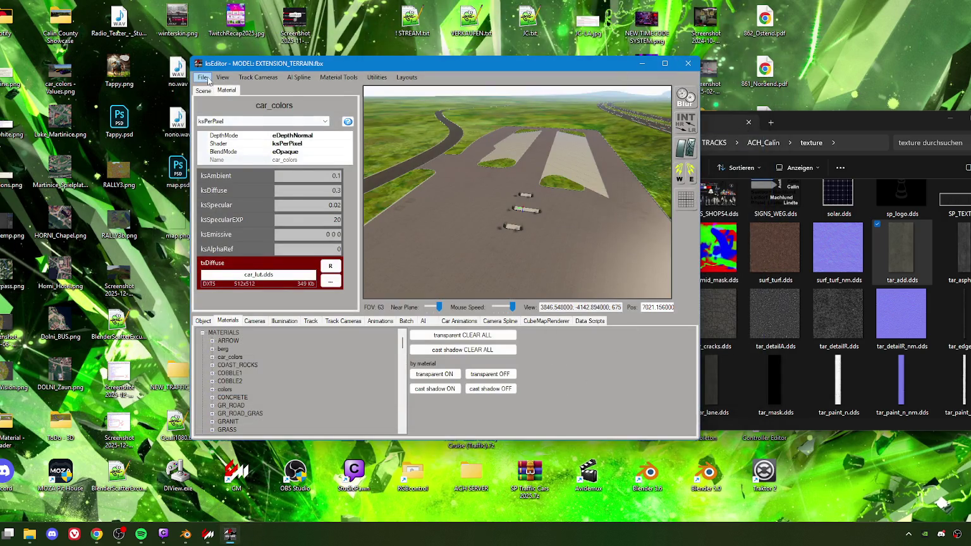
Step: Save the material persistence settings via File > Save Persistence
{"action": "left_click", "coordinate": [203, 77]}
{"action": "left_click", "coordinate": [229, 153]}
{"action": "left_click", "coordinate": [506, 303]}
Step: Save the kn5 over ach_calin_county\ext_surf.kn5, confirm overwrite, and close ksEditor
{"action": "left_click", "coordinate": [203, 78]}
{"action": "mouse_move", "coordinate": [252, 127]}
{"action": "left_click", "coordinate": [318, 151]}
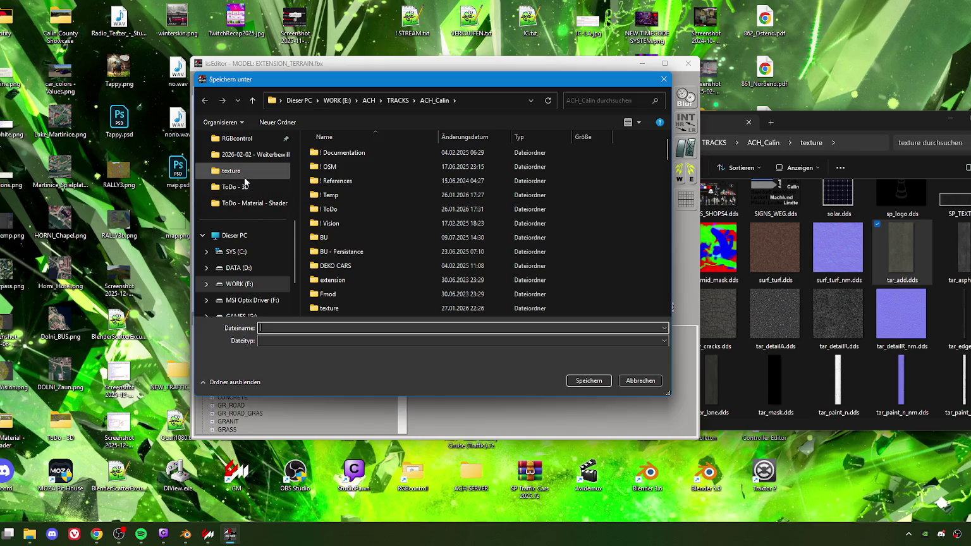
{"action": "left_click", "coordinate": [247, 234]}
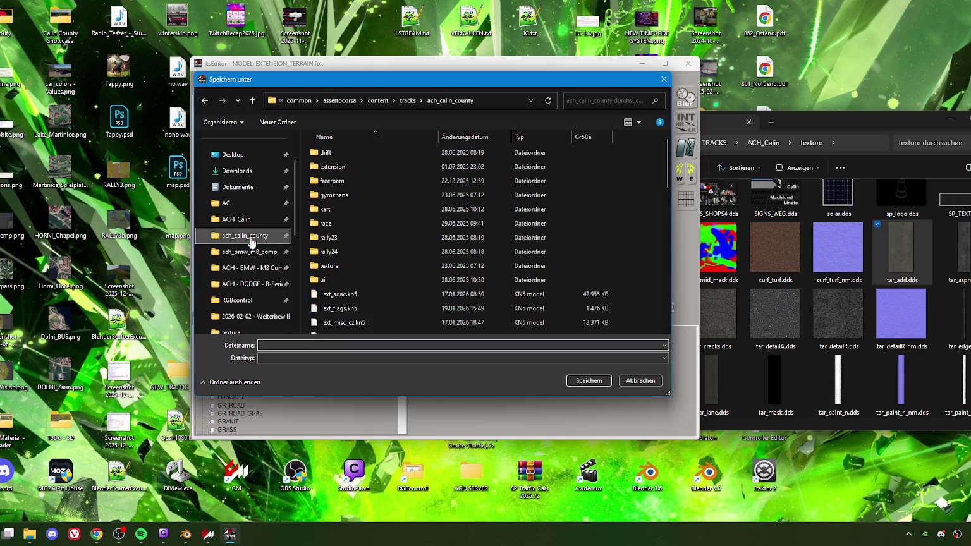
{"action": "scroll", "coordinate": [373, 244], "scroll_direction": "down", "scroll_amount": 3}
{"action": "left_click", "coordinate": [361, 242]}
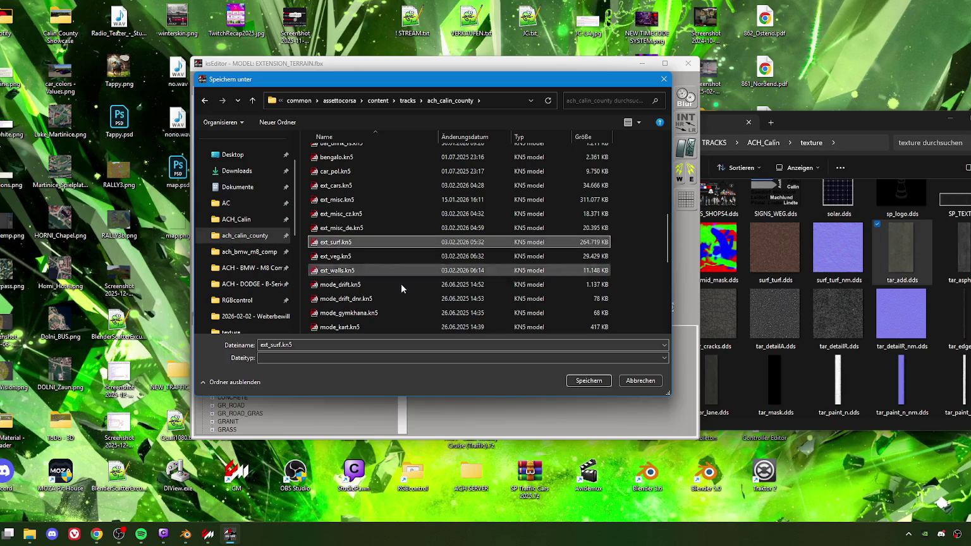
{"action": "left_click", "coordinate": [588, 382]}
{"action": "left_click", "coordinate": [537, 273]}
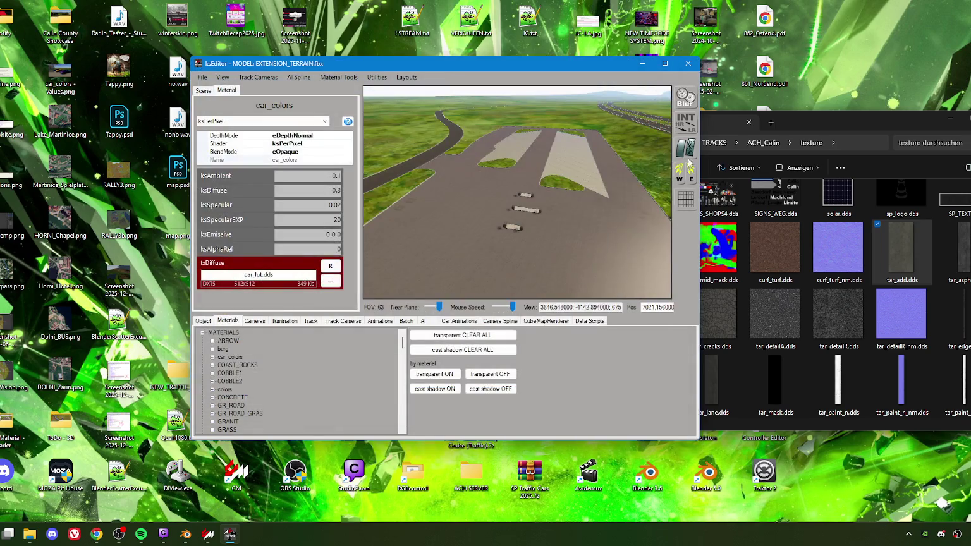
{"action": "left_click", "coordinate": [572, 304]}
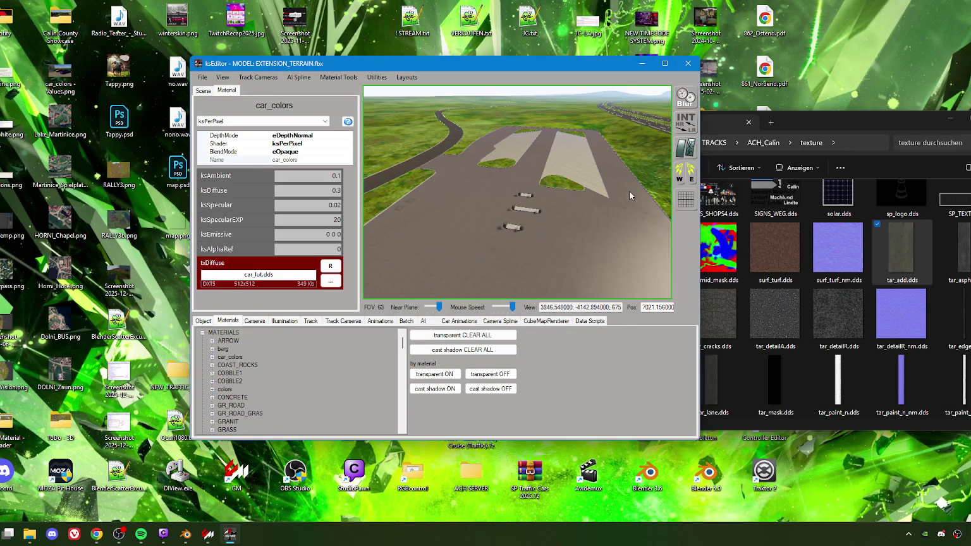
{"action": "left_click", "coordinate": [688, 64]}
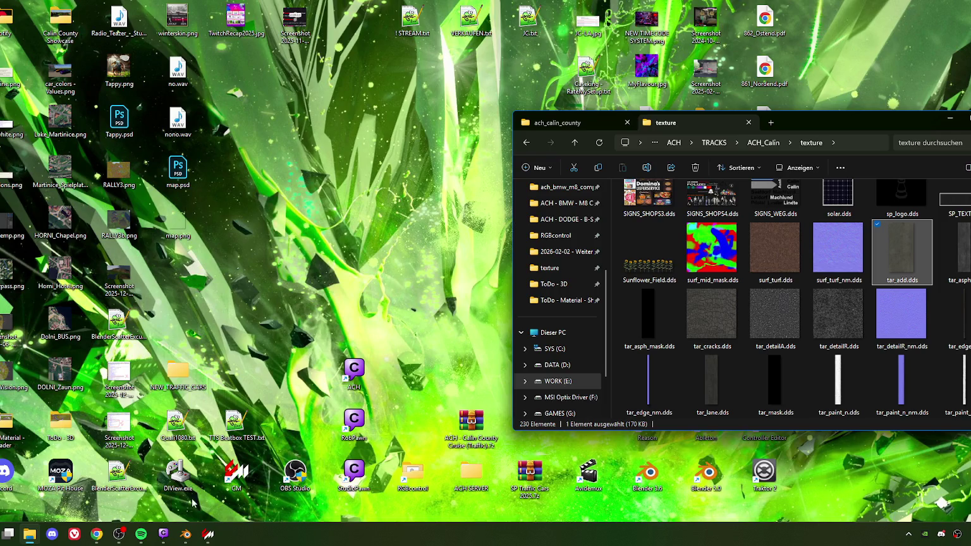
{"action": "mouse_move", "coordinate": [791, 123]}
{"action": "left_mouse_down"}
{"action": "mouse_move", "coordinate": [563, 67]}
{"action": "mouse_move", "coordinate": [389, 93]}
{"action": "mouse_move", "coordinate": [436, 110]}
{"action": "left_mouse_up"}
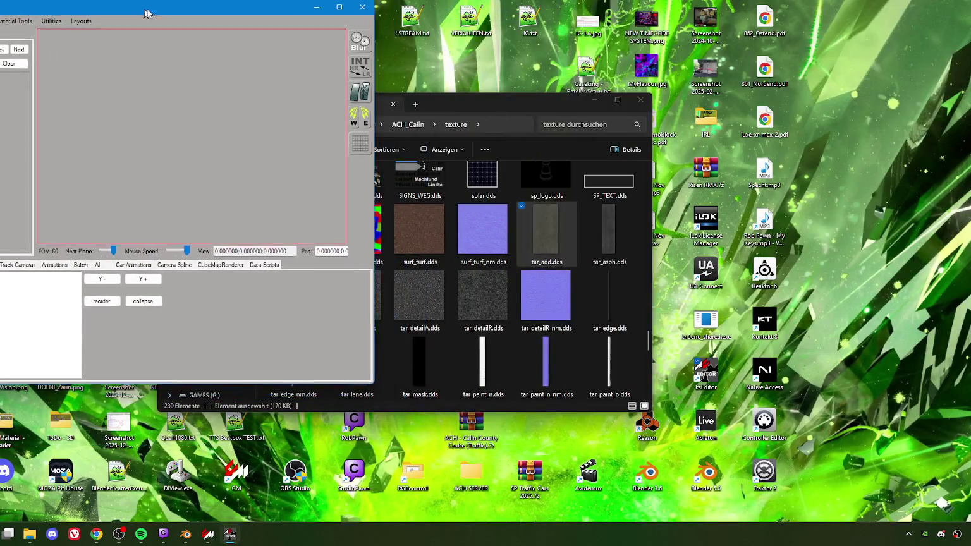
Step: Load EXT_MISC_DE.fbx from WORK (E:)\ACH\TRACKS\ACH_Calin into ksEditor
{"action": "left_click_drag", "start_coordinate": [145, 12], "coordinate": [434, 59]}
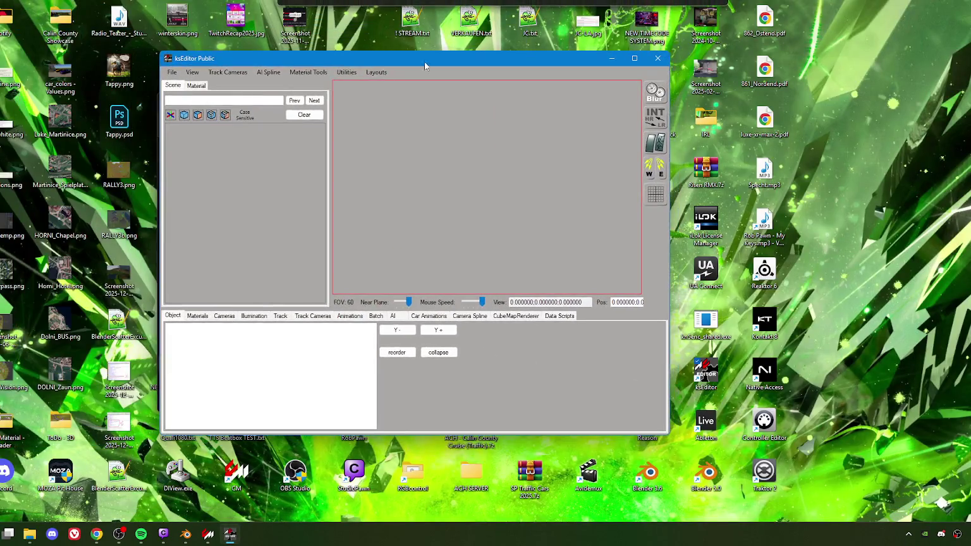
{"action": "left_click", "coordinate": [172, 72]}
{"action": "left_click", "coordinate": [212, 107]}
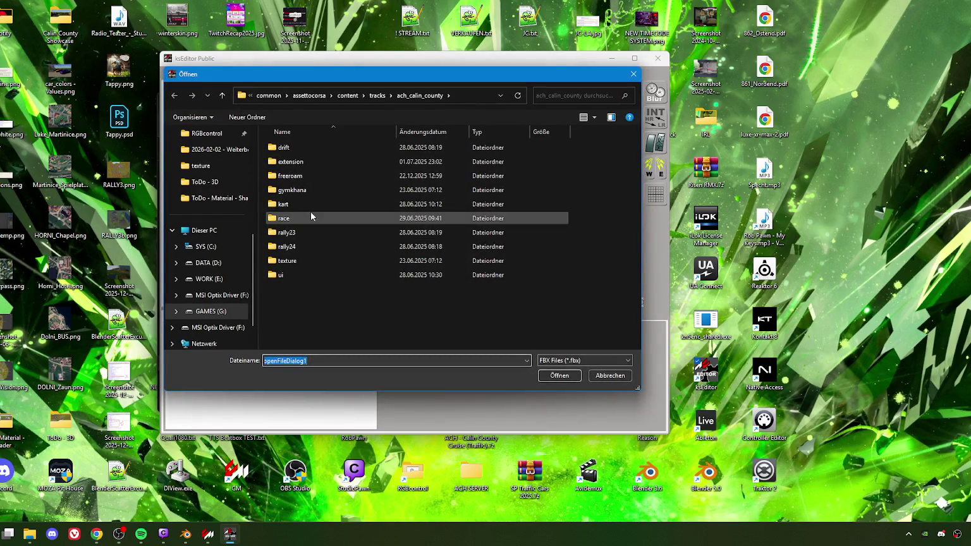
{"action": "scroll", "coordinate": [215, 253], "scroll_direction": "up", "scroll_amount": 5}
{"action": "left_click", "coordinate": [205, 266]}
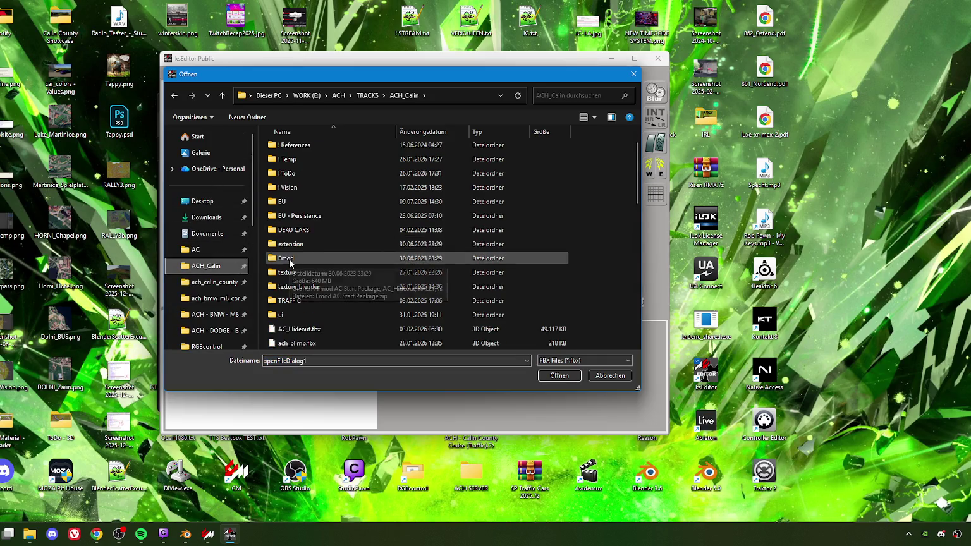
{"action": "scroll", "coordinate": [294, 278], "scroll_direction": "down", "scroll_amount": 2}
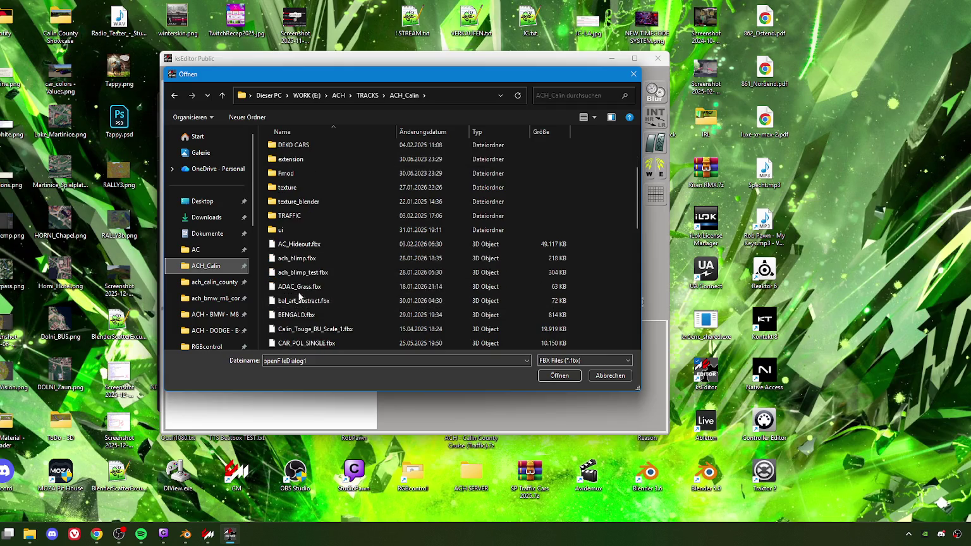
{"action": "scroll", "coordinate": [298, 278], "scroll_direction": "down", "scroll_amount": 2}
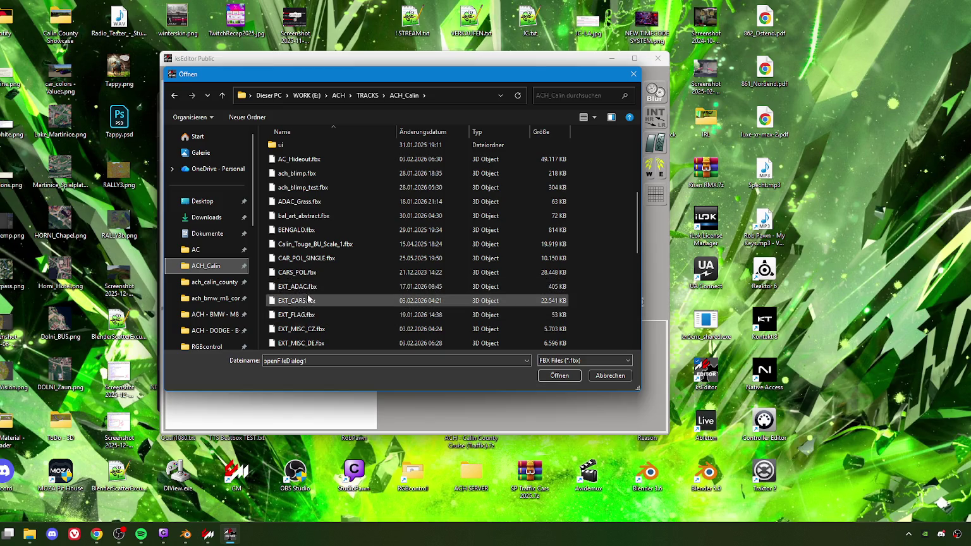
{"action": "scroll", "coordinate": [308, 301], "scroll_direction": "down", "scroll_amount": 5}
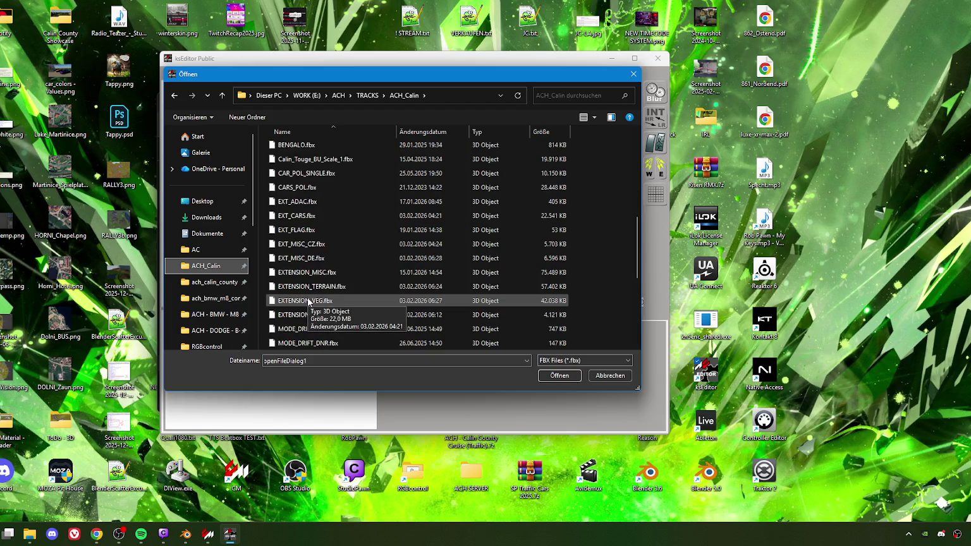
{"action": "scroll", "coordinate": [308, 291], "scroll_direction": "up", "scroll_amount": 5}
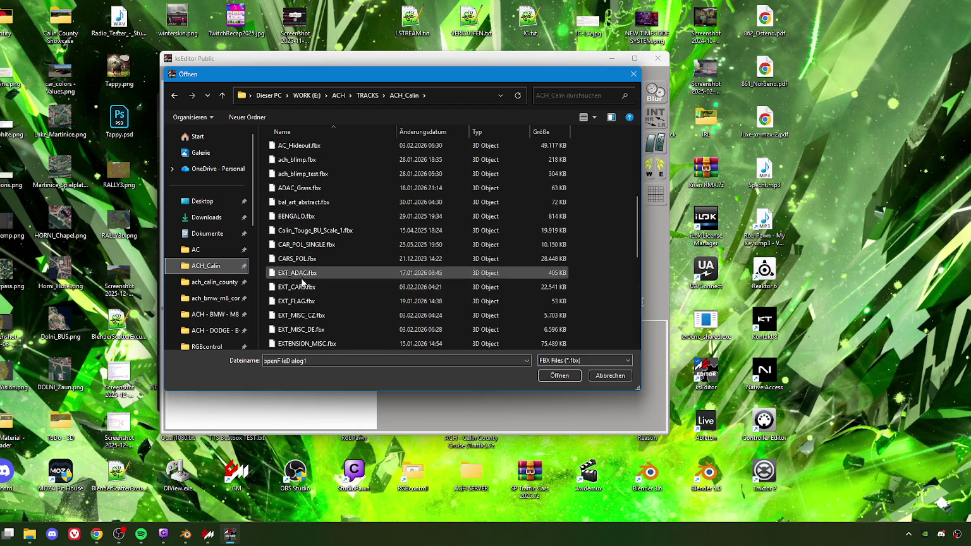
{"action": "scroll", "coordinate": [307, 184], "scroll_direction": "down", "scroll_amount": 3}
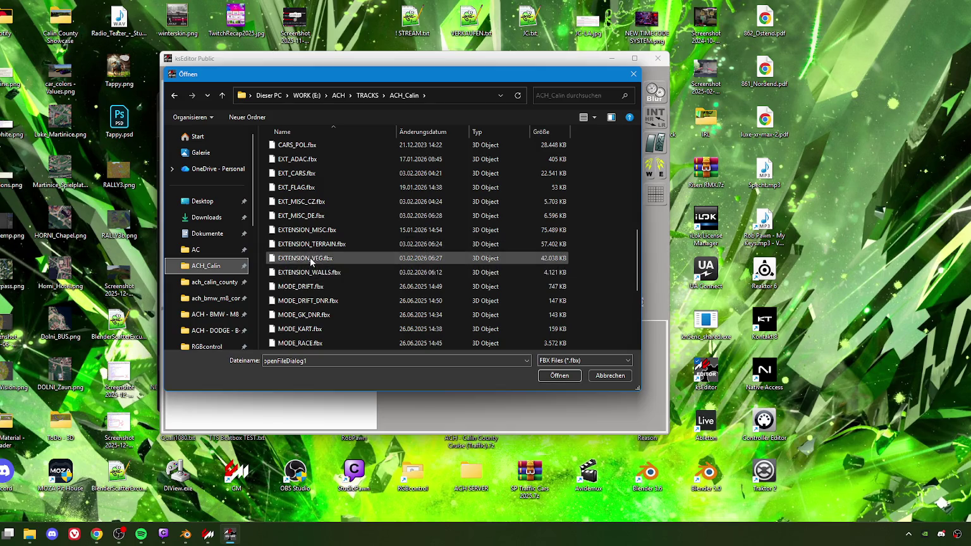
{"action": "left_click", "coordinate": [310, 217]}
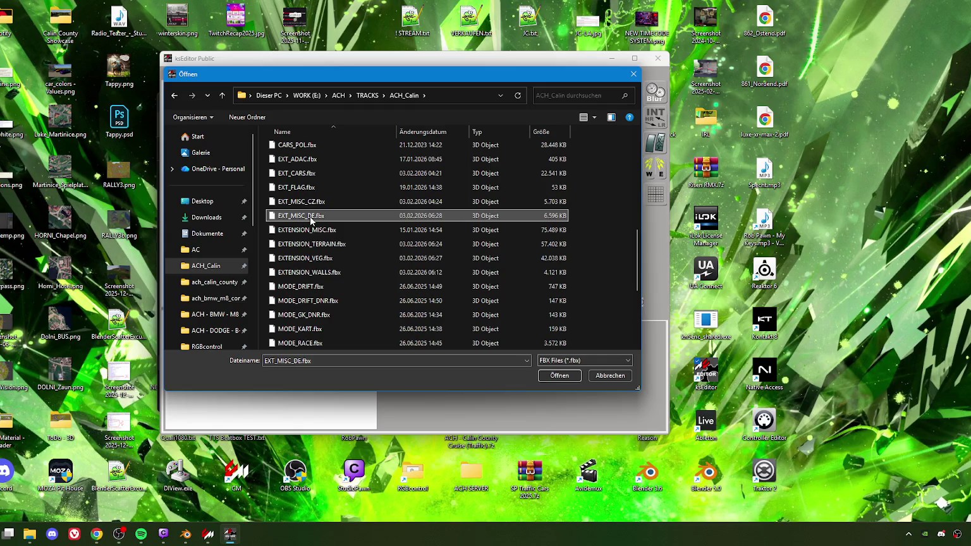
{"action": "left_click", "coordinate": [554, 377]}
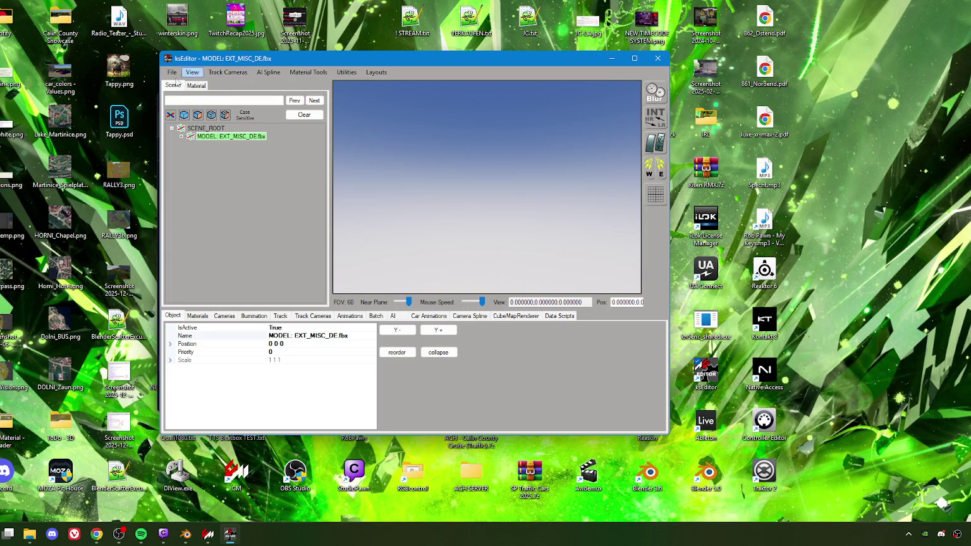
Step: Search the scene for 'testtrack', frame LIN_TestTrack_BoomGate and select its SUB3 mesh
{"action": "type", "text": "testtrack"}
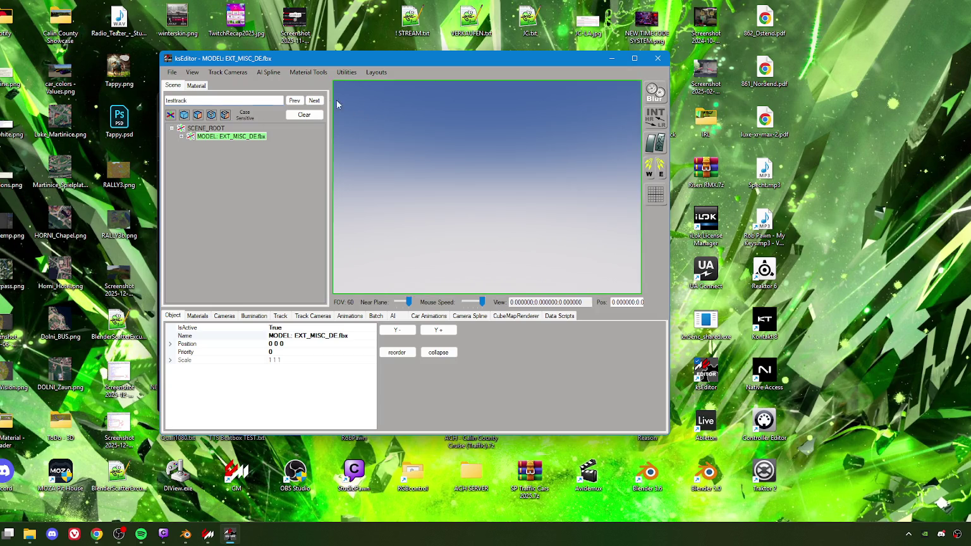
{"action": "left_click", "coordinate": [315, 102]}
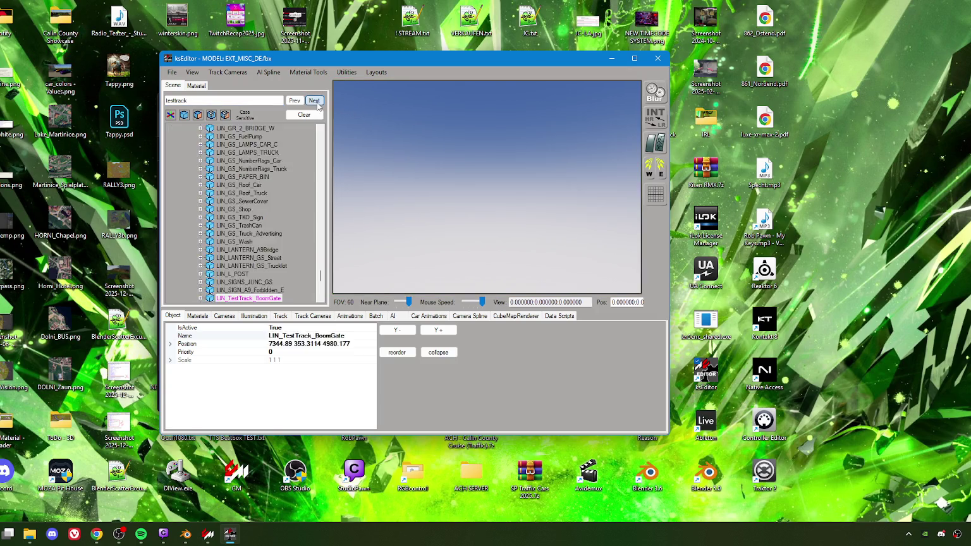
{"action": "double_click", "coordinate": [255, 252]}
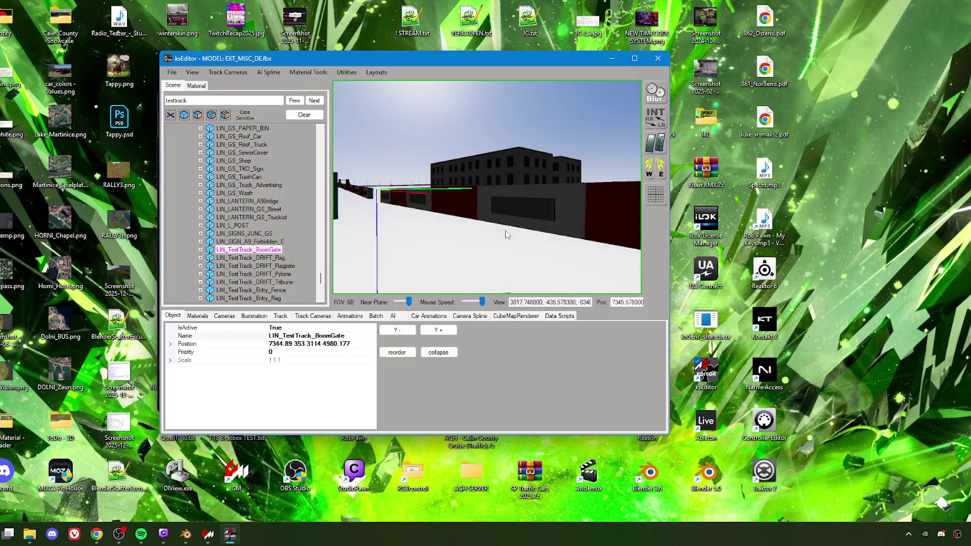
{"action": "left_click", "coordinate": [519, 219]}
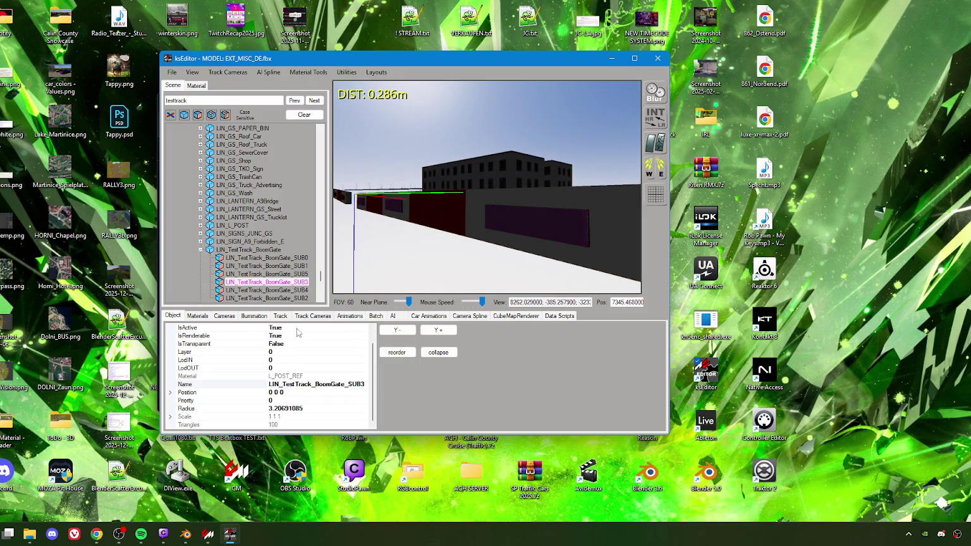
Step: Show L_POST_REF's material properties, then turn the view to inspect the ADAC wall panel
{"action": "left_click", "coordinate": [210, 86]}
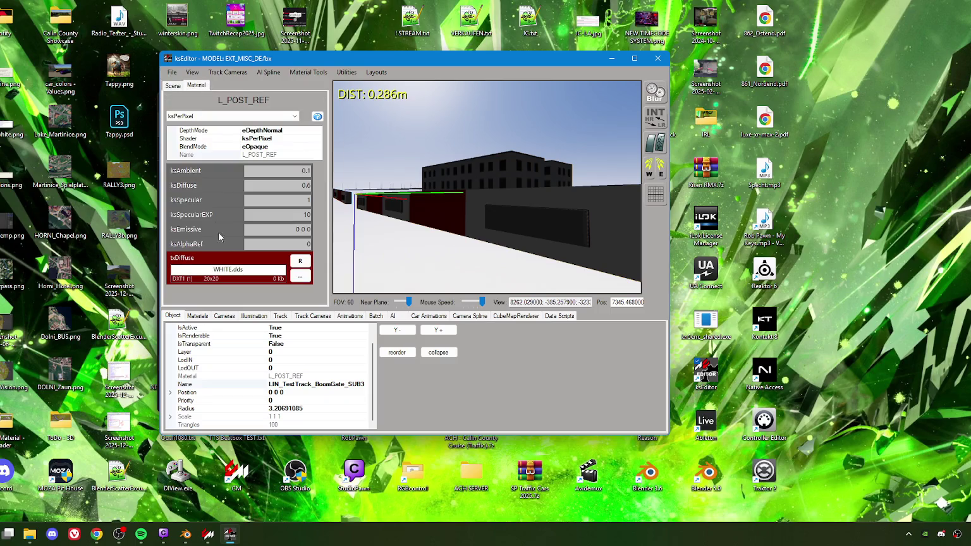
{"action": "left_click_drag", "start_coordinate": [449, 236], "coordinate": [455, 226]}
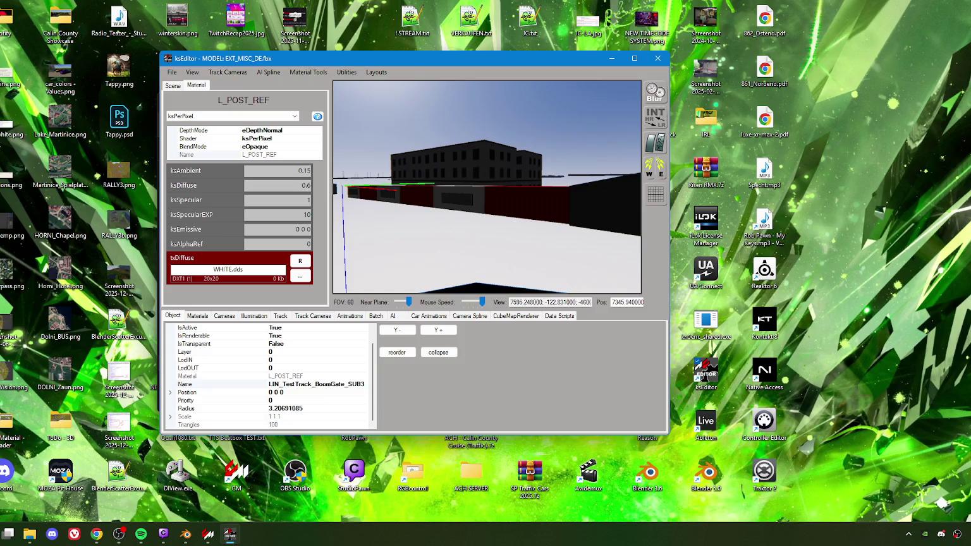
{"action": "mouse_move", "coordinate": [471, 215]}
{"action": "left_mouse_down"}
{"action": "mouse_move", "coordinate": [476, 224]}
{"action": "mouse_move", "coordinate": [476, 207]}
{"action": "mouse_move", "coordinate": [491, 201]}
{"action": "mouse_move", "coordinate": [412, 197]}
{"action": "mouse_move", "coordinate": [482, 215]}
{"action": "mouse_move", "coordinate": [458, 229]}
{"action": "mouse_move", "coordinate": [460, 249]}
{"action": "mouse_move", "coordinate": [474, 171]}
{"action": "mouse_move", "coordinate": [518, 114]}
{"action": "left_mouse_up"}
{"action": "left_click", "coordinate": [453, 215]}
Step: Inspect the materials of the ADAC flag, the maschendraht fence and a neighbouring object
{"action": "left_click", "coordinate": [524, 167]}
{"action": "left_click_drag", "start_coordinate": [525, 167], "coordinate": [537, 181]}
{"action": "left_click", "coordinate": [539, 183]}
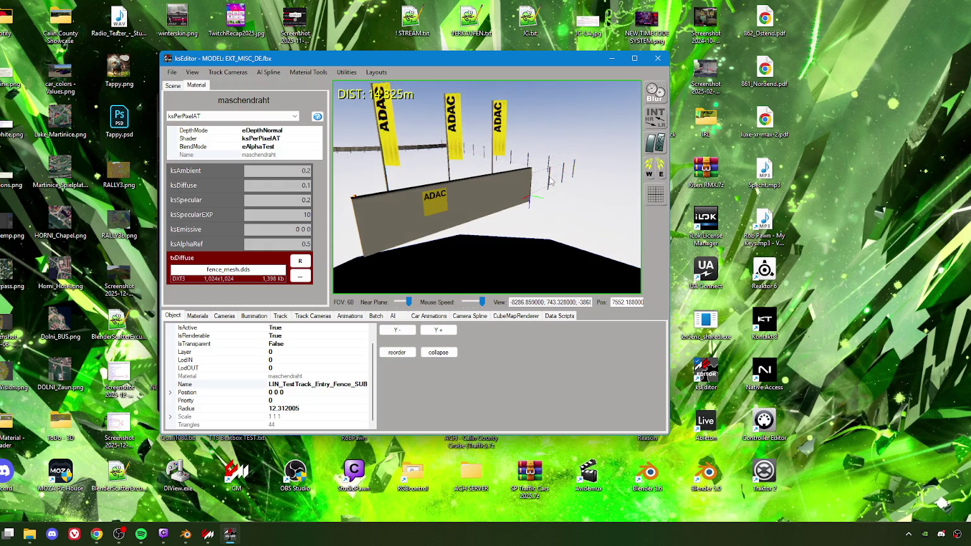
{"action": "left_click", "coordinate": [551, 180]}
{"action": "mouse_move", "coordinate": [499, 206]}
{"action": "left_mouse_down"}
{"action": "mouse_move", "coordinate": [452, 205]}
{"action": "mouse_move", "coordinate": [428, 190]}
{"action": "mouse_move", "coordinate": [512, 200]}
{"action": "mouse_move", "coordinate": [513, 219]}
{"action": "left_mouse_up"}
Step: Check the pylon and RED_PYLON cone materials, then a container and the wood panel
{"action": "left_click", "coordinate": [472, 206]}
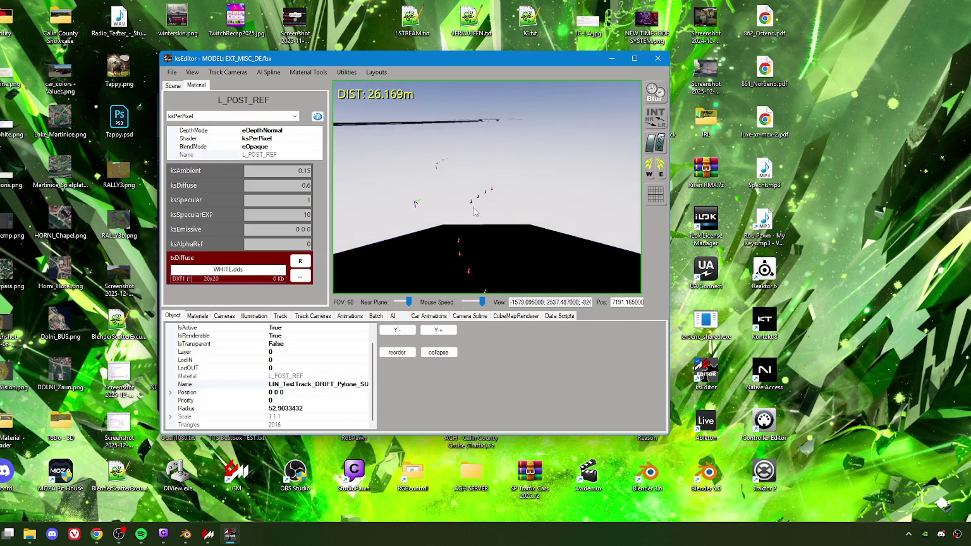
{"action": "scroll", "coordinate": [471, 219], "scroll_direction": "up", "scroll_amount": 2}
{"action": "left_click", "coordinate": [453, 229]}
{"action": "mouse_move", "coordinate": [459, 228]}
{"action": "left_mouse_down"}
{"action": "mouse_move", "coordinate": [546, 227]}
{"action": "mouse_move", "coordinate": [481, 213]}
{"action": "mouse_move", "coordinate": [497, 232]}
{"action": "mouse_move", "coordinate": [485, 222]}
{"action": "mouse_move", "coordinate": [508, 225]}
{"action": "left_mouse_up"}
{"action": "left_click", "coordinate": [480, 213]}
{"action": "left_click", "coordinate": [495, 230]}
Step: Inspect the flagpole's ZINK material and the flag's flag_c material
{"action": "left_click", "coordinate": [507, 228]}
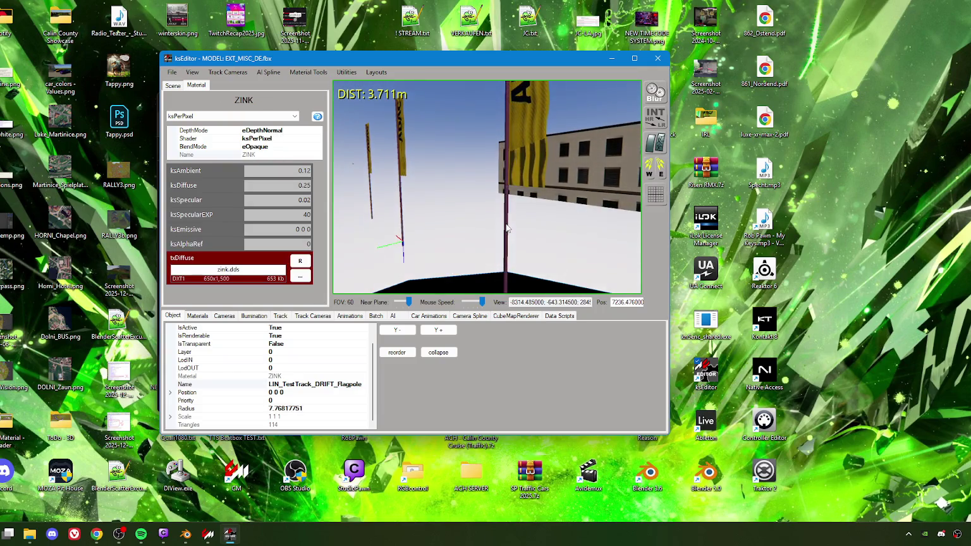
{"action": "left_click", "coordinate": [518, 161]}
{"action": "left_click_drag", "start_coordinate": [517, 162], "coordinate": [531, 230]}
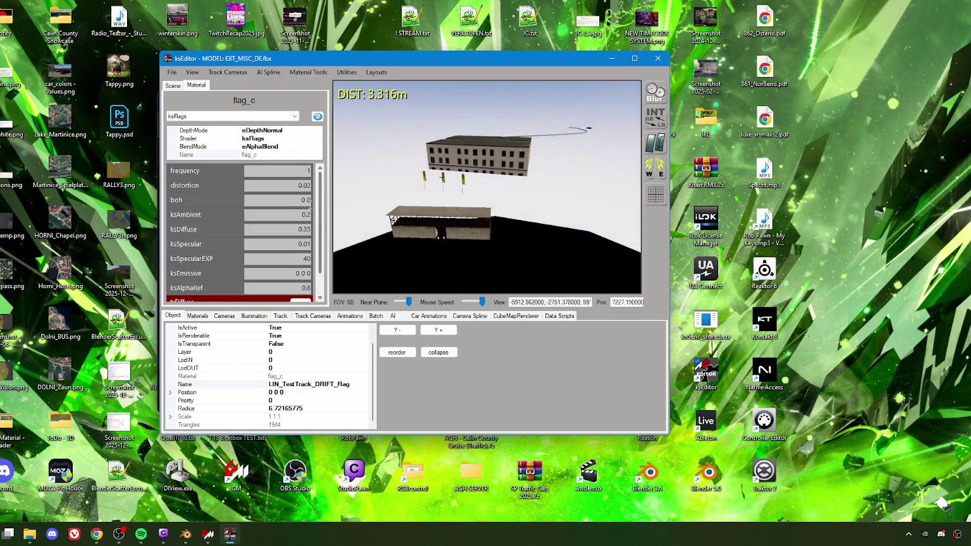
{"action": "mouse_move", "coordinate": [545, 180]}
{"action": "left_mouse_down"}
{"action": "mouse_move", "coordinate": [506, 222]}
{"action": "mouse_move", "coordinate": [399, 216]}
{"action": "mouse_move", "coordinate": [445, 211]}
{"action": "mouse_move", "coordinate": [448, 222]}
{"action": "mouse_move", "coordinate": [417, 214]}
{"action": "mouse_move", "coordinate": [527, 210]}
{"action": "mouse_move", "coordinate": [520, 218]}
{"action": "left_mouse_up"}
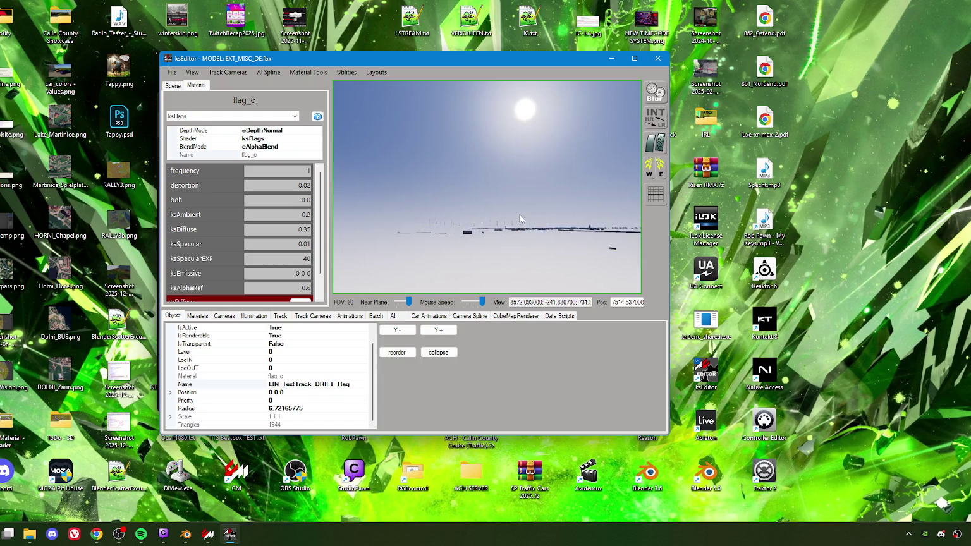
Step: Save the material persistence settings
{"action": "left_click", "coordinate": [172, 73]}
{"action": "left_click", "coordinate": [204, 150]}
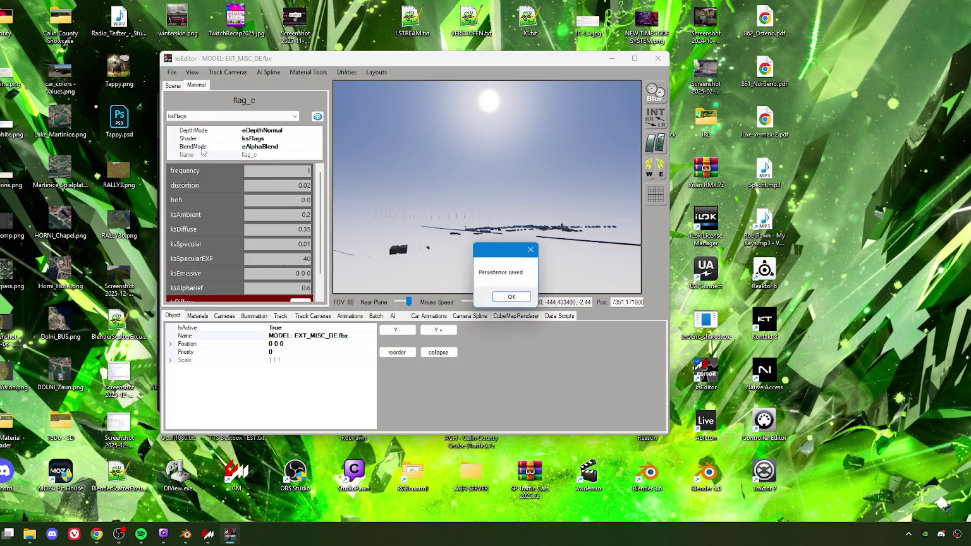
{"action": "left_click", "coordinate": [518, 296]}
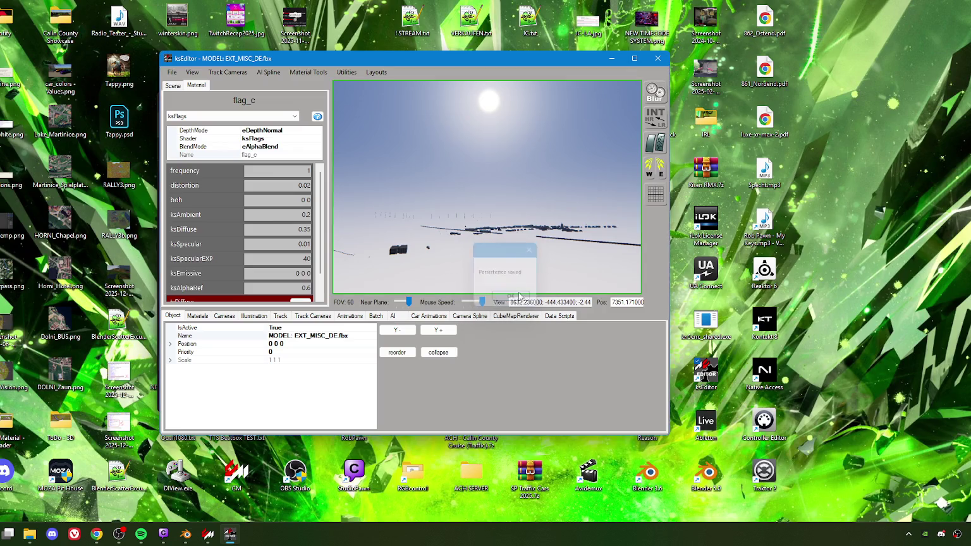
Step: Export as KN5 Car (No Textures), overwriting ext_misc_de.kn5 in the ach_calin_county folder
{"action": "left_click", "coordinate": [181, 72]}
{"action": "mouse_move", "coordinate": [210, 126]}
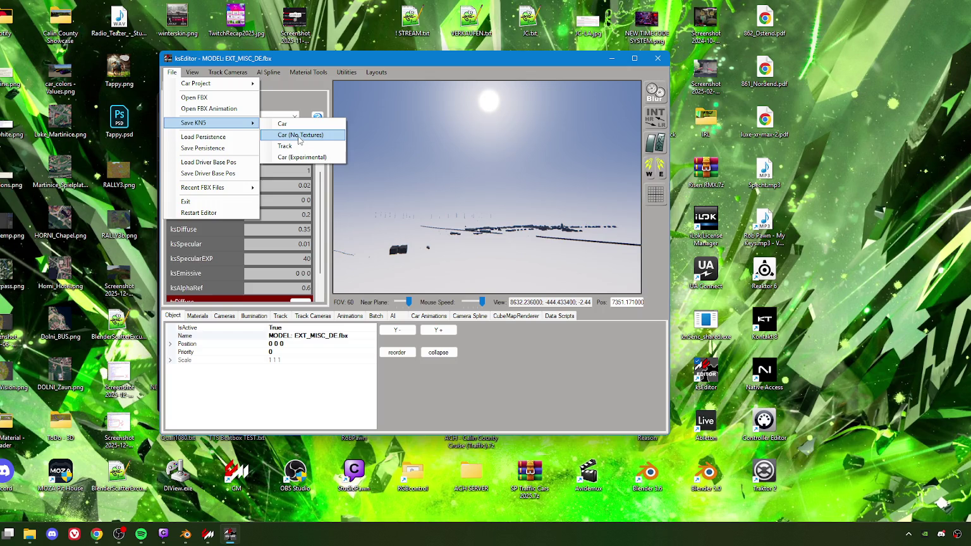
{"action": "left_click", "coordinate": [300, 136]}
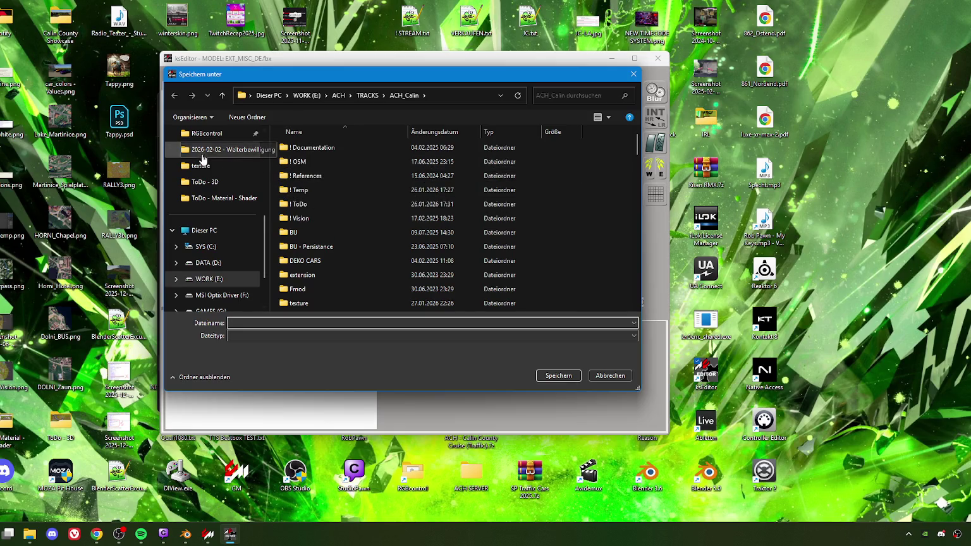
{"action": "scroll", "coordinate": [202, 159], "scroll_direction": "up", "scroll_amount": 3}
{"action": "left_click", "coordinate": [215, 231]}
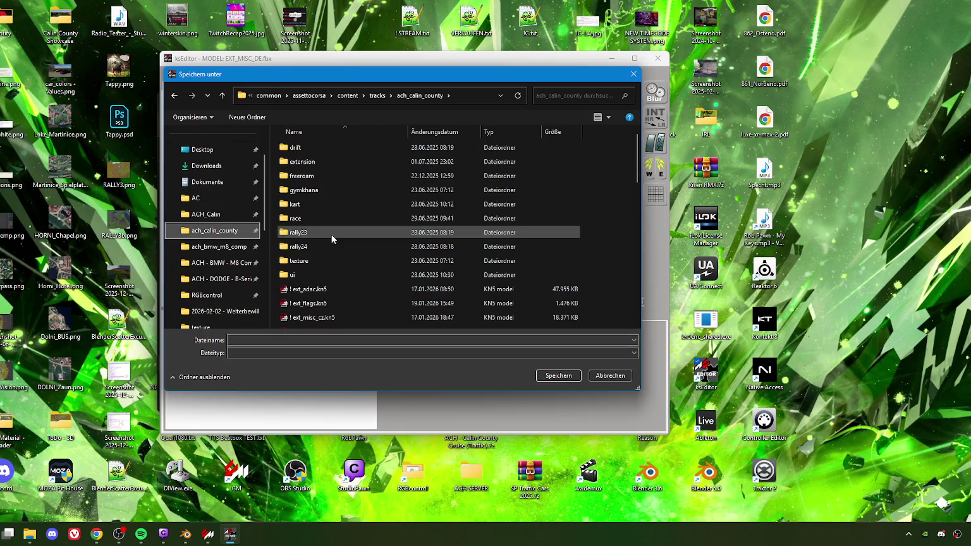
{"action": "scroll", "coordinate": [332, 238], "scroll_direction": "down", "scroll_amount": 3}
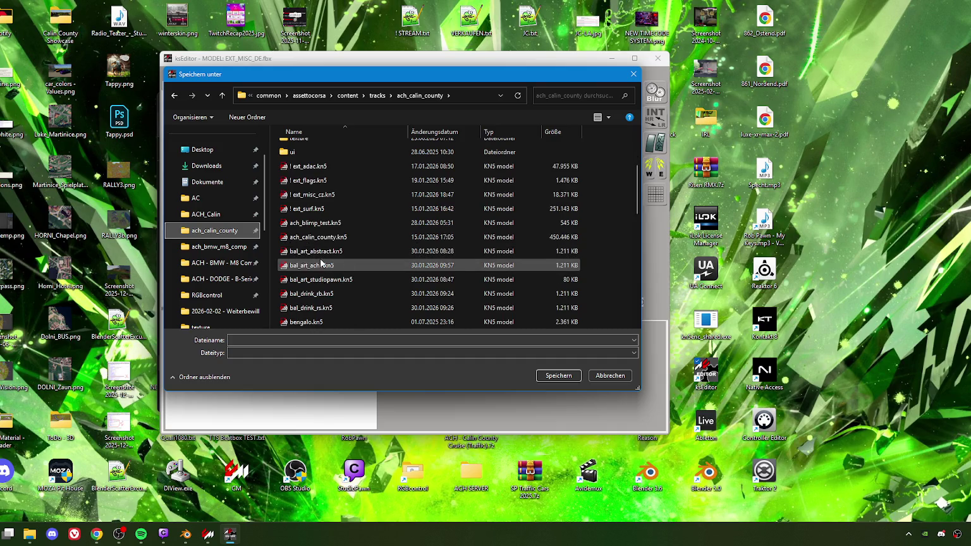
{"action": "scroll", "coordinate": [320, 264], "scroll_direction": "down", "scroll_amount": 3}
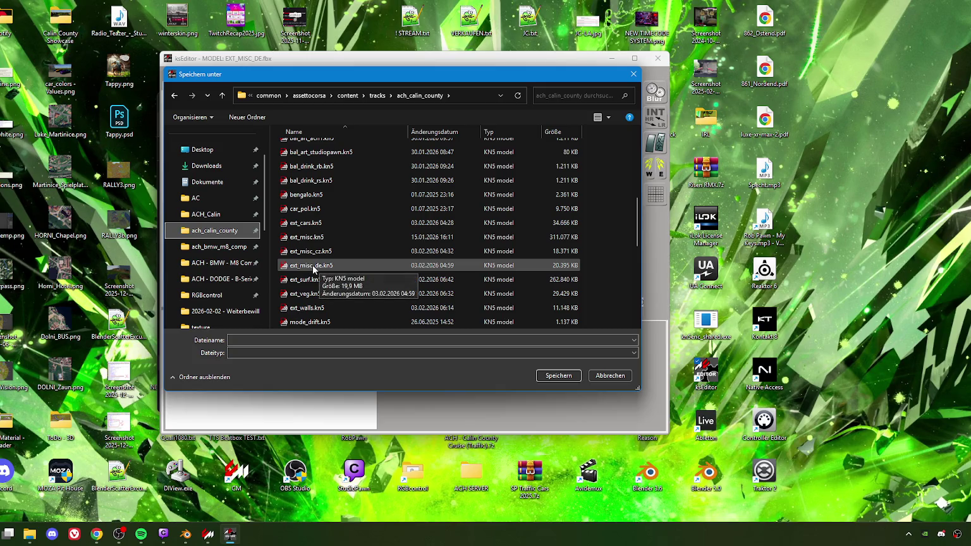
{"action": "left_click", "coordinate": [312, 265]}
{"action": "left_click", "coordinate": [561, 375]}
{"action": "left_click", "coordinate": [526, 268]}
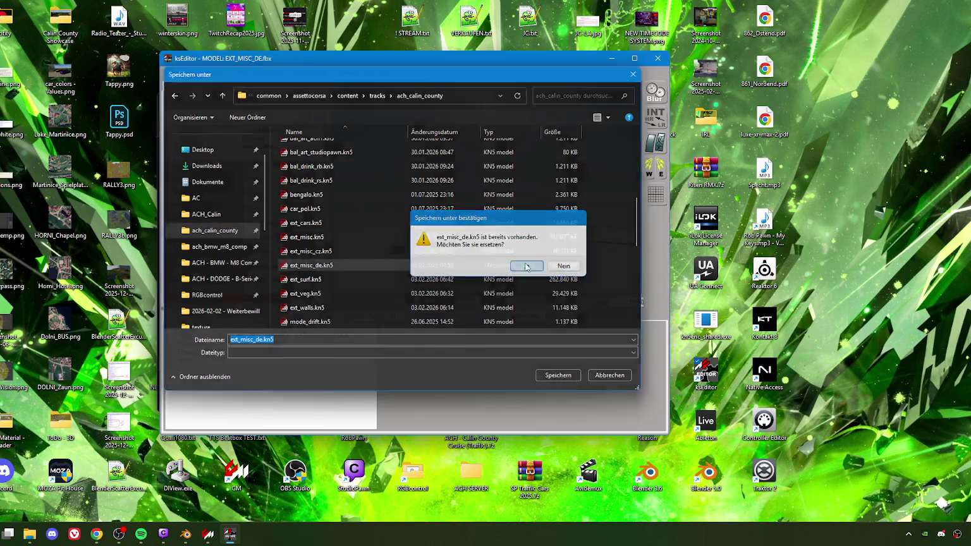
{"action": "left_click", "coordinate": [583, 305]}
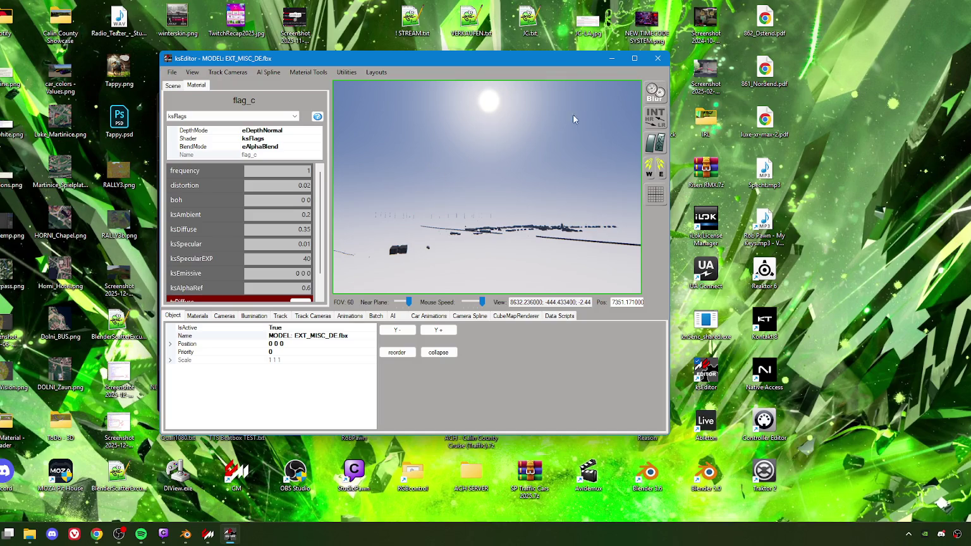
Step: Save persistence again and close ksEditor
{"action": "left_click", "coordinate": [172, 72]}
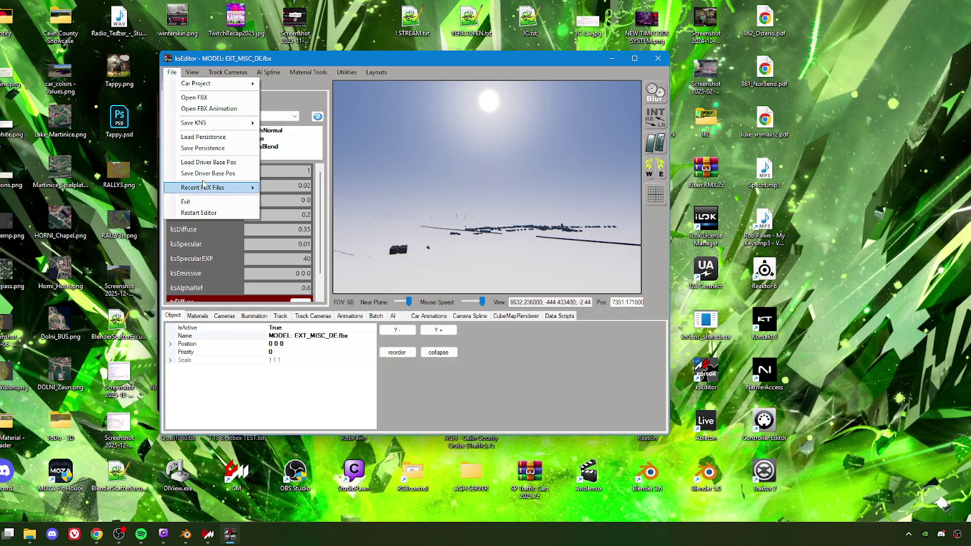
{"action": "left_click", "coordinate": [203, 149]}
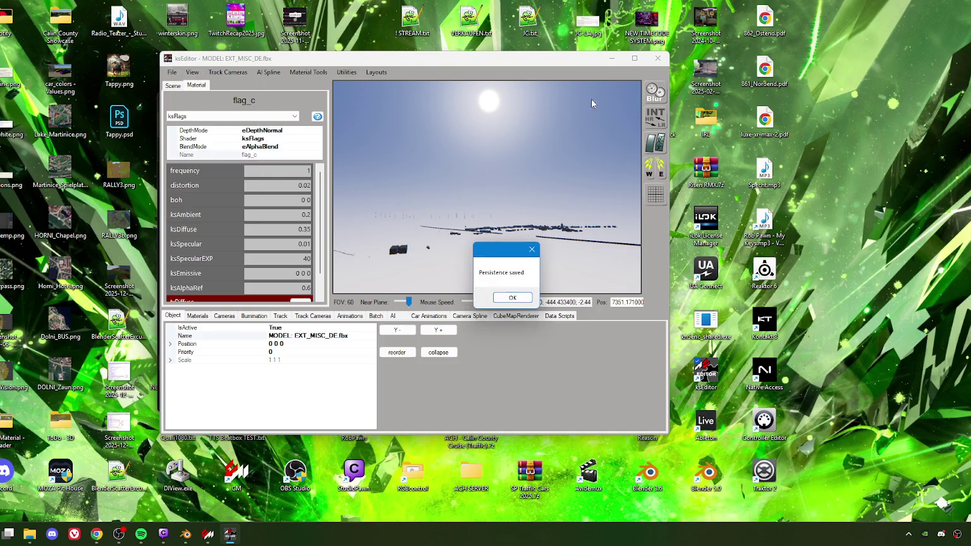
{"action": "left_click", "coordinate": [512, 298]}
{"action": "left_click", "coordinate": [659, 58]}
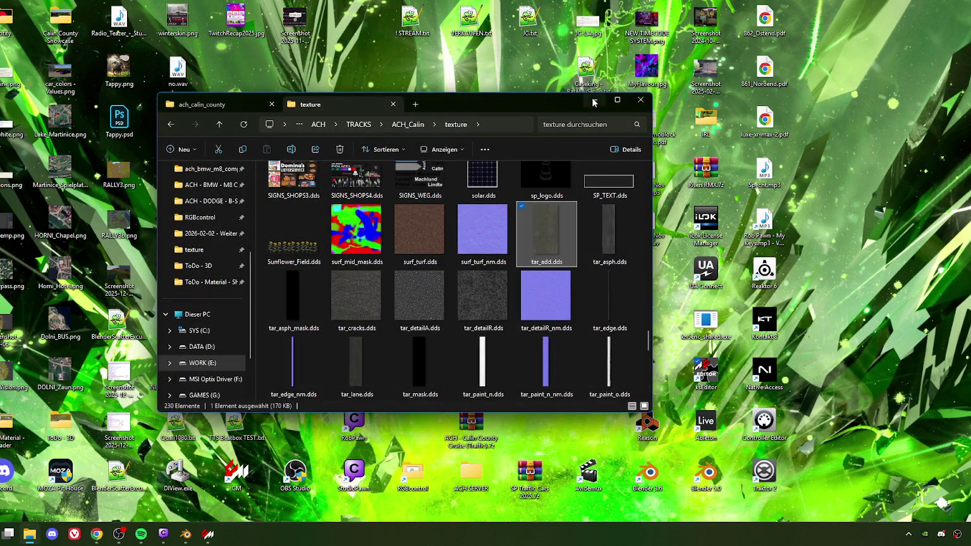
Step: Minimize the texture folder window and launch ksEditor, centring its window
{"action": "left_click", "coordinate": [594, 102]}
{"action": "double_click", "coordinate": [706, 374]}
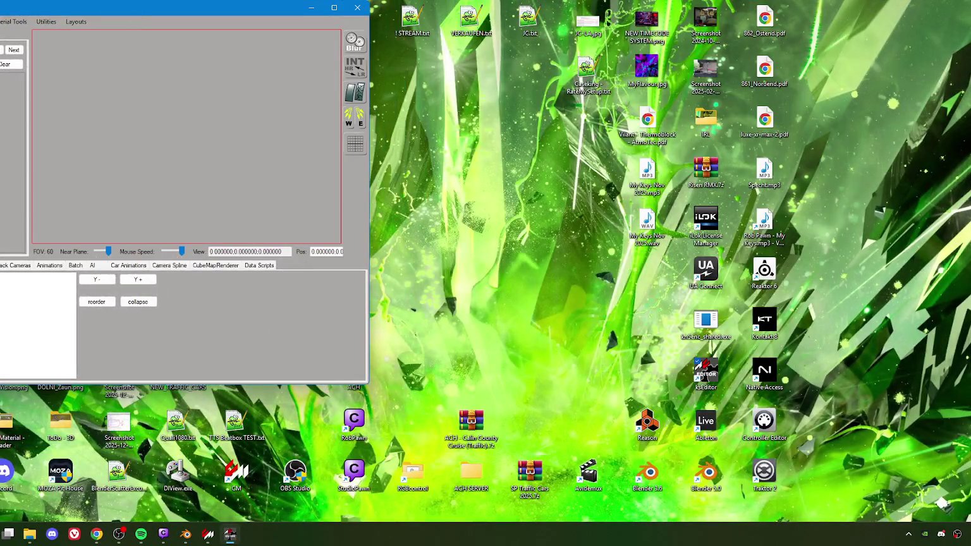
{"action": "mouse_move", "coordinate": [190, 7]}
{"action": "left_mouse_down"}
{"action": "mouse_move", "coordinate": [525, 65]}
{"action": "mouse_move", "coordinate": [467, 56]}
{"action": "left_mouse_up"}
Step: Open AC_Hideout.fbx from the ACH_Calin folder as an FBX model
{"action": "left_click", "coordinate": [150, 69]}
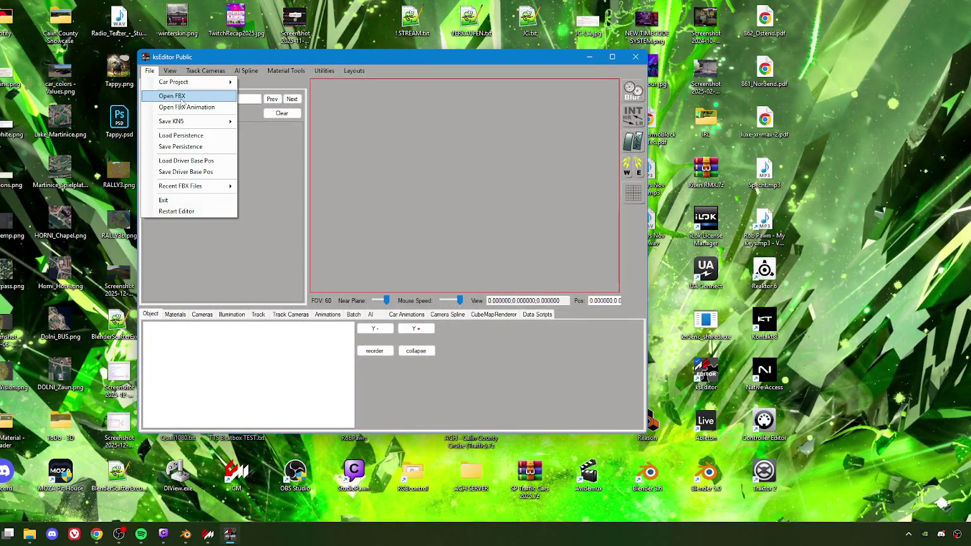
{"action": "left_click", "coordinate": [184, 106]}
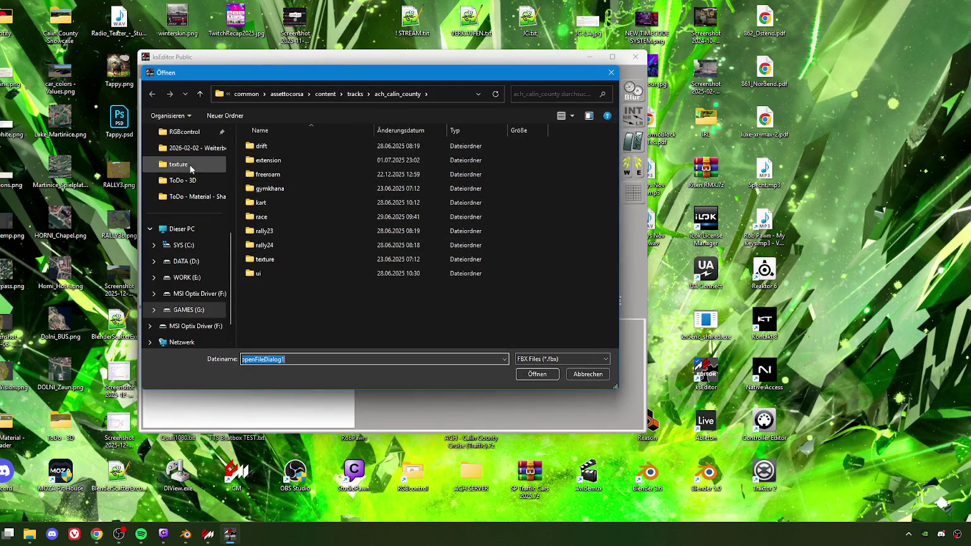
{"action": "scroll", "coordinate": [190, 163], "scroll_direction": "up", "scroll_amount": 2}
{"action": "left_click", "coordinate": [188, 150]}
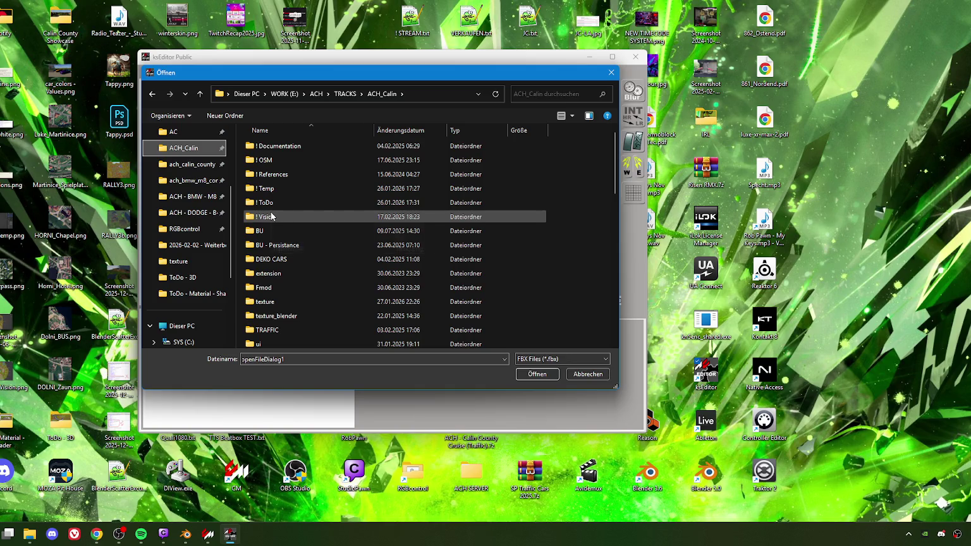
{"action": "mouse_move", "coordinate": [305, 75]}
{"action": "left_mouse_down"}
{"action": "mouse_move", "coordinate": [358, 76]}
{"action": "mouse_move", "coordinate": [340, 81]}
{"action": "left_mouse_up"}
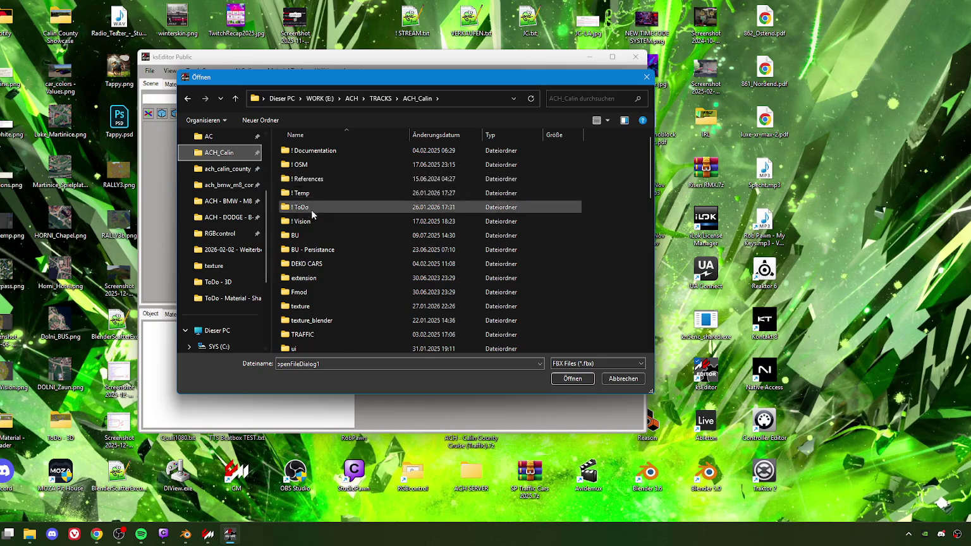
{"action": "scroll", "coordinate": [340, 288], "scroll_direction": "down", "scroll_amount": 3}
{"action": "left_click", "coordinate": [316, 245]}
{"action": "left_click", "coordinate": [573, 378]}
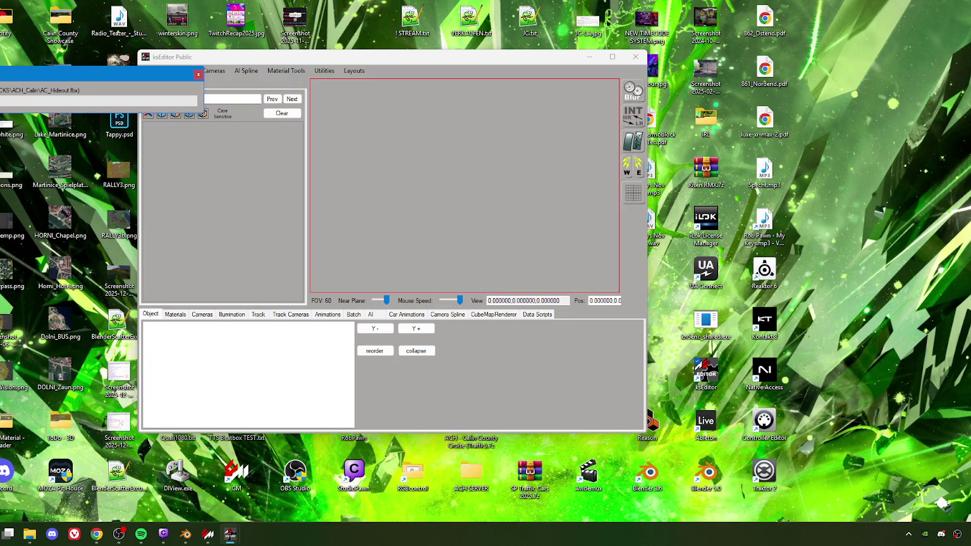
{"action": "key", "text": "alt+Tab"}
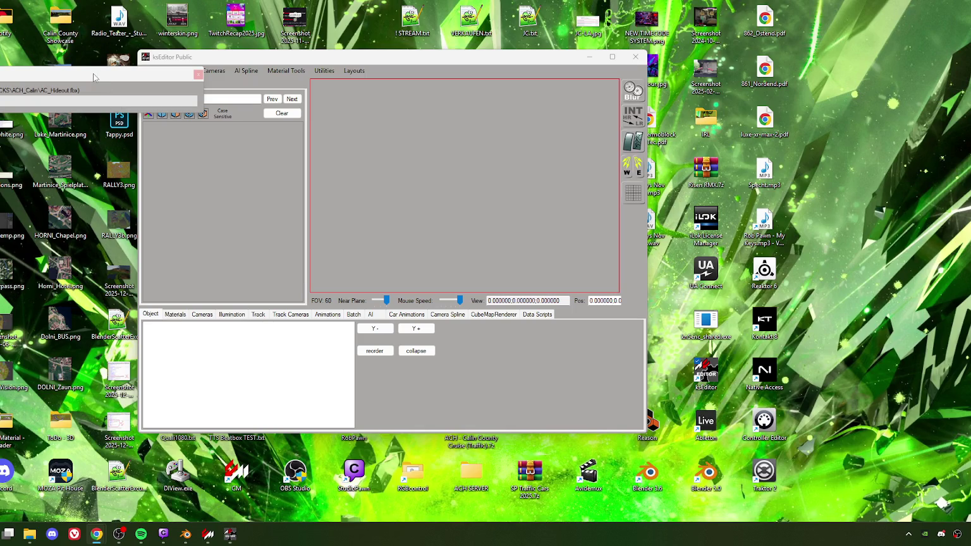
Step: Leave the FBX import running in ksEditor and switch to the Blender Calin track scene
{"action": "left_click", "coordinate": [185, 534]}
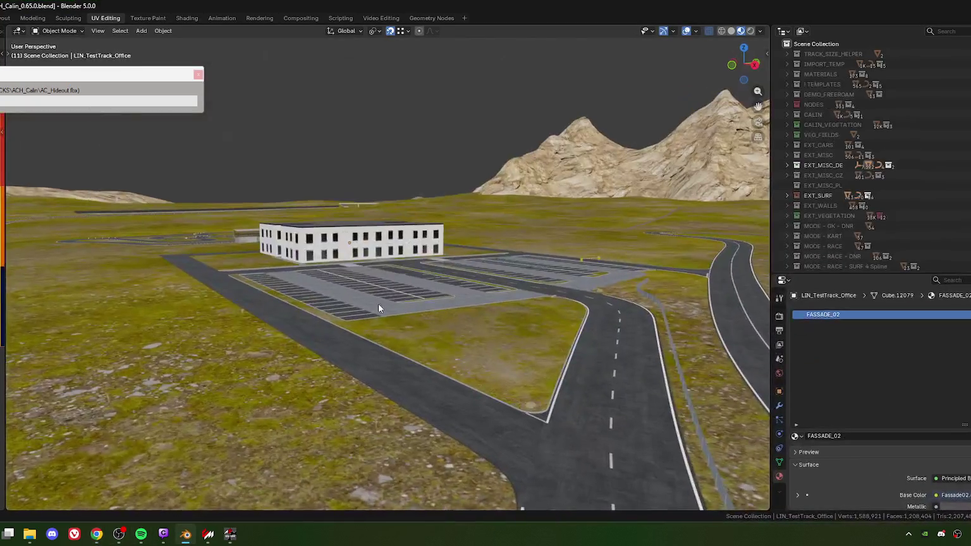
Step: Survey the winding track, office building, parking lot and karting track in the viewport
{"action": "scroll", "coordinate": [453, 350], "scroll_direction": "up", "scroll_amount": 5}
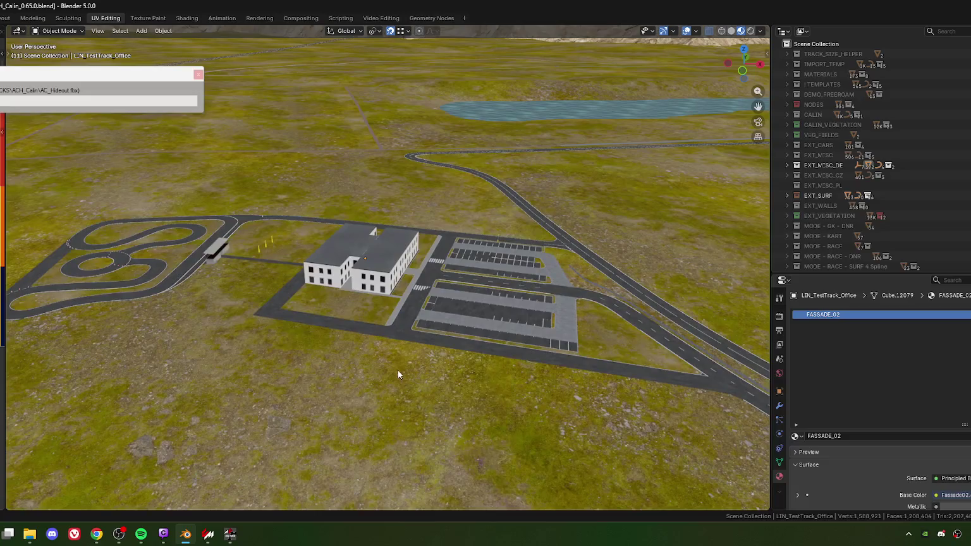
{"action": "scroll", "coordinate": [505, 333], "scroll_direction": "up", "scroll_amount": 10}
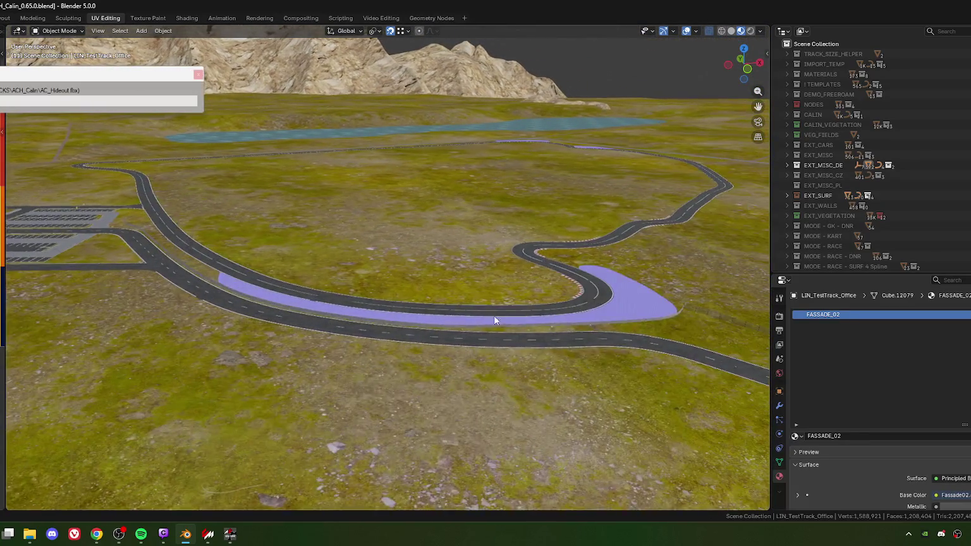
{"action": "left_click_drag", "start_coordinate": [495, 321], "coordinate": [474, 320]}
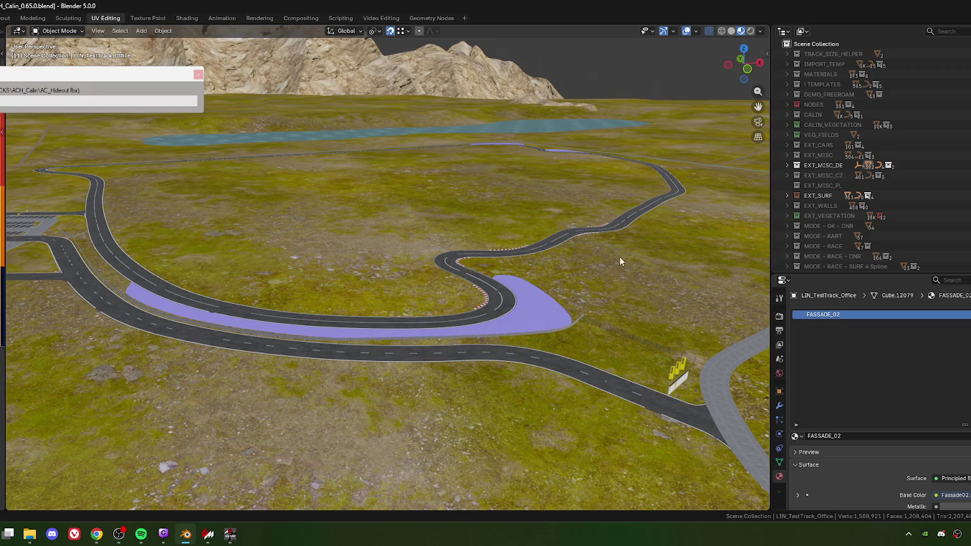
{"action": "left_click_drag", "start_coordinate": [622, 261], "coordinate": [554, 267]}
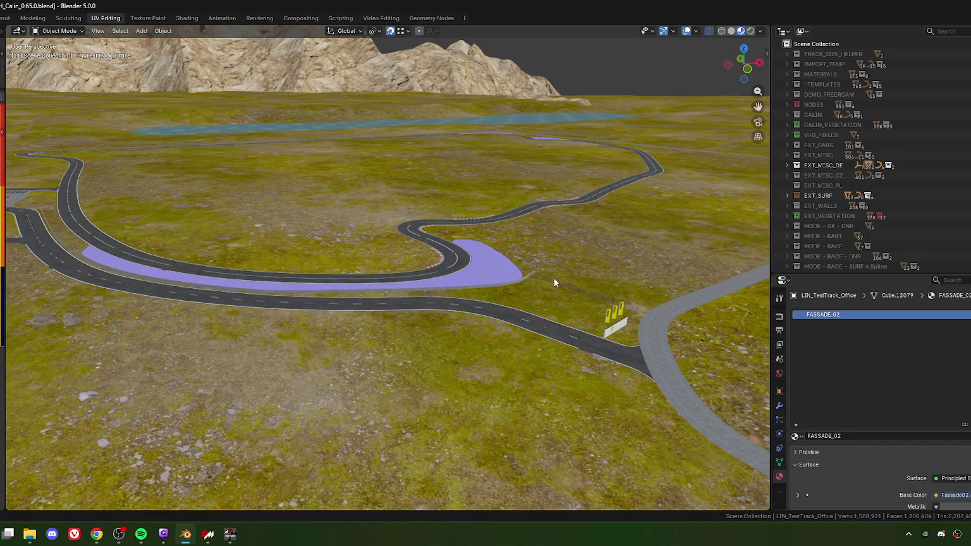
{"action": "mouse_move", "coordinate": [418, 248]}
{"action": "left_mouse_down"}
{"action": "mouse_move", "coordinate": [422, 322]}
{"action": "mouse_move", "coordinate": [436, 318]}
{"action": "left_mouse_up"}
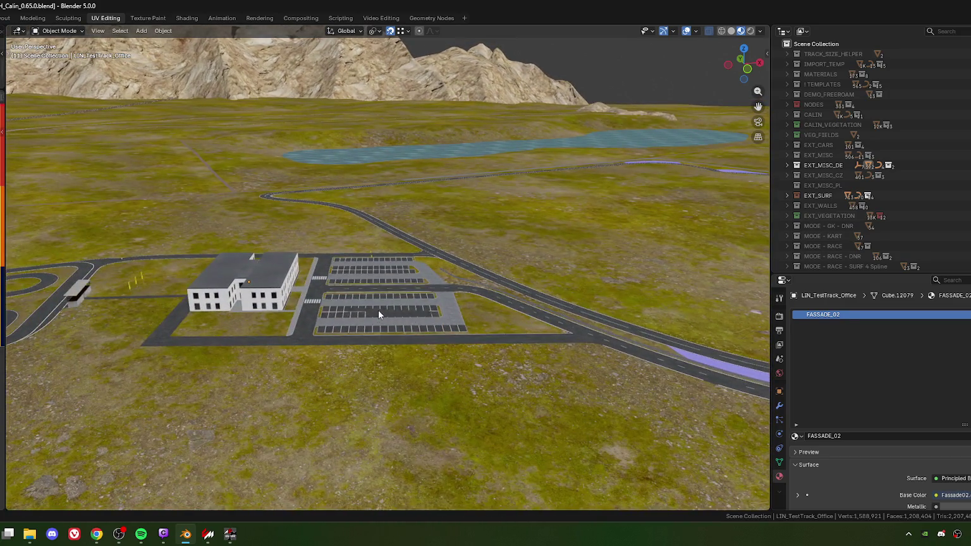
{"action": "left_click_drag", "start_coordinate": [211, 301], "coordinate": [359, 296]}
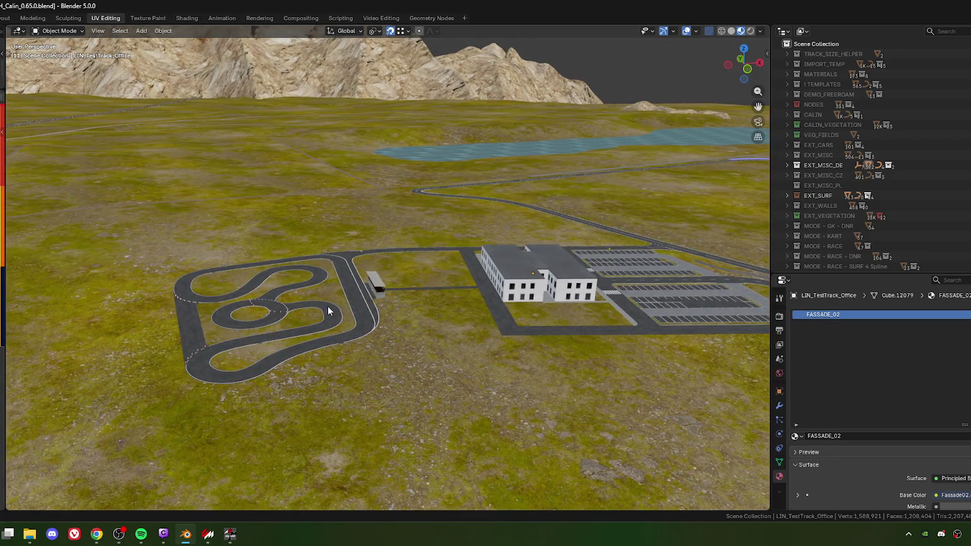
Step: Zoom in on the purple area, road junction and ADAC banner with flags
{"action": "mouse_move", "coordinate": [373, 293]}
{"action": "left_mouse_down"}
{"action": "mouse_move", "coordinate": [318, 315]}
{"action": "mouse_move", "coordinate": [483, 330]}
{"action": "mouse_move", "coordinate": [341, 304]}
{"action": "mouse_move", "coordinate": [446, 305]}
{"action": "mouse_move", "coordinate": [396, 289]}
{"action": "mouse_move", "coordinate": [444, 302]}
{"action": "mouse_move", "coordinate": [275, 305]}
{"action": "mouse_move", "coordinate": [405, 276]}
{"action": "left_mouse_up"}
{"action": "scroll", "coordinate": [405, 300], "scroll_direction": "up", "scroll_amount": 6}
{"action": "mouse_move", "coordinate": [284, 278]}
{"action": "left_mouse_down"}
{"action": "mouse_move", "coordinate": [375, 288]}
{"action": "mouse_move", "coordinate": [435, 314]}
{"action": "mouse_move", "coordinate": [435, 295]}
{"action": "left_mouse_up"}
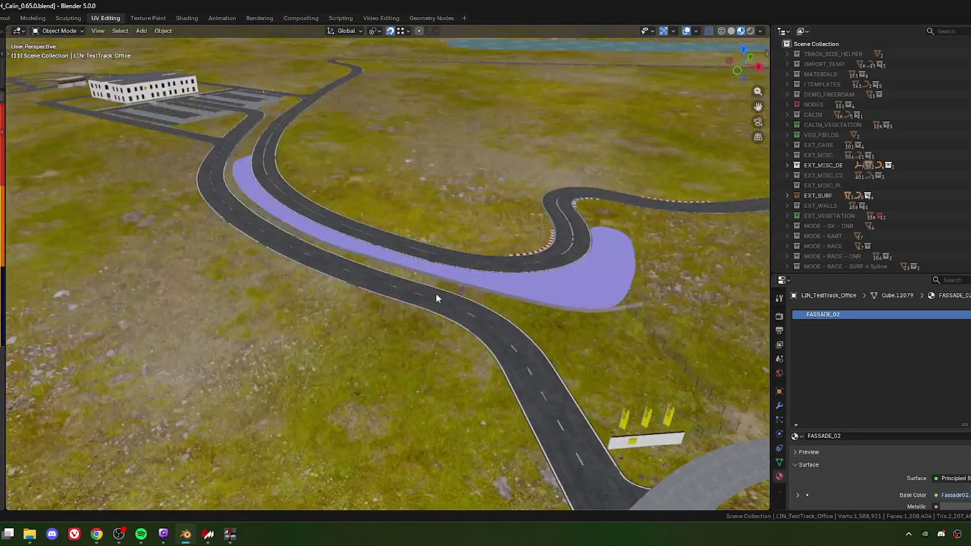
{"action": "mouse_move", "coordinate": [461, 163]}
{"action": "left_mouse_down"}
{"action": "mouse_move", "coordinate": [483, 256]}
{"action": "mouse_move", "coordinate": [432, 239]}
{"action": "left_mouse_up"}
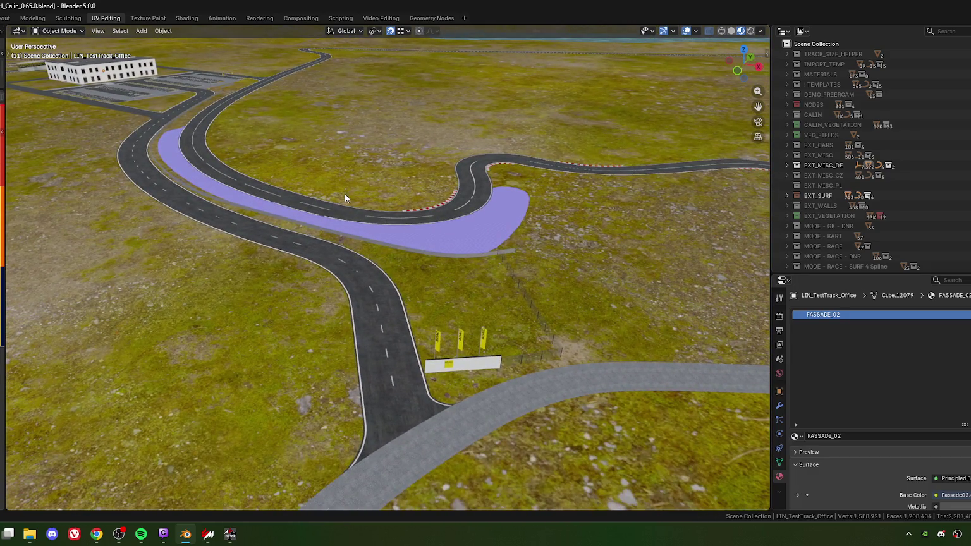
{"action": "scroll", "coordinate": [475, 393], "scroll_direction": "up", "scroll_amount": 5}
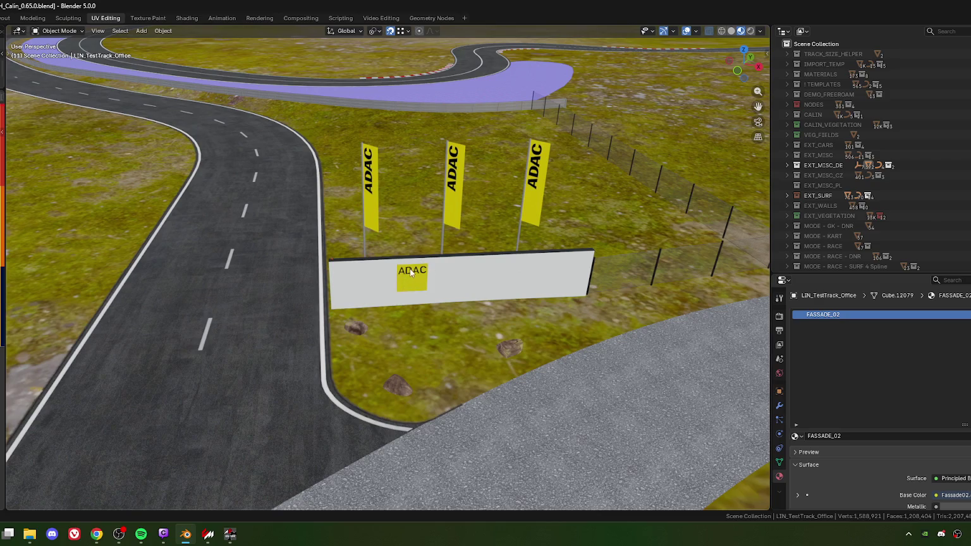
Step: Finish adjusting the view over the track and parking area, then minimise Blender to reveal ksEditor
{"action": "scroll", "coordinate": [405, 274], "scroll_direction": "down", "scroll_amount": 10}
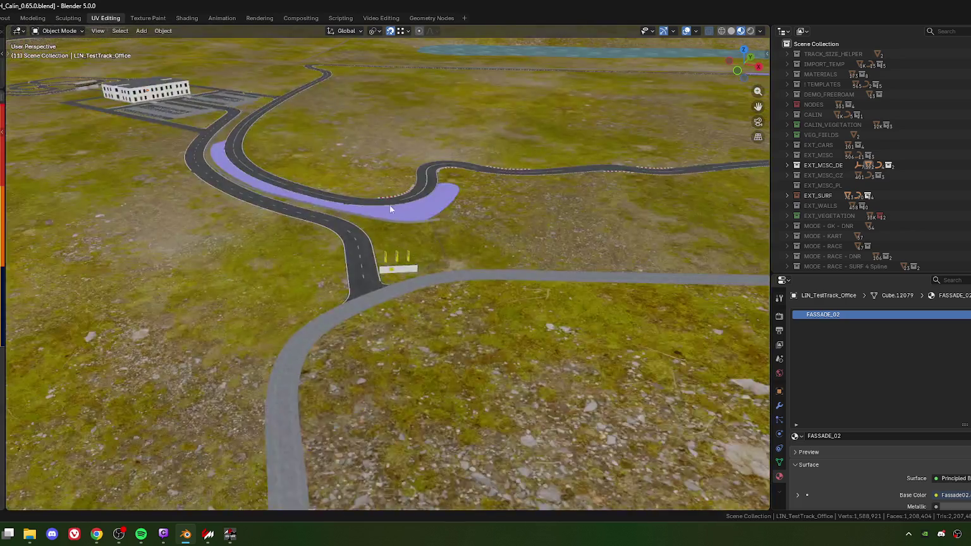
{"action": "scroll", "coordinate": [495, 287], "scroll_direction": "up", "scroll_amount": 8}
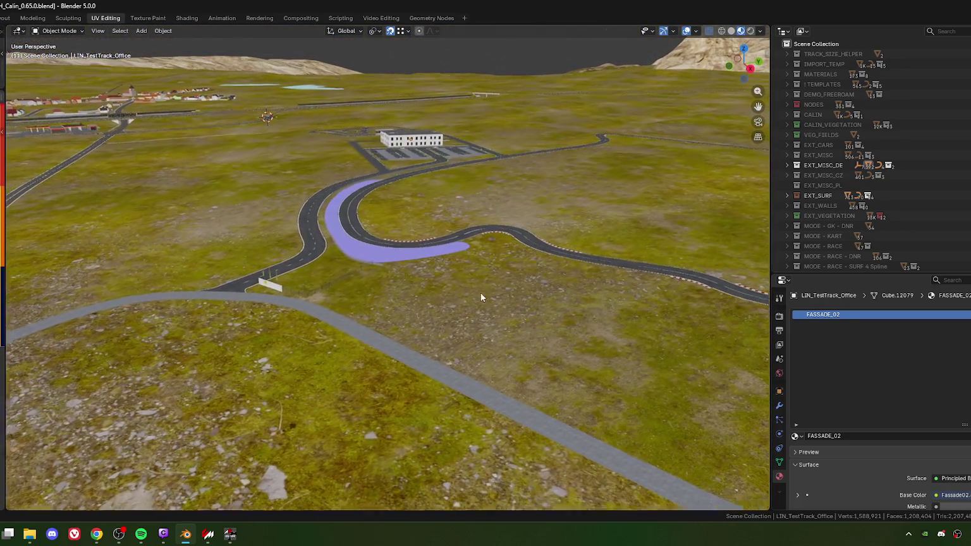
{"action": "left_click_drag", "start_coordinate": [480, 297], "coordinate": [520, 293]}
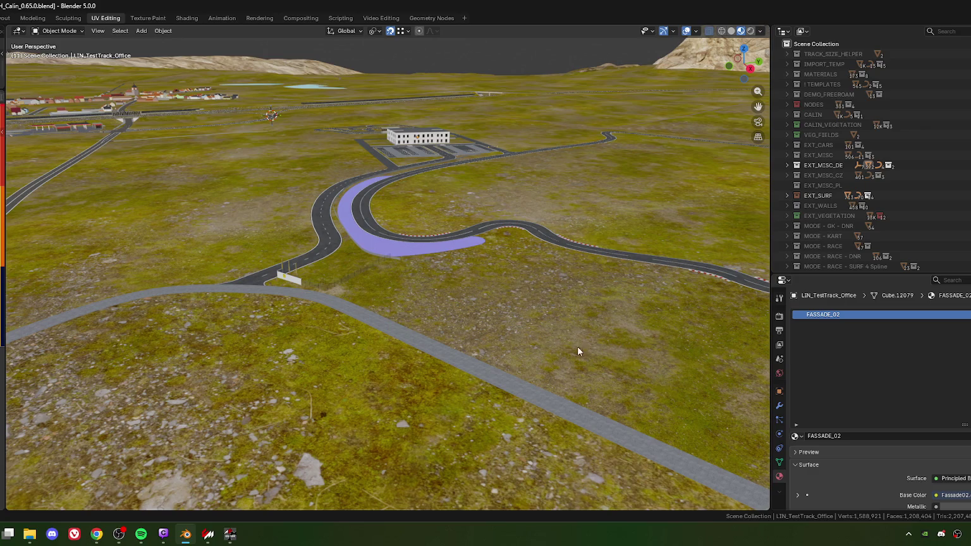
{"action": "scroll", "coordinate": [487, 287], "scroll_direction": "up", "scroll_amount": 6}
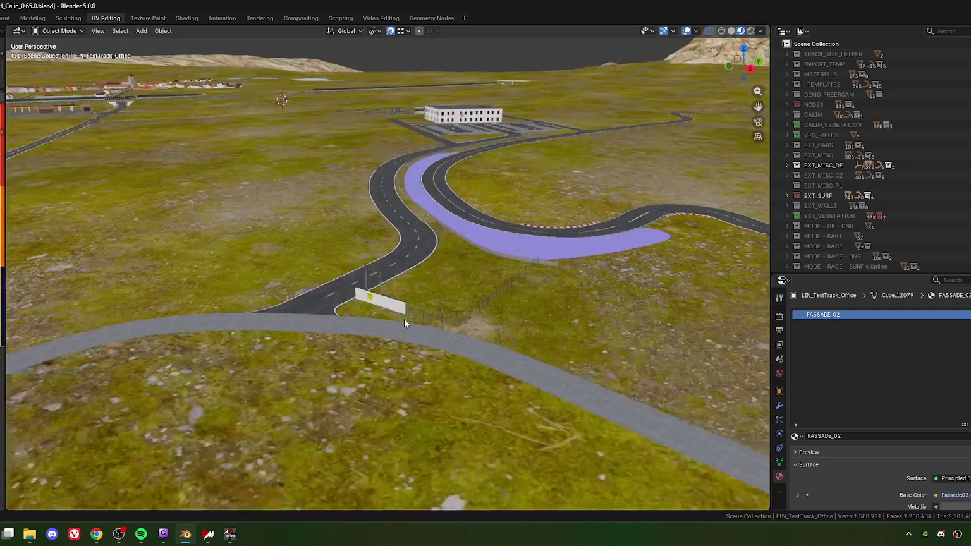
{"action": "scroll", "coordinate": [421, 264], "scroll_direction": "down", "scroll_amount": 2}
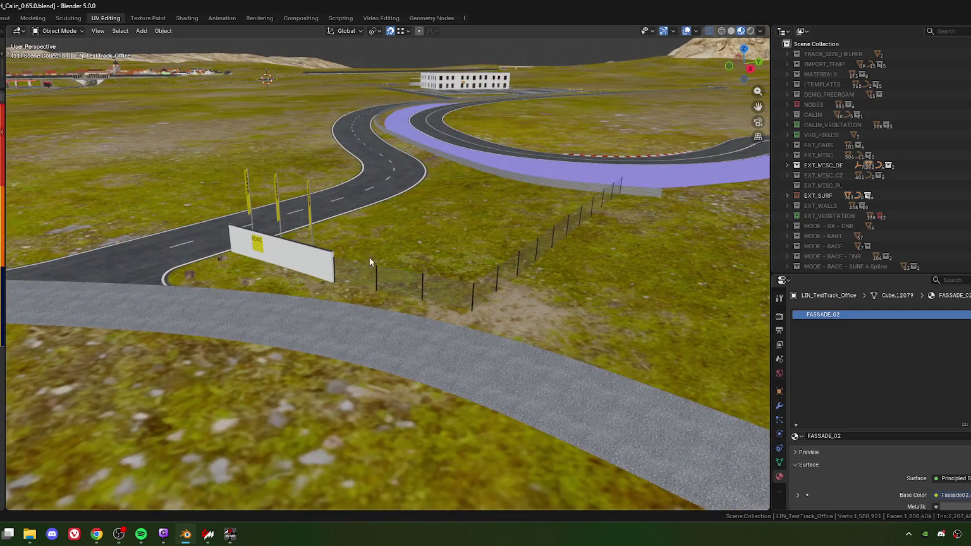
{"action": "scroll", "coordinate": [539, 289], "scroll_direction": "down", "scroll_amount": 5}
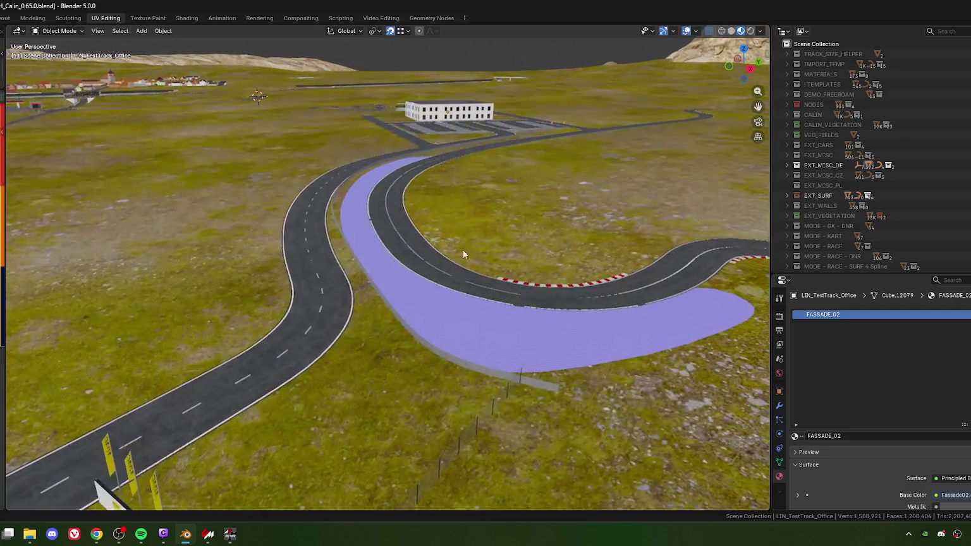
{"action": "scroll", "coordinate": [371, 246], "scroll_direction": "up", "scroll_amount": 6}
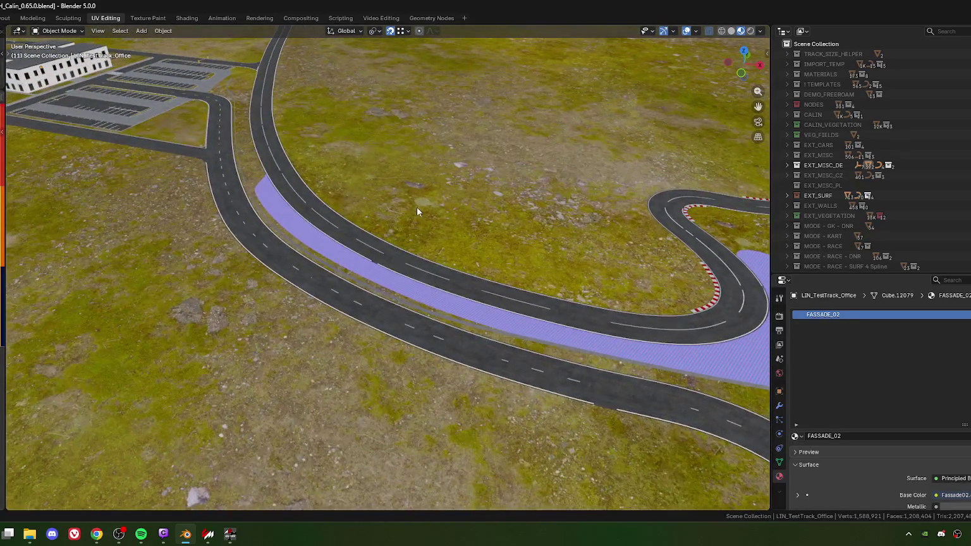
{"action": "scroll", "coordinate": [416, 347], "scroll_direction": "down", "scroll_amount": 5}
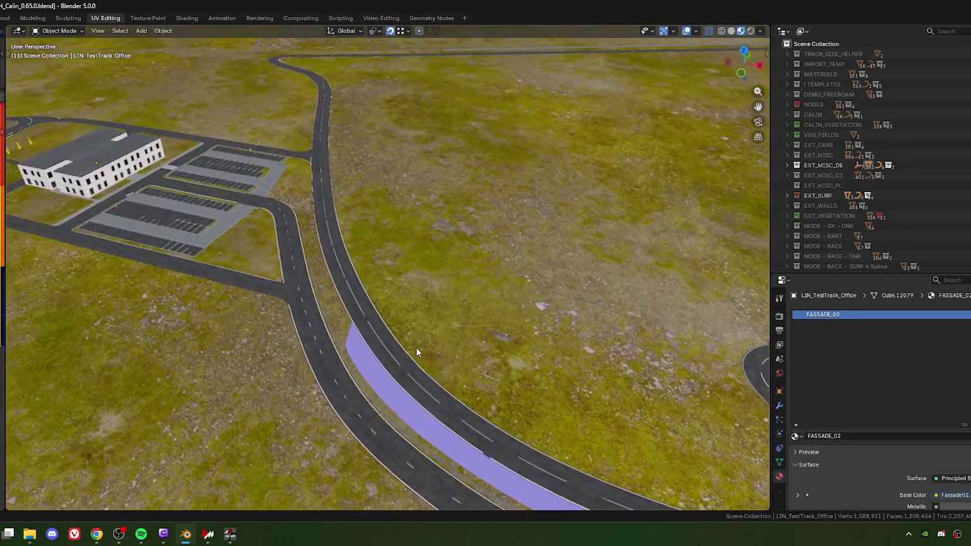
{"action": "scroll", "coordinate": [445, 287], "scroll_direction": "up", "scroll_amount": 5}
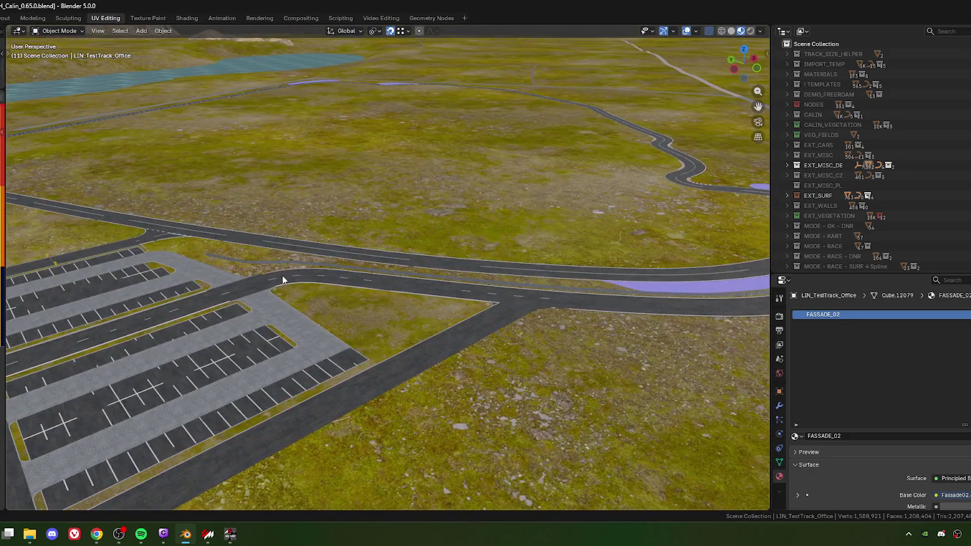
{"action": "scroll", "coordinate": [480, 278], "scroll_direction": "right", "scroll_amount": 5}
{"action": "scroll", "coordinate": [426, 306], "scroll_direction": "right", "scroll_amount": 5}
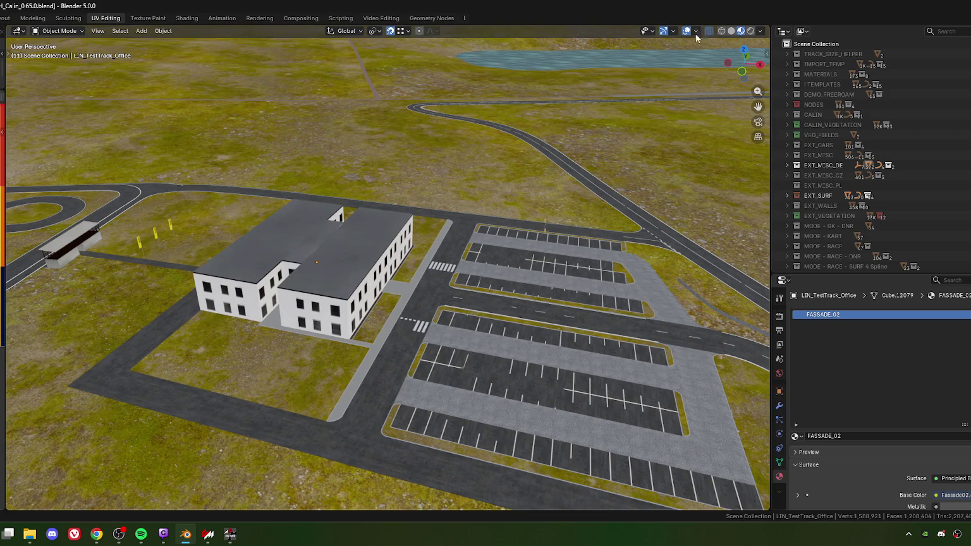
{"action": "key", "text": "super+Down"}
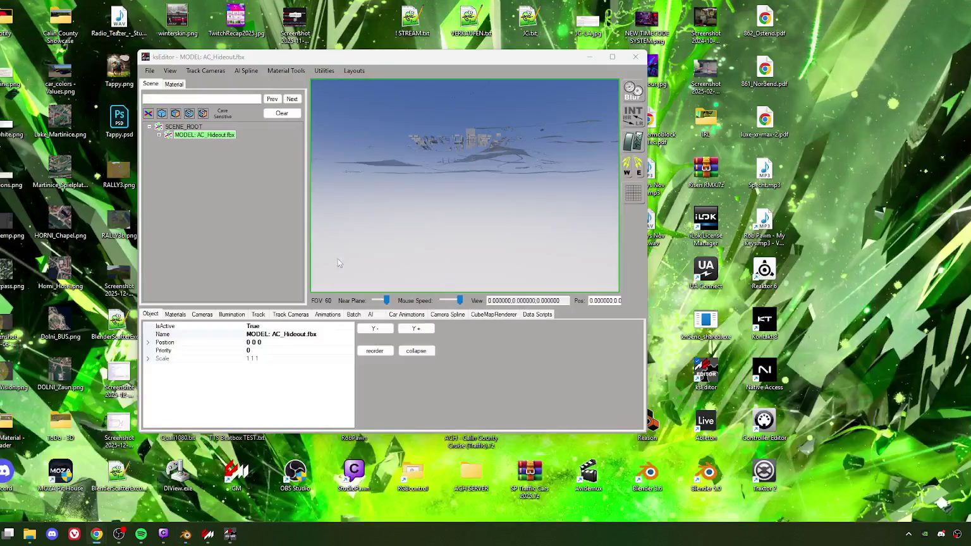
Step: Aim the ksEditor preview at the track landscape and enter a flag term in the Scene search
{"action": "left_click", "coordinate": [408, 235]}
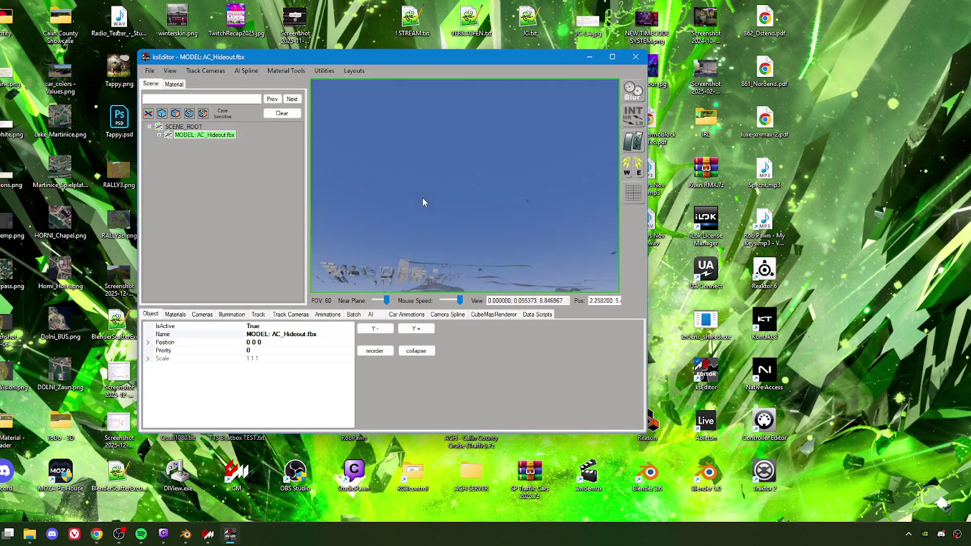
{"action": "mouse_move", "coordinate": [428, 196]}
{"action": "left_mouse_down"}
{"action": "mouse_move", "coordinate": [441, 227]}
{"action": "mouse_move", "coordinate": [410, 241]}
{"action": "left_mouse_up"}
{"action": "left_click", "coordinate": [176, 99]}
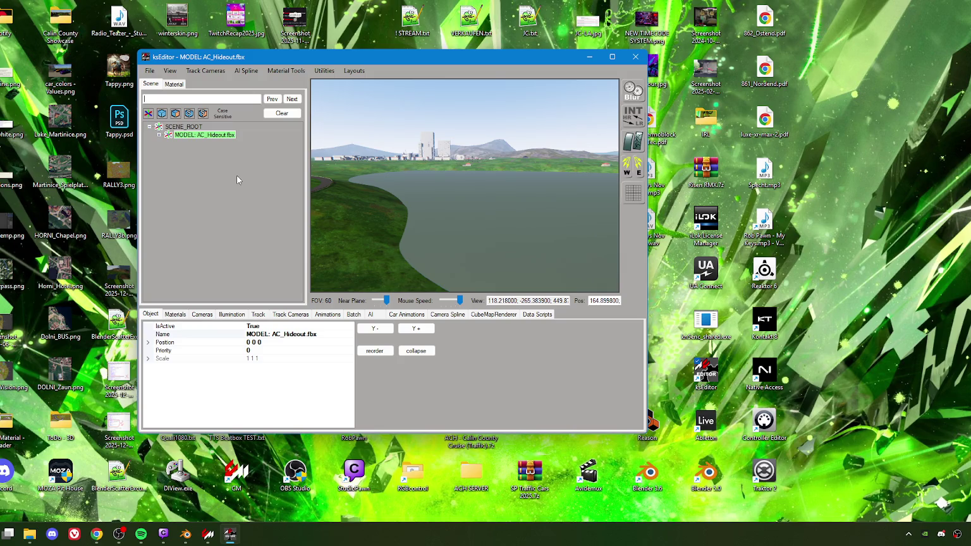
{"action": "type", "text": "llag_c"}
{"action": "left_click_drag", "start_coordinate": [166, 99], "coordinate": [113, 103]}
Step: Search the scene for 'flag' and expand the ACH_MAT_Flag node to show its mesh
{"action": "type", "text": "flag"}
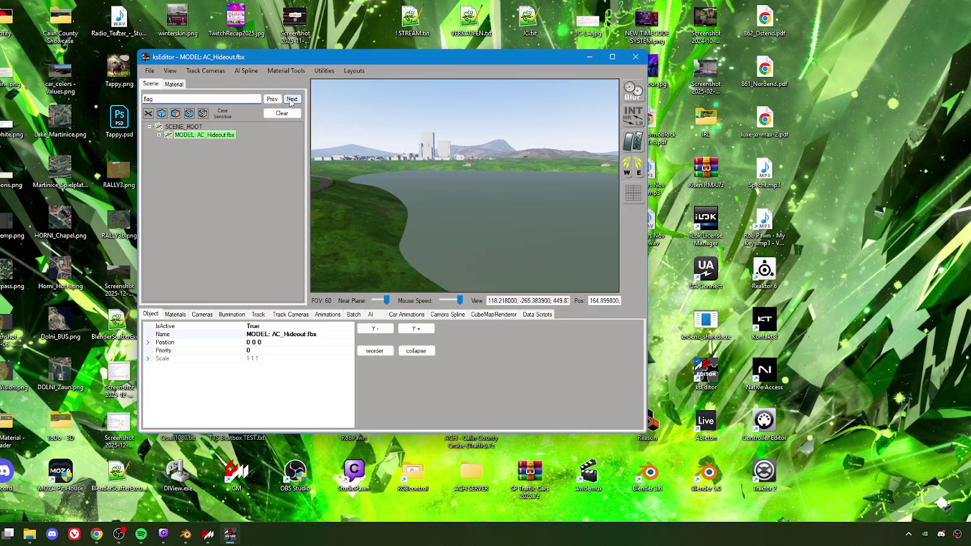
{"action": "left_click", "coordinate": [291, 99]}
{"action": "key", "text": "Left"}
{"action": "key", "text": "Left"}
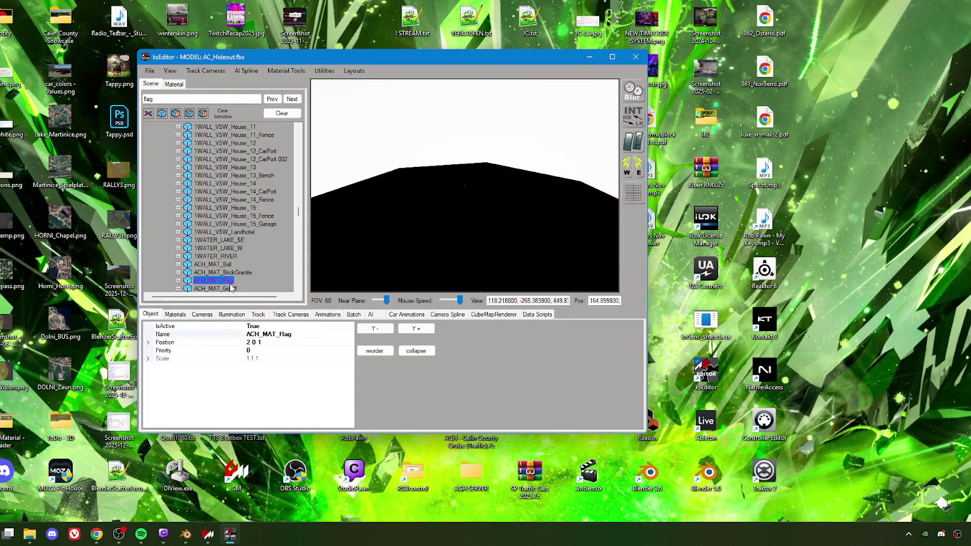
{"action": "left_click", "coordinate": [179, 280]}
{"action": "left_click", "coordinate": [453, 204]}
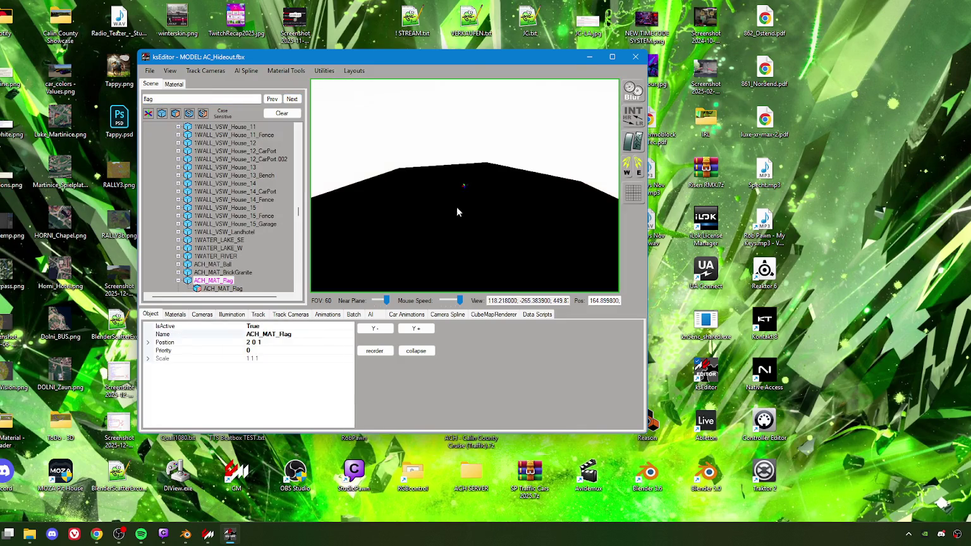
Step: Pick the flag mesh in the preview and check the Materials list to load its flag_c material
{"action": "scroll", "coordinate": [456, 203], "scroll_direction": "up", "scroll_amount": 5}
{"action": "scroll", "coordinate": [421, 199], "scroll_direction": "up", "scroll_amount": 5}
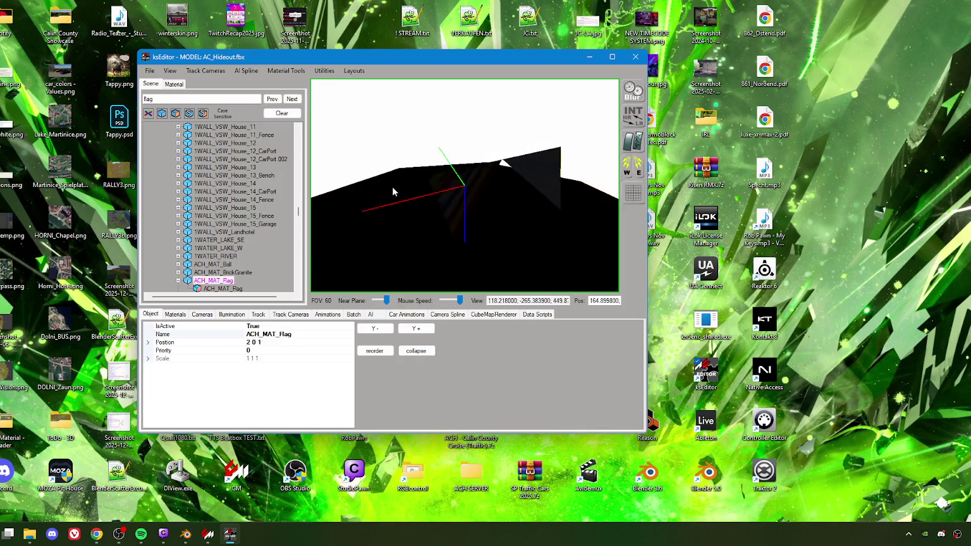
{"action": "mouse_move", "coordinate": [409, 180]}
{"action": "left_mouse_down"}
{"action": "mouse_move", "coordinate": [455, 211]}
{"action": "mouse_move", "coordinate": [536, 204]}
{"action": "left_mouse_up"}
{"action": "left_click", "coordinate": [390, 185]}
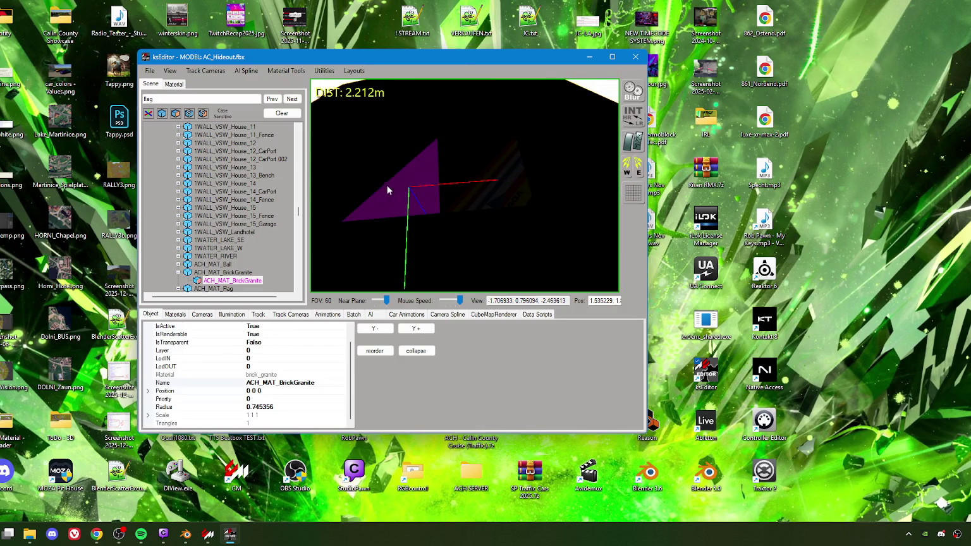
{"action": "left_click", "coordinate": [177, 84]}
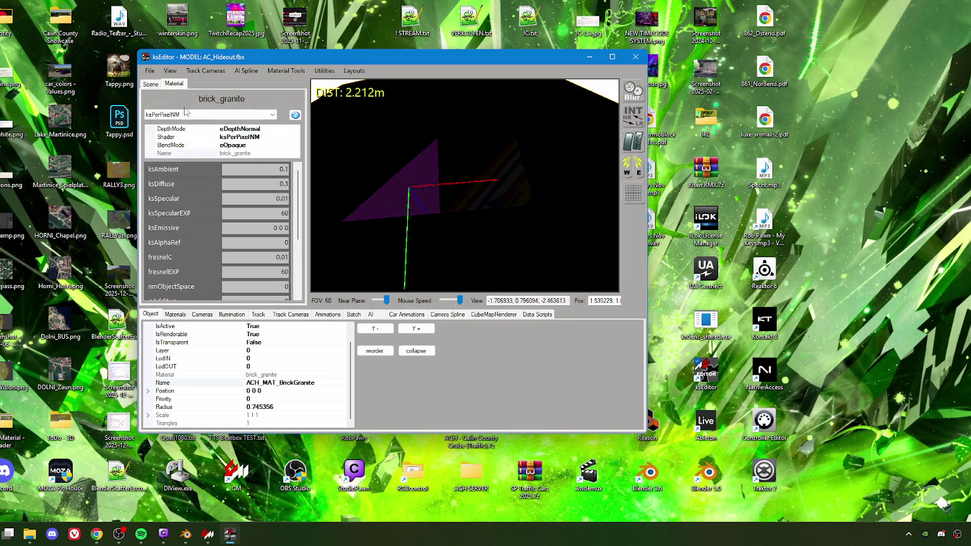
{"action": "left_click", "coordinate": [175, 314]}
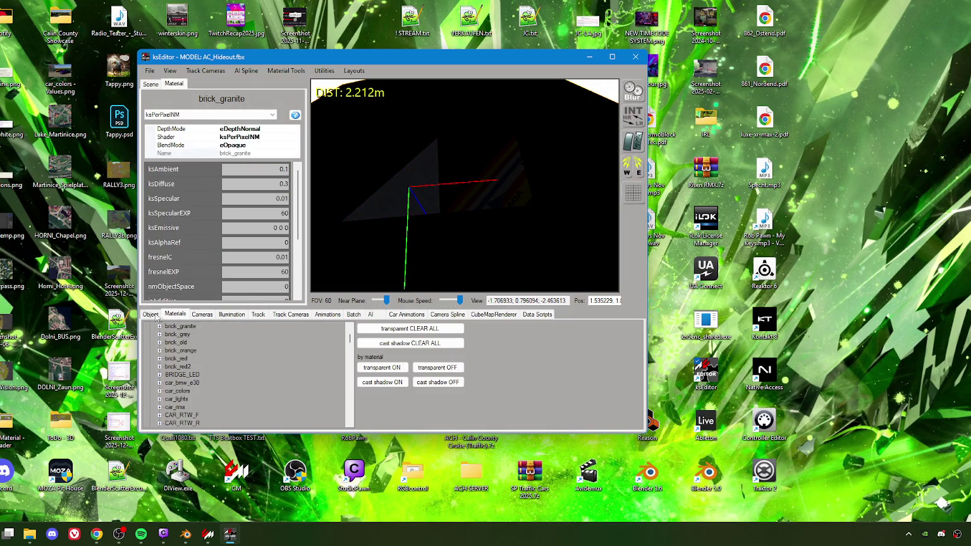
{"action": "left_click", "coordinate": [150, 314]}
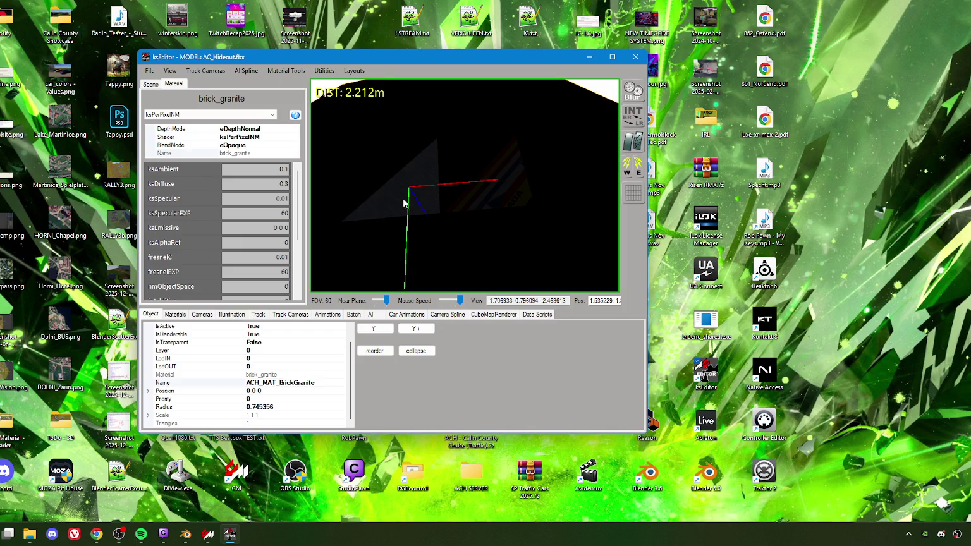
{"action": "left_click_drag", "start_coordinate": [498, 215], "coordinate": [479, 198]}
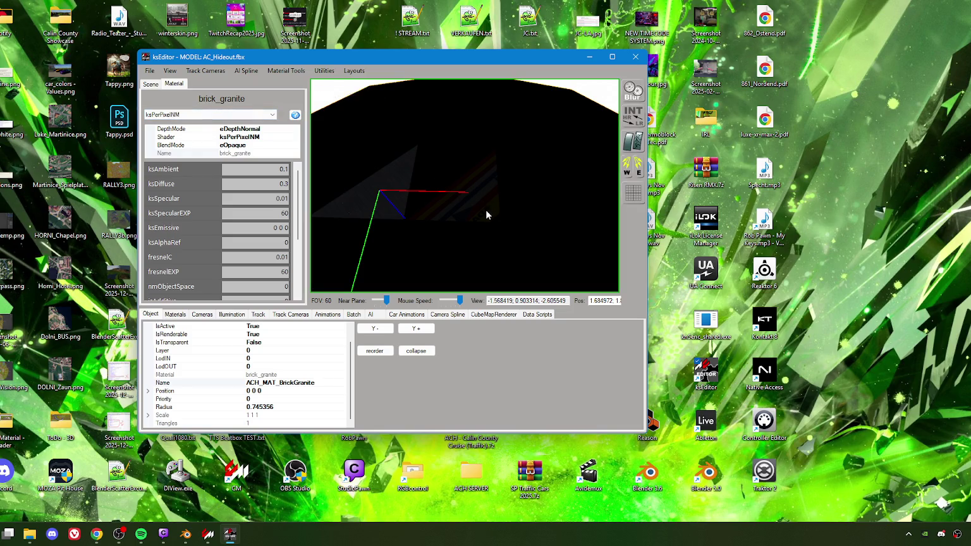
{"action": "left_click", "coordinate": [486, 214]}
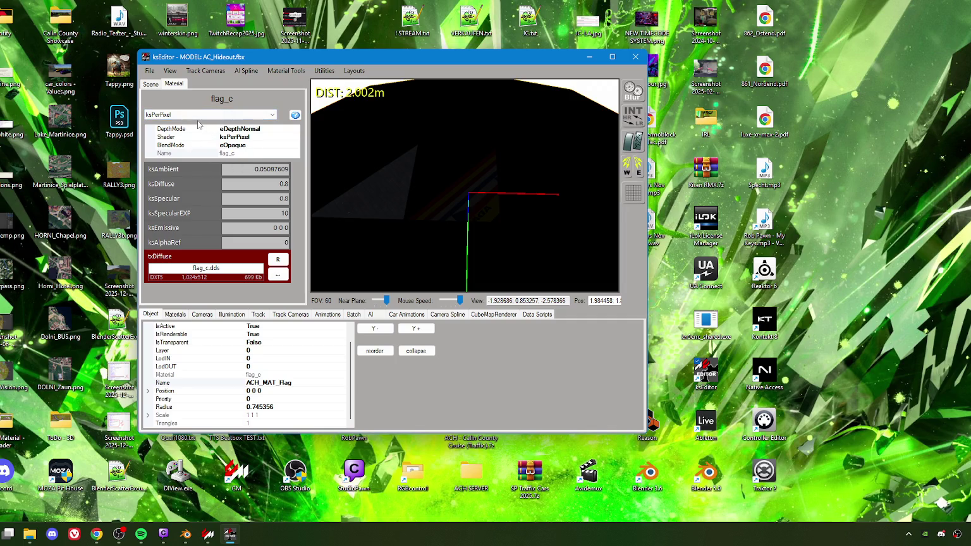
Step: Set the flag_c material's ksAmbient and ksSpecular lighting values to 0
{"action": "left_click_drag", "start_coordinate": [260, 169], "coordinate": [303, 175]}
{"action": "type", "text": "0"}
{"action": "key", "text": "Tab"}
{"action": "type", "text": "0"}
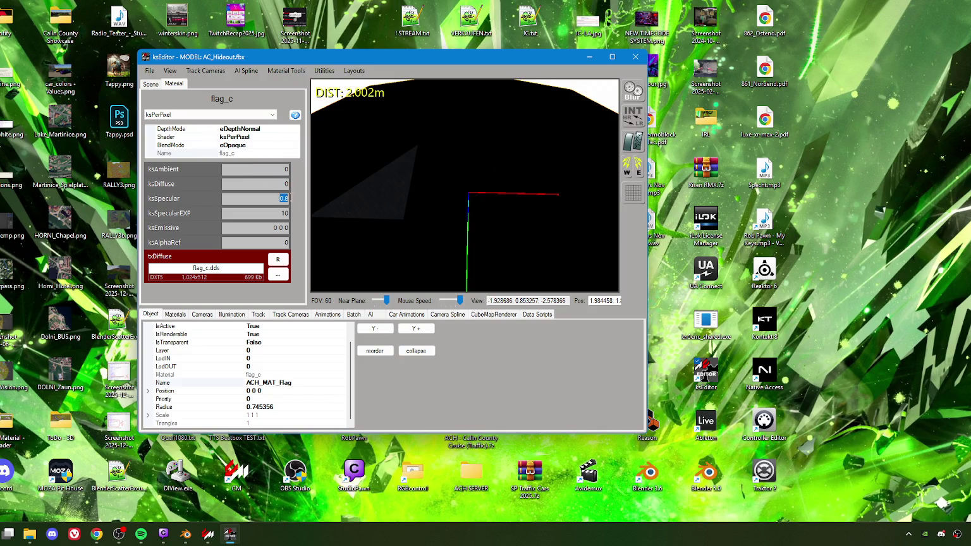
{"action": "type", "text": "0"}
{"action": "key", "text": "Tab"}
{"action": "type", "text": "0"}
{"action": "left_click", "coordinate": [474, 225]}
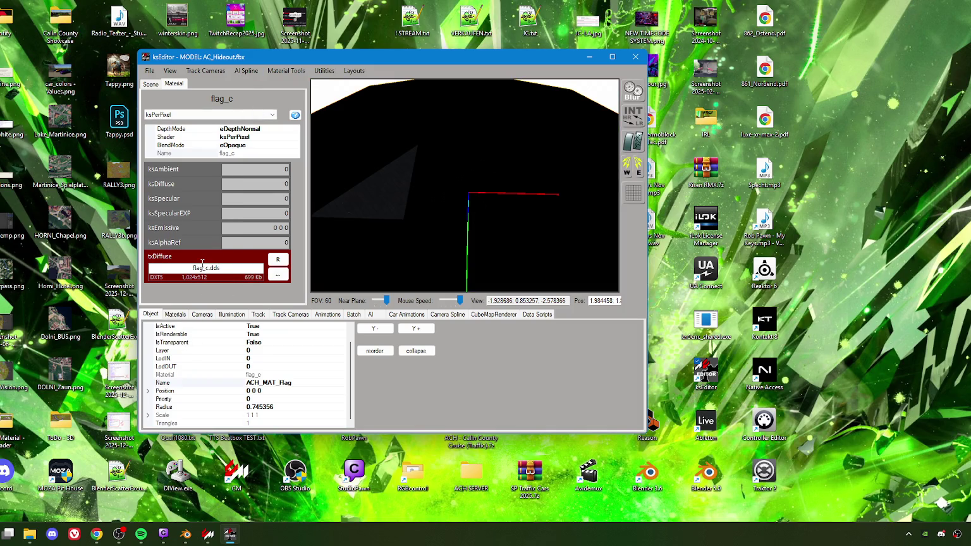
Step: Set IsRenderable to False for the flag mesh and the brick_granite triangle
{"action": "double_click", "coordinate": [255, 334]}
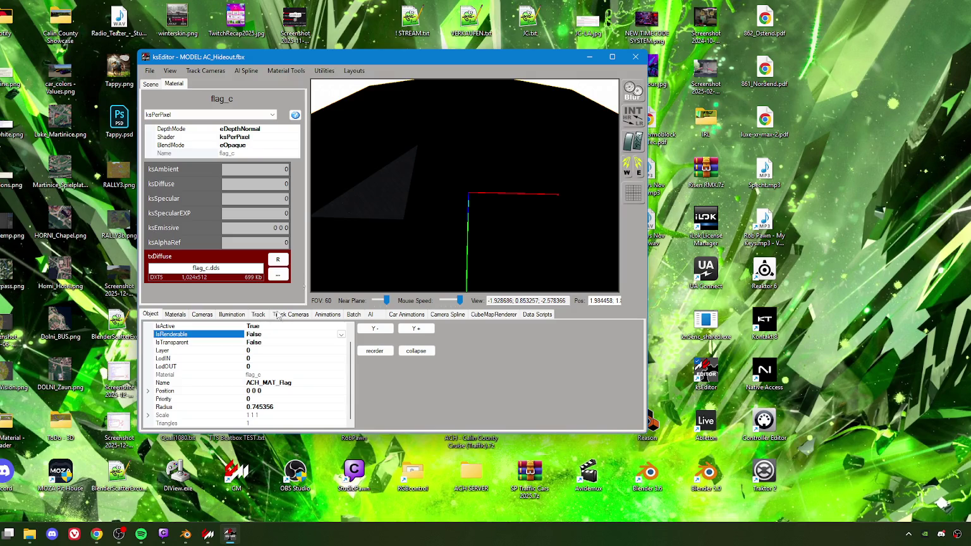
{"action": "left_click", "coordinate": [352, 207]}
{"action": "left_click", "coordinate": [389, 201]}
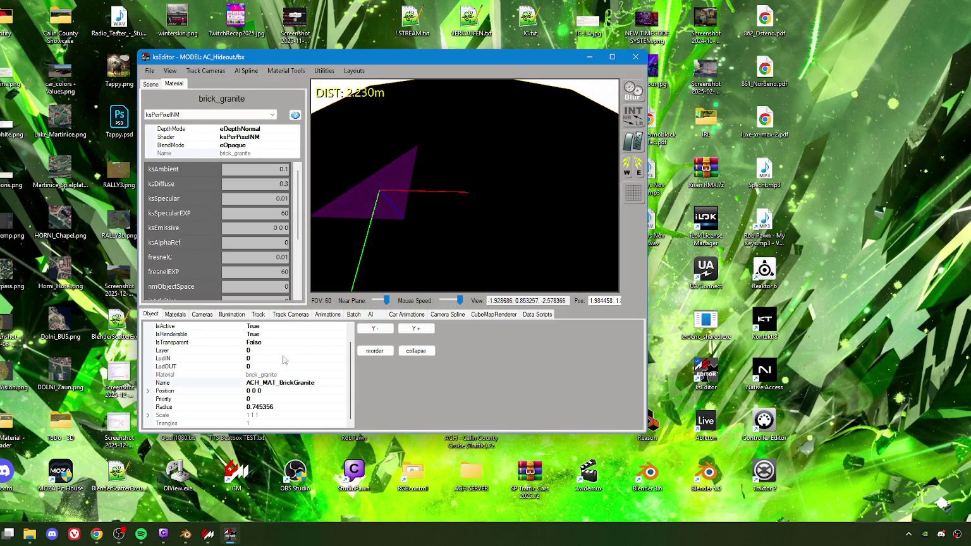
{"action": "double_click", "coordinate": [253, 334]}
{"action": "mouse_move", "coordinate": [409, 234]}
{"action": "left_mouse_down"}
{"action": "mouse_move", "coordinate": [434, 214]}
{"action": "mouse_move", "coordinate": [485, 215]}
{"action": "mouse_move", "coordinate": [469, 242]}
{"action": "mouse_move", "coordinate": [473, 219]}
{"action": "mouse_move", "coordinate": [401, 191]}
{"action": "mouse_move", "coordinate": [423, 166]}
{"action": "mouse_move", "coordinate": [422, 120]}
{"action": "mouse_move", "coordinate": [433, 153]}
{"action": "mouse_move", "coordinate": [425, 221]}
{"action": "mouse_move", "coordinate": [423, 186]}
{"action": "mouse_move", "coordinate": [405, 182]}
{"action": "left_mouse_up"}
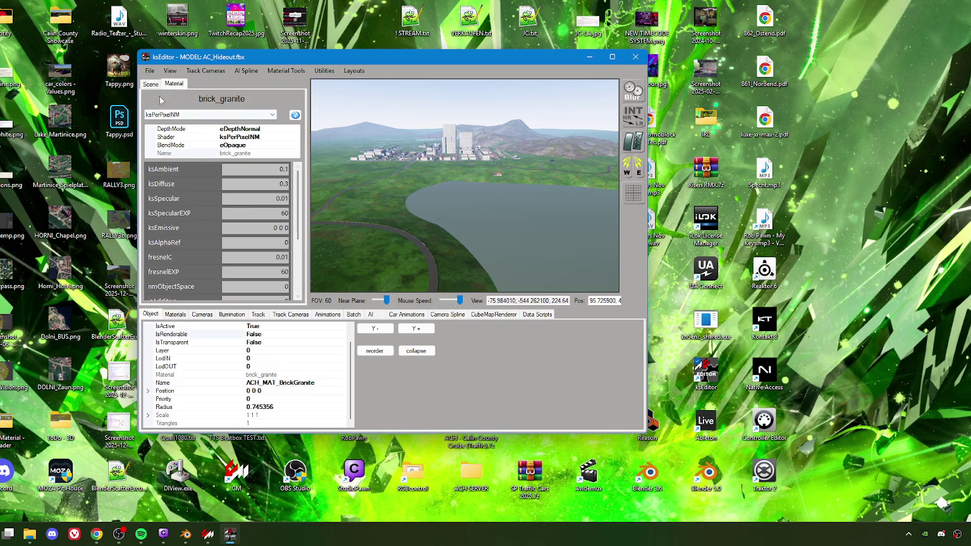
Step: Save the editor persistence and dismiss the saved notice
{"action": "left_click", "coordinate": [150, 70]}
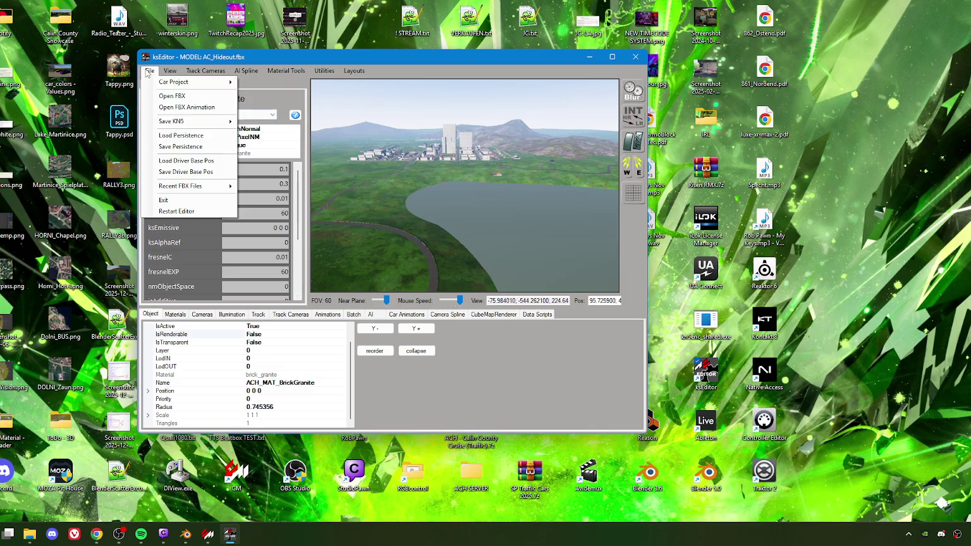
{"action": "left_click", "coordinate": [175, 147]}
{"action": "left_click", "coordinate": [512, 298]}
Step: Export the scene as a track KN5 into the ach_calin_county folder
{"action": "left_click", "coordinate": [150, 71]}
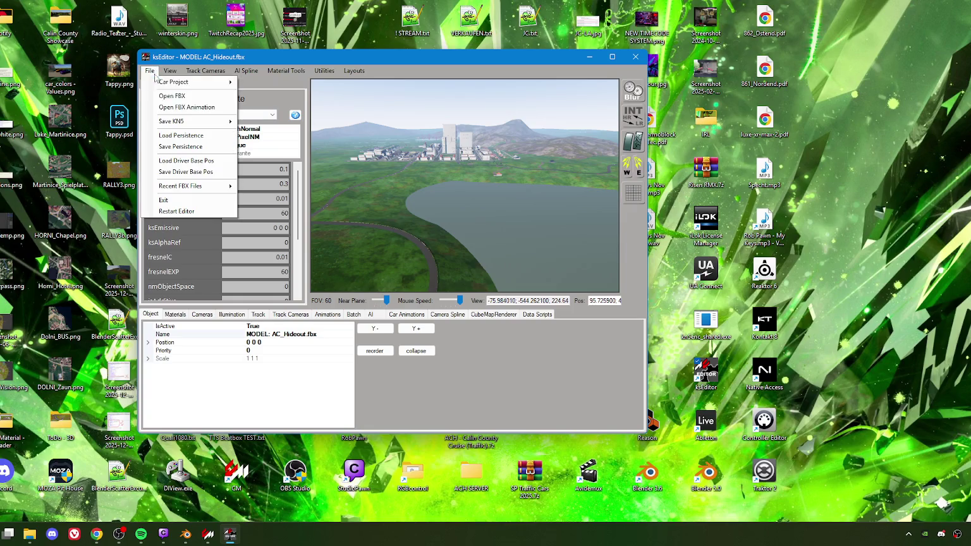
{"action": "mouse_move", "coordinate": [199, 124]}
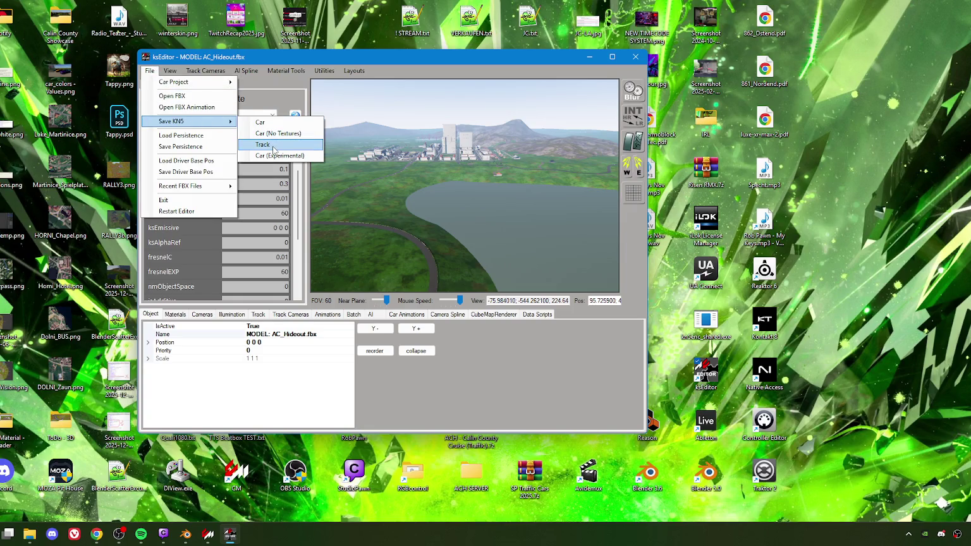
{"action": "left_click", "coordinate": [273, 148]}
{"action": "scroll", "coordinate": [221, 171], "scroll_direction": "up", "scroll_amount": 1}
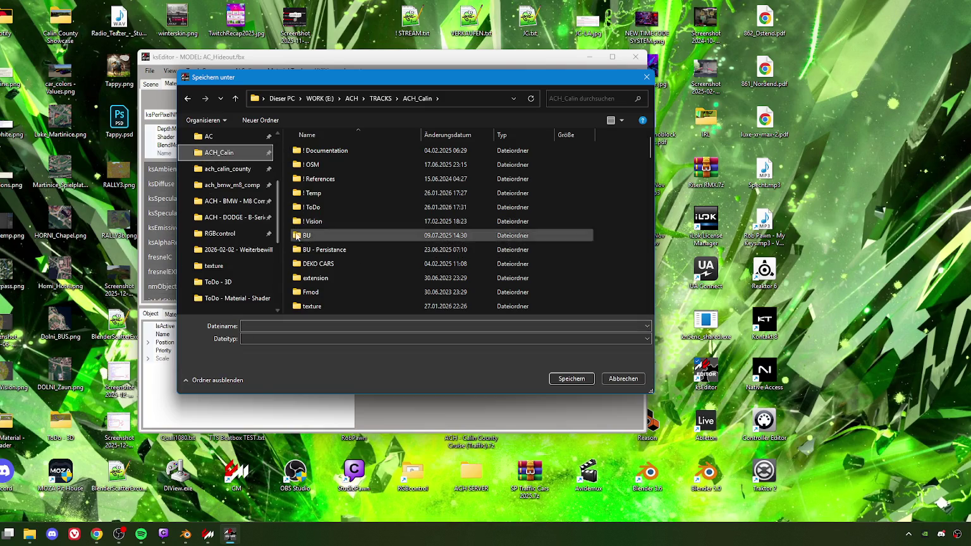
{"action": "left_click", "coordinate": [223, 168]}
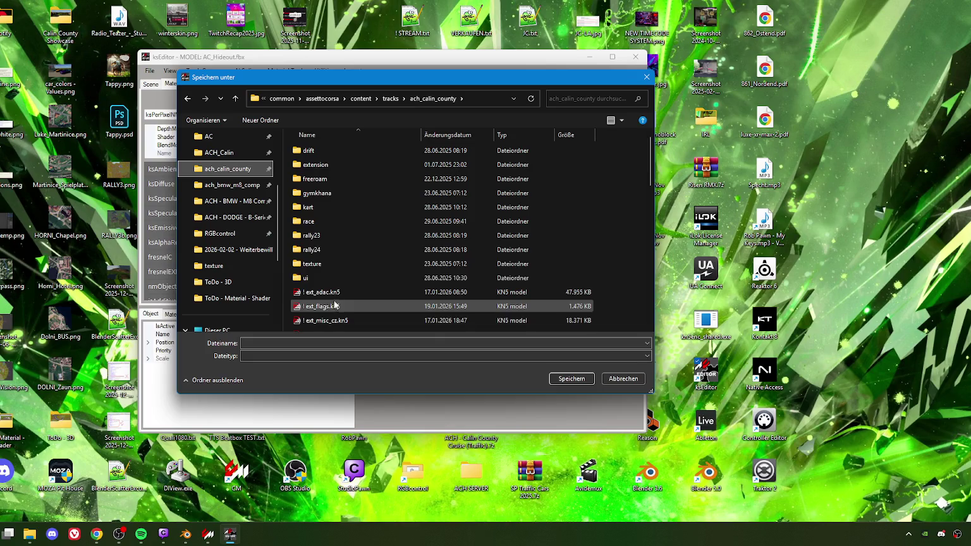
{"action": "scroll", "coordinate": [338, 298], "scroll_direction": "down", "scroll_amount": 2}
Step: Rename the old ach_calin_county.kn5 with a '!' prefix as backup and save the new file
{"action": "left_click", "coordinate": [335, 288]}
{"action": "left_click", "coordinate": [336, 287]}
{"action": "key", "text": "Home"}
{"action": "type", "text": "!"}
{"action": "key", "text": "Return"}
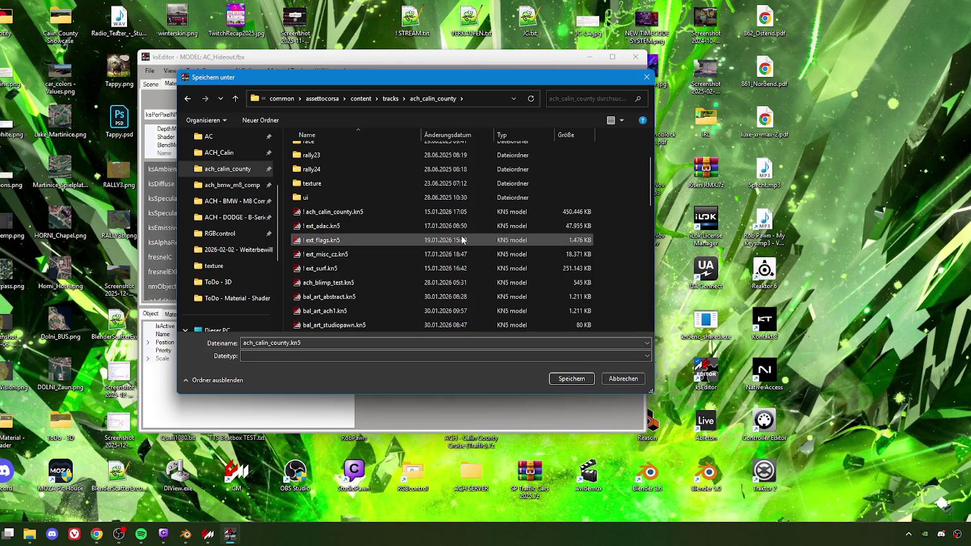
{"action": "left_click", "coordinate": [574, 378]}
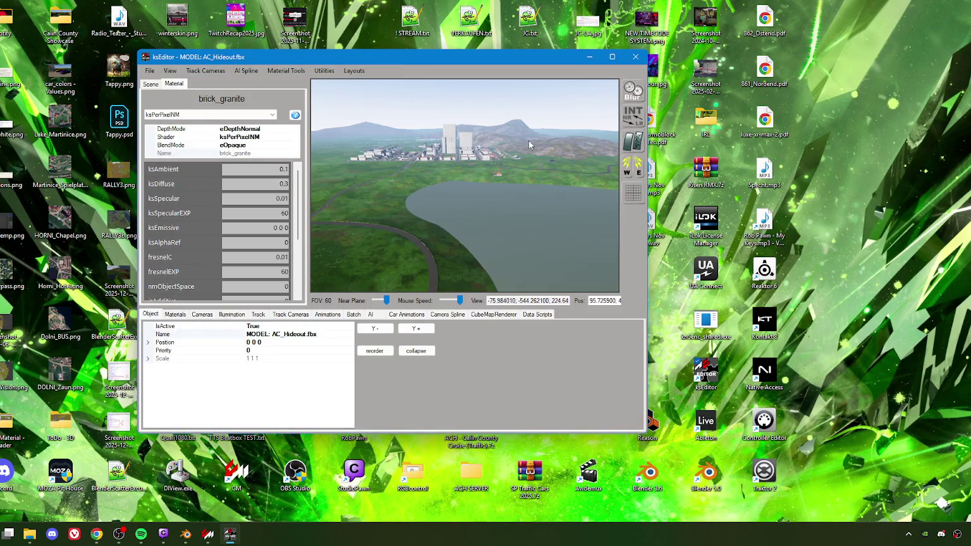
{"action": "left_click", "coordinate": [581, 304]}
Step: Close ksEditor and launch the Calin County Freeroam practice with the Sport quattro S2
{"action": "left_click", "coordinate": [635, 56]}
{"action": "left_click", "coordinate": [207, 536]}
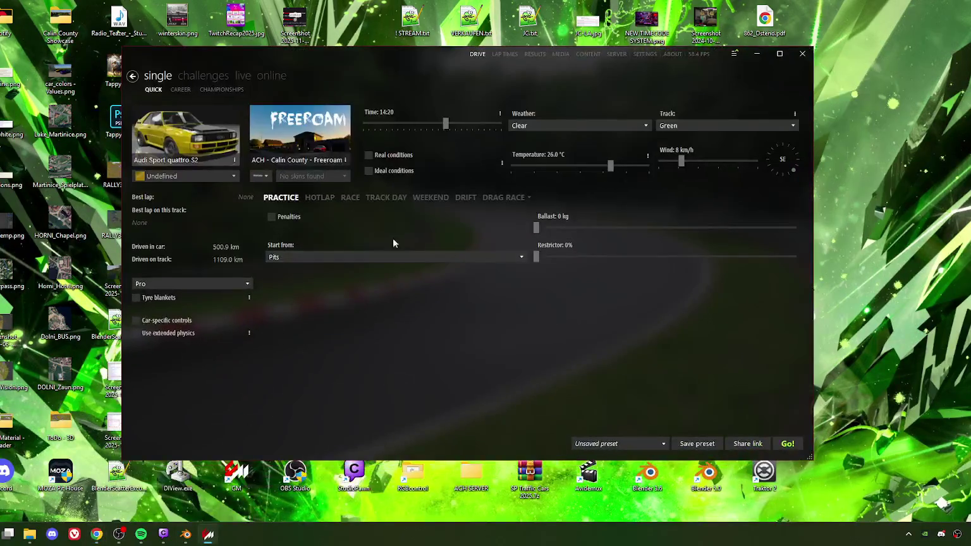
{"action": "left_click", "coordinate": [787, 444]}
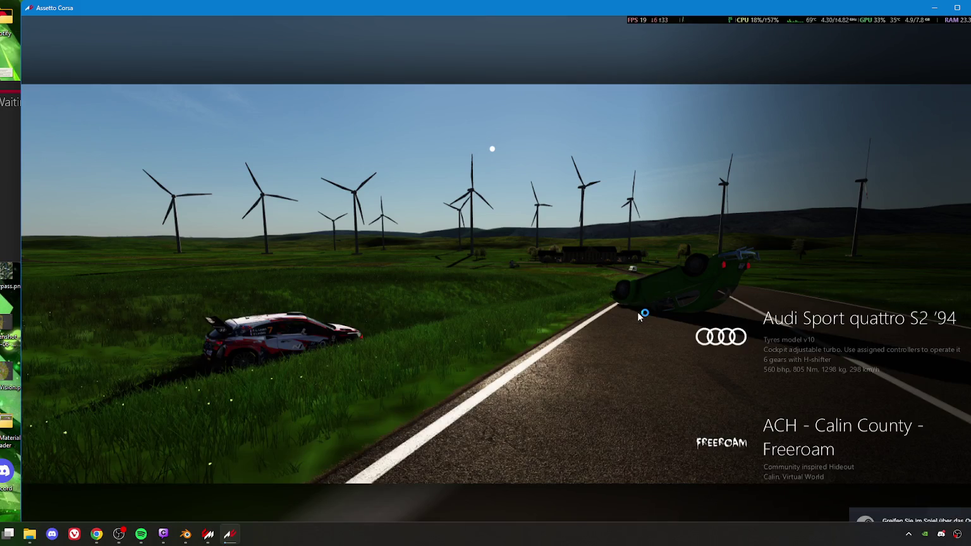
{"action": "left_click_drag", "start_coordinate": [760, 11], "coordinate": [739, 13]}
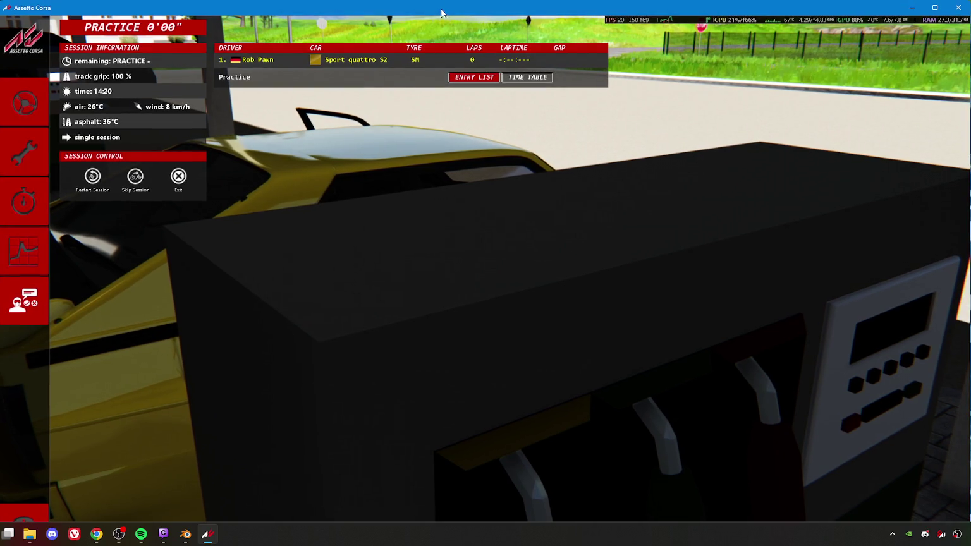
Step: Start driving, survey the grassland and lake with the F7 free camera, then return to the chase camera
{"action": "left_click", "coordinate": [30, 110]}
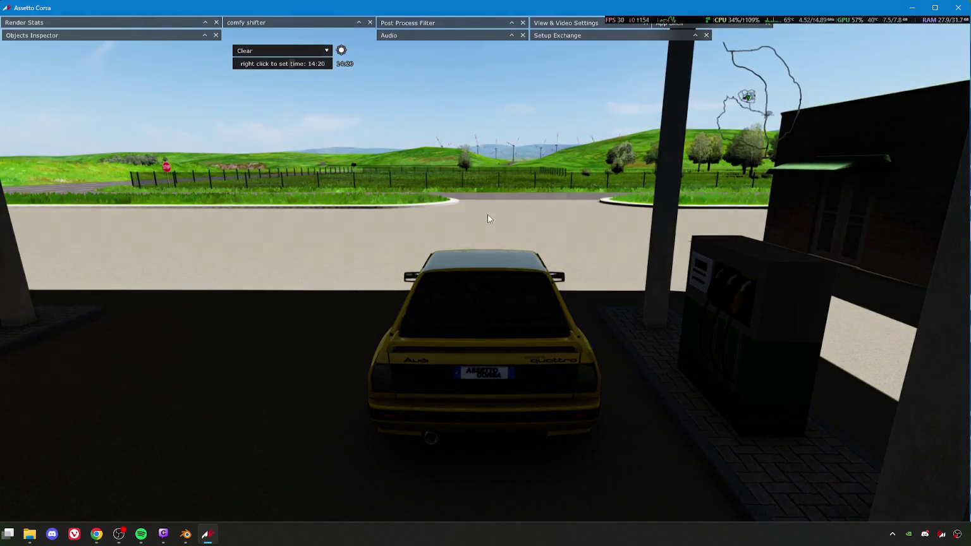
{"action": "key", "text": "F7"}
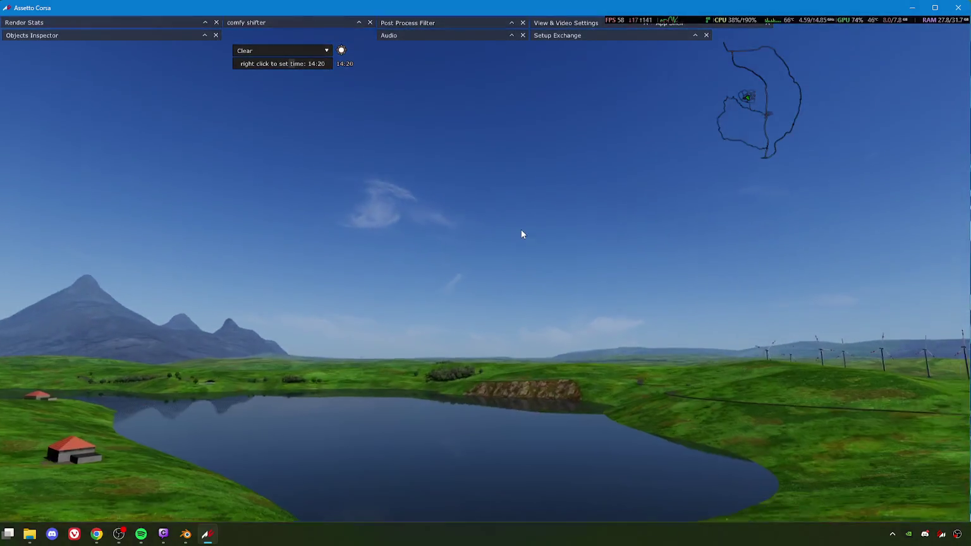
{"action": "mouse_move", "coordinate": [521, 234]}
{"action": "left_mouse_down"}
{"action": "mouse_move", "coordinate": [508, 256]}
{"action": "mouse_move", "coordinate": [476, 259]}
{"action": "mouse_move", "coordinate": [503, 278]}
{"action": "mouse_move", "coordinate": [465, 281]}
{"action": "mouse_move", "coordinate": [675, 273]}
{"action": "mouse_move", "coordinate": [534, 278]}
{"action": "left_mouse_up"}
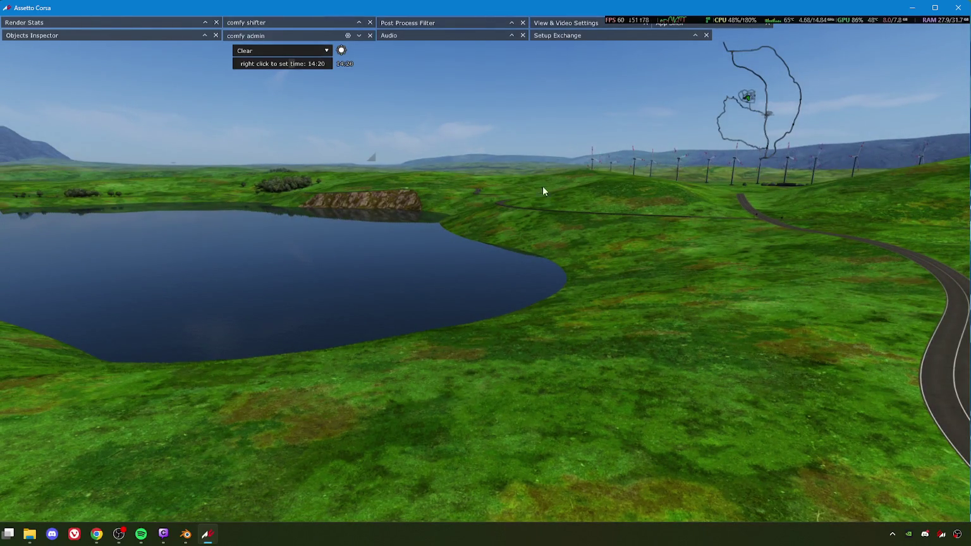
{"action": "mouse_move", "coordinate": [434, 247]}
{"action": "left_mouse_down"}
{"action": "mouse_move", "coordinate": [410, 279]}
{"action": "mouse_move", "coordinate": [523, 273]}
{"action": "mouse_move", "coordinate": [516, 265]}
{"action": "mouse_move", "coordinate": [476, 267]}
{"action": "mouse_move", "coordinate": [530, 278]}
{"action": "mouse_move", "coordinate": [516, 362]}
{"action": "mouse_move", "coordinate": [510, 308]}
{"action": "mouse_move", "coordinate": [410, 308]}
{"action": "mouse_move", "coordinate": [538, 302]}
{"action": "mouse_move", "coordinate": [412, 296]}
{"action": "mouse_move", "coordinate": [476, 286]}
{"action": "mouse_move", "coordinate": [411, 269]}
{"action": "mouse_move", "coordinate": [388, 324]}
{"action": "mouse_move", "coordinate": [302, 325]}
{"action": "mouse_move", "coordinate": [424, 324]}
{"action": "left_mouse_up"}
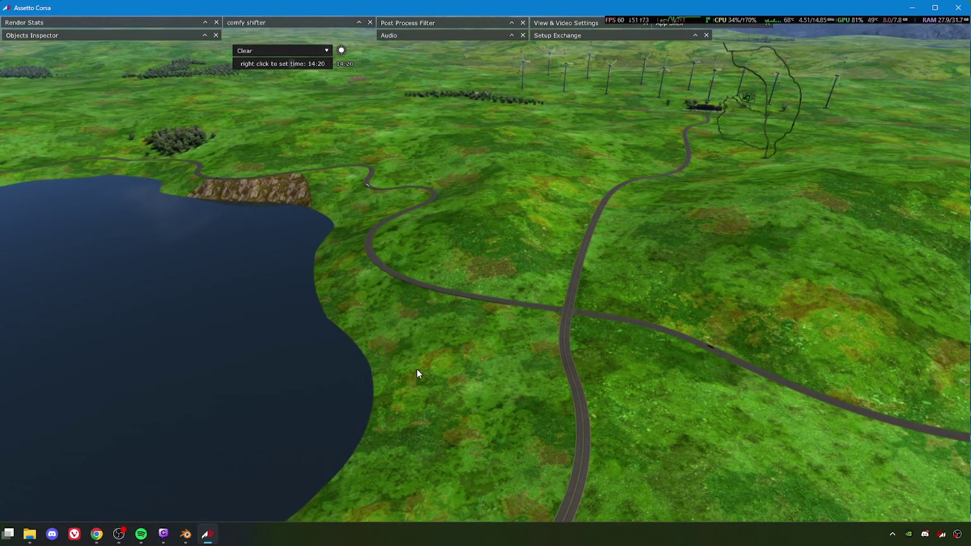
{"action": "key", "text": "F1"}
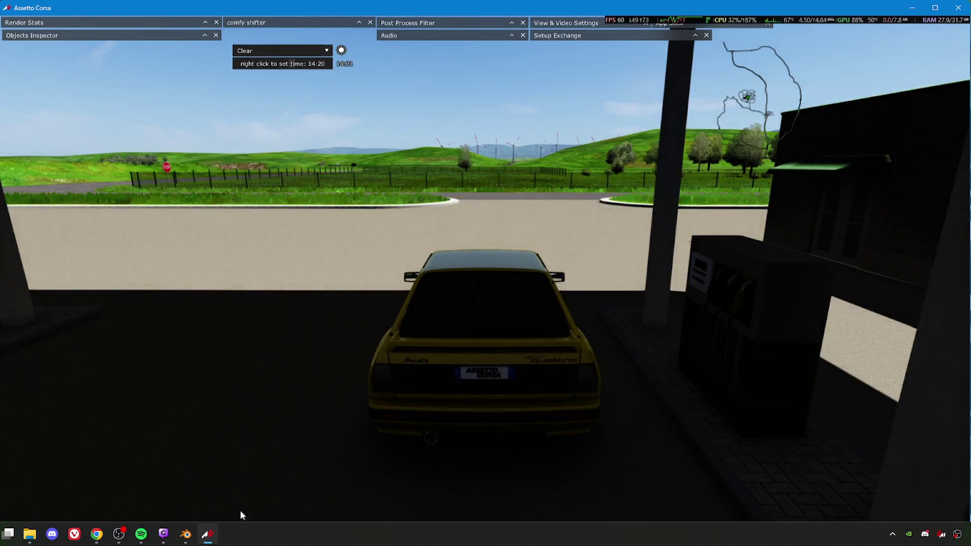
Step: Open models_freeroam.ini from the ach_calin_county folder in Notepad++
{"action": "left_click", "coordinate": [29, 534]}
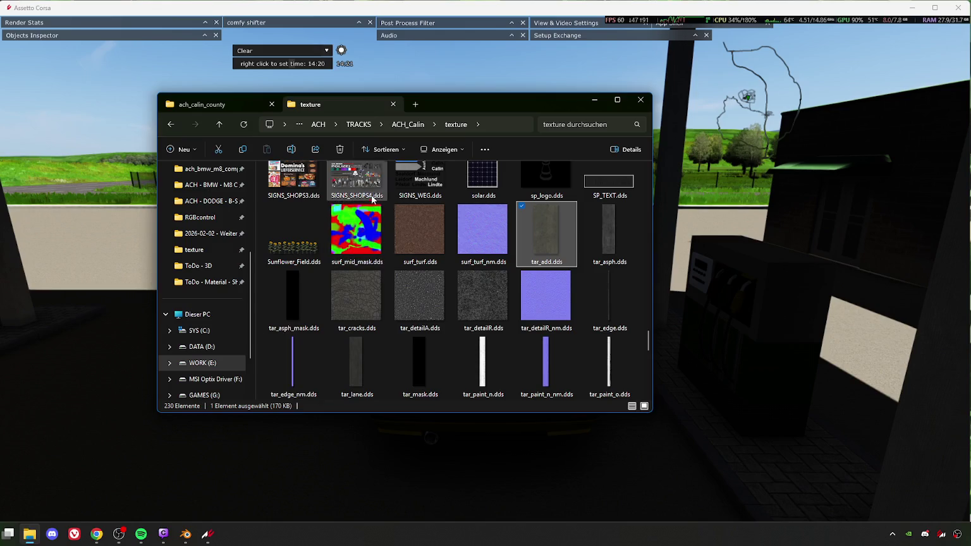
{"action": "left_click", "coordinate": [249, 107]}
{"action": "scroll", "coordinate": [319, 310], "scroll_direction": "down", "scroll_amount": 10}
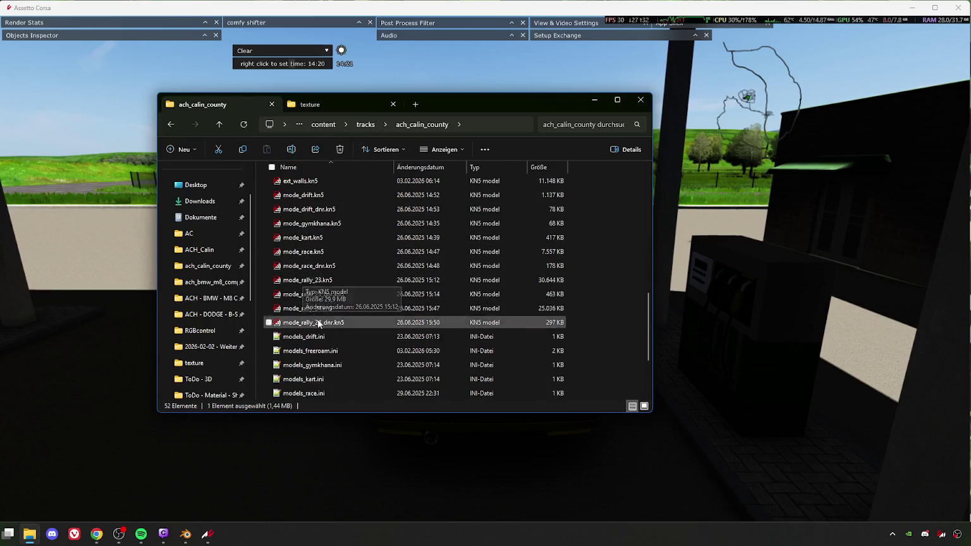
{"action": "double_click", "coordinate": [310, 265]}
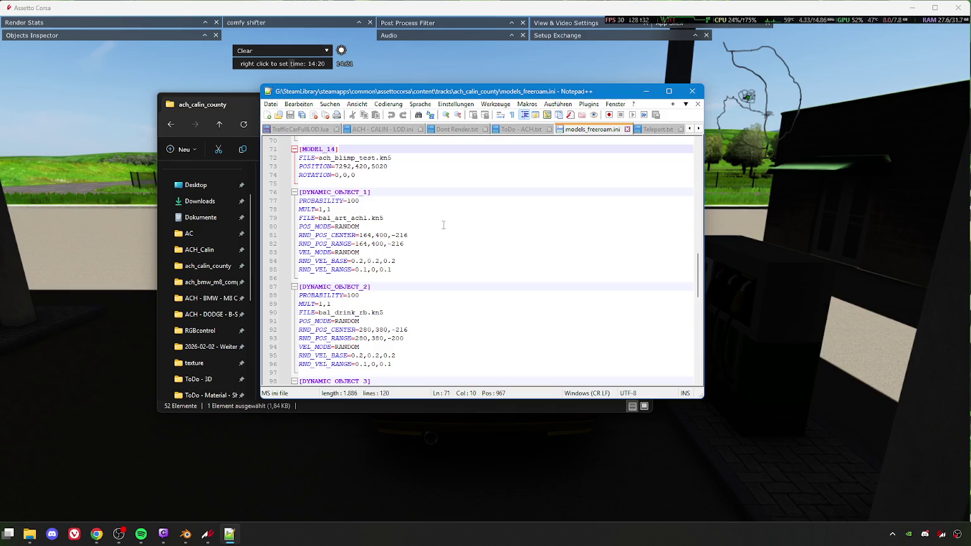
Step: Arrange the models_freeroam.ini editor beside the track folder's file listing
{"action": "mouse_move", "coordinate": [471, 95]}
{"action": "left_mouse_down"}
{"action": "mouse_move", "coordinate": [504, 105]}
{"action": "mouse_move", "coordinate": [498, 123]}
{"action": "mouse_move", "coordinate": [469, 126]}
{"action": "left_mouse_up"}
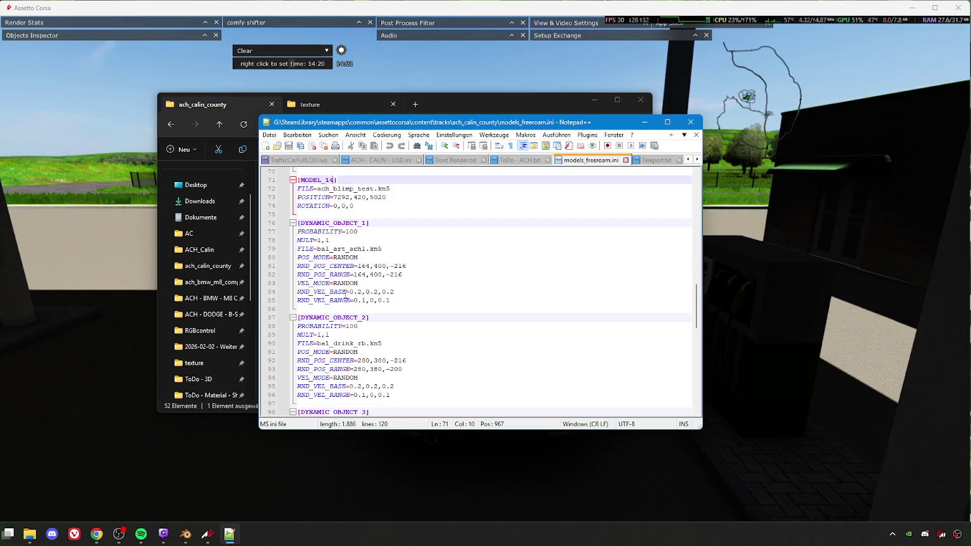
{"action": "scroll", "coordinate": [337, 257], "scroll_direction": "down", "scroll_amount": 1}
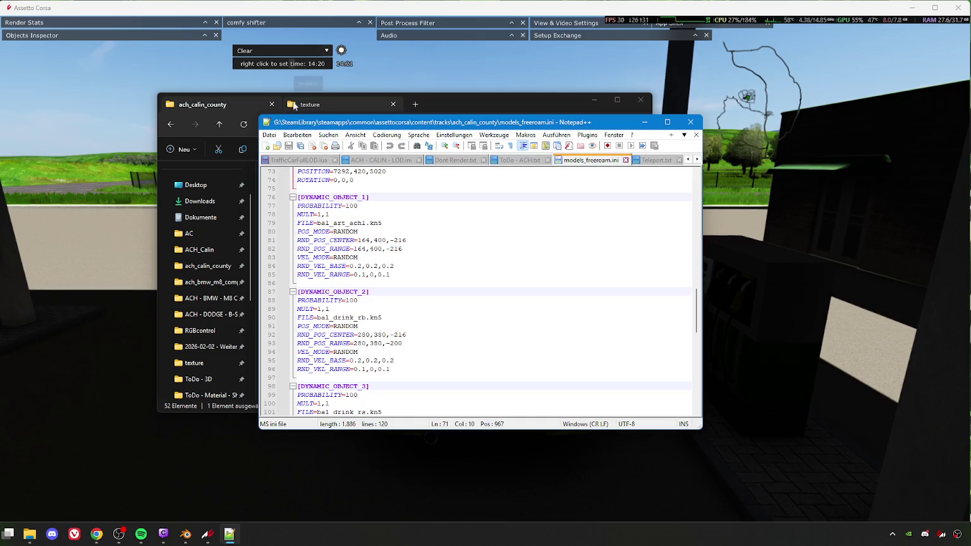
{"action": "left_click", "coordinate": [230, 103]}
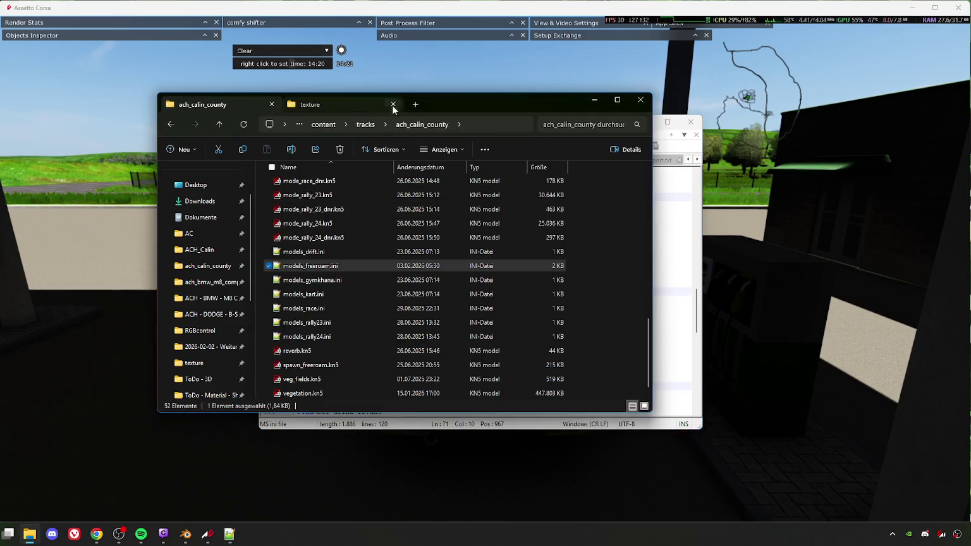
{"action": "left_click_drag", "start_coordinate": [390, 109], "coordinate": [309, 113]}
{"action": "left_click_drag", "start_coordinate": [600, 121], "coordinate": [681, 114]}
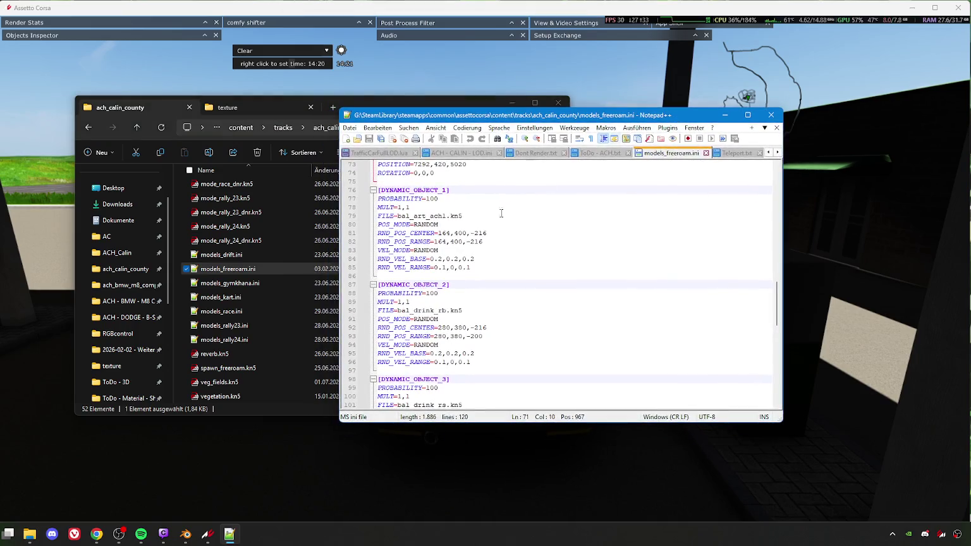
{"action": "scroll", "coordinate": [238, 256], "scroll_direction": "up", "scroll_amount": 10}
{"action": "scroll", "coordinate": [238, 256], "scroll_direction": "up", "scroll_amount": 2}
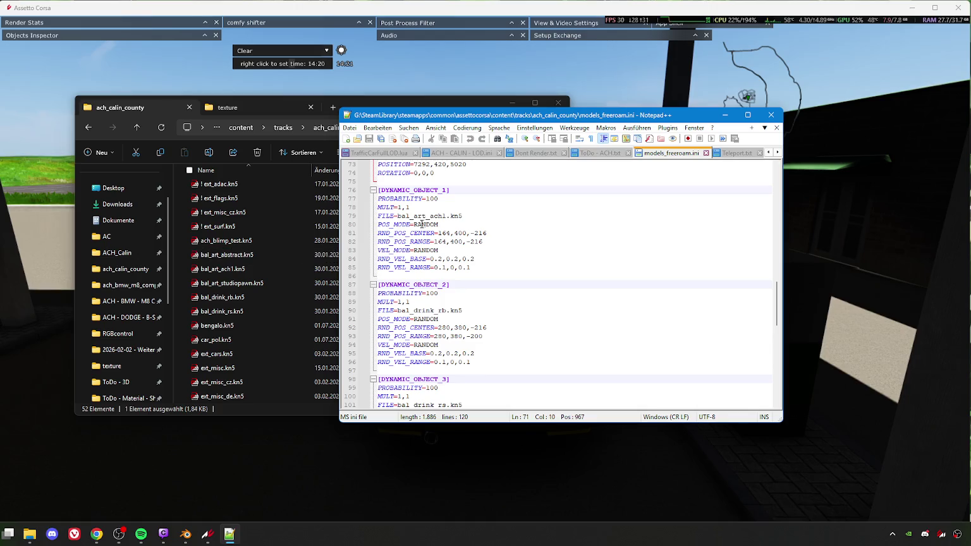
Step: Check the ach1 and drink_rb model names on lines 79 and 90 against the listing
{"action": "left_click_drag", "start_coordinate": [430, 217], "coordinate": [452, 218]}
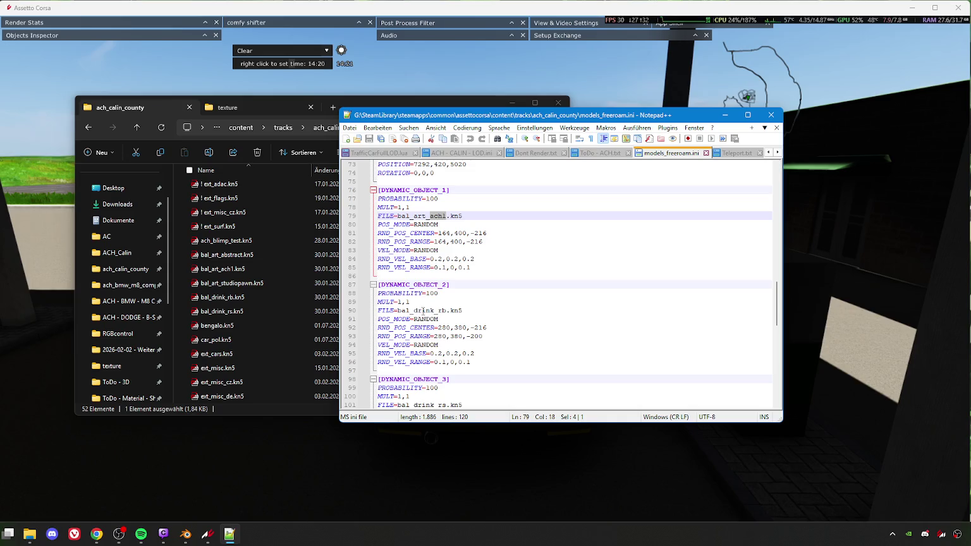
{"action": "left_click_drag", "start_coordinate": [415, 310], "coordinate": [448, 310]}
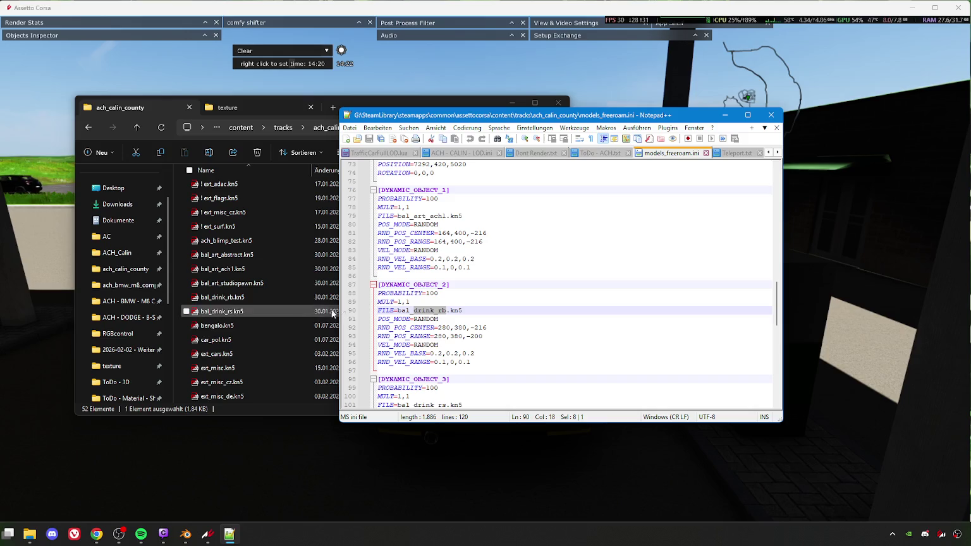
{"action": "scroll", "coordinate": [442, 358], "scroll_direction": "down", "scroll_amount": 2}
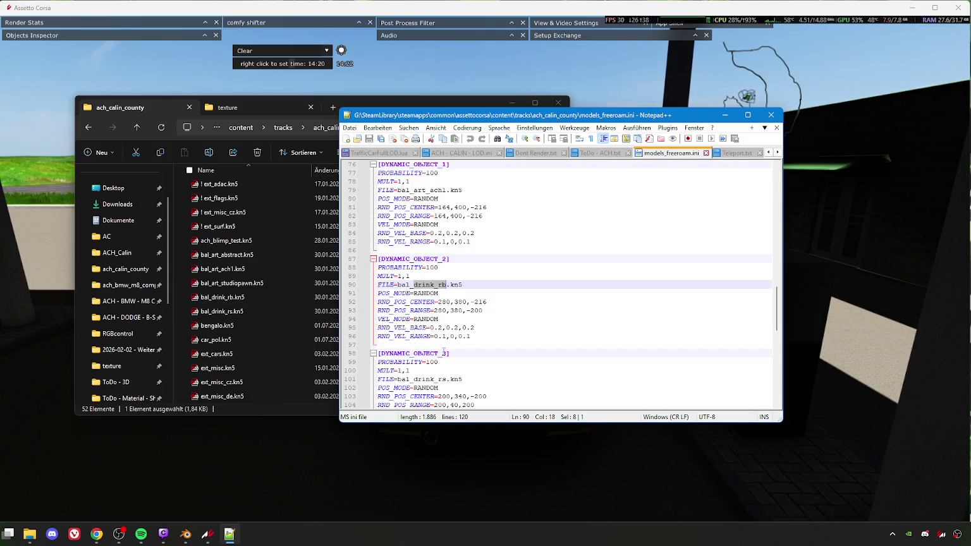
{"action": "scroll", "coordinate": [458, 310], "scroll_direction": "up", "scroll_amount": 3}
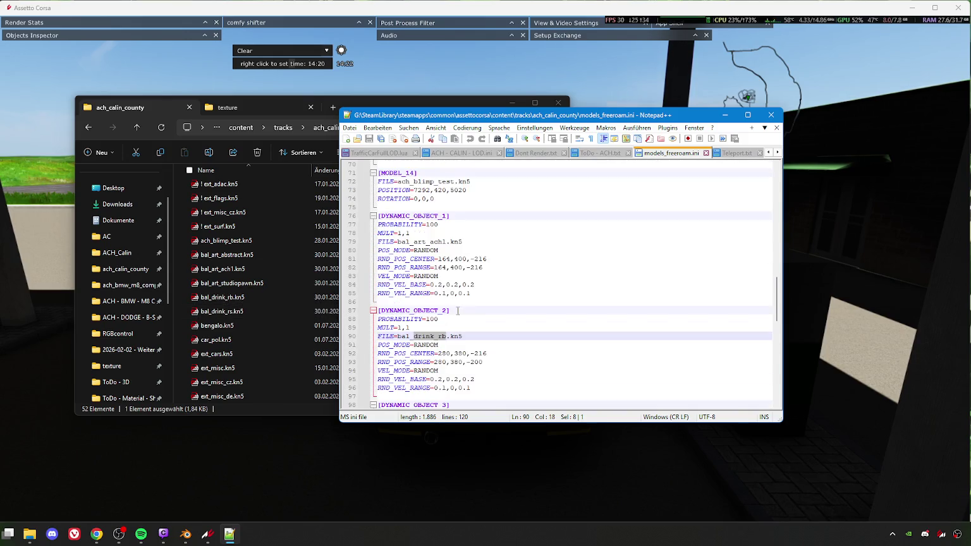
Step: Renumber the line 76 and line 98 dynamic object headers to 0 and 2
{"action": "left_click", "coordinate": [446, 216]}
{"action": "key", "text": "BackSpace"}
{"action": "type", "text": "0"}
{"action": "left_click", "coordinate": [446, 310]}
{"action": "scroll", "coordinate": [444, 353], "scroll_direction": "down", "scroll_amount": 2}
{"action": "left_click", "coordinate": [444, 352]}
{"action": "key", "text": "BackSpace"}
{"action": "type", "text": "2"}
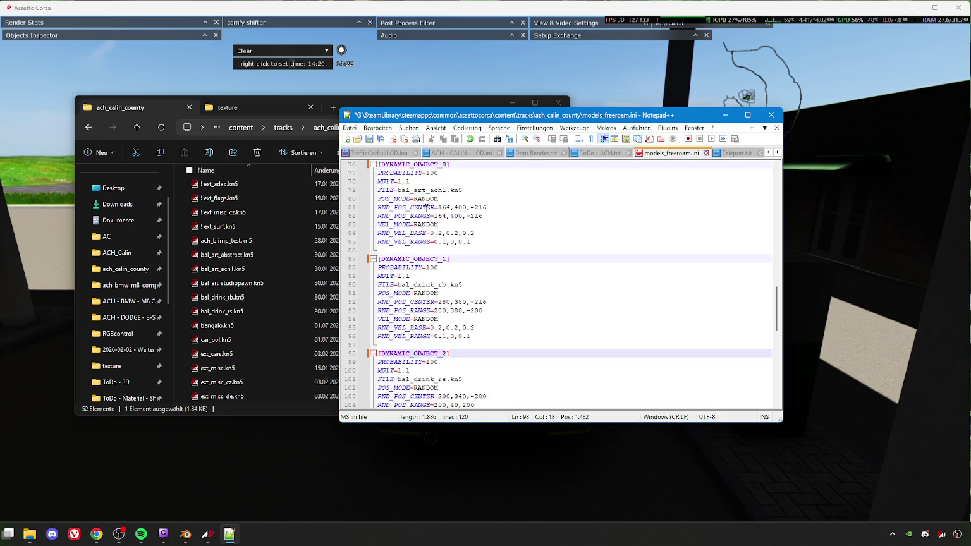
Step: Save models_freeroam.ini and bring up Assetto Corsa's pause menu
{"action": "left_click", "coordinate": [369, 139]}
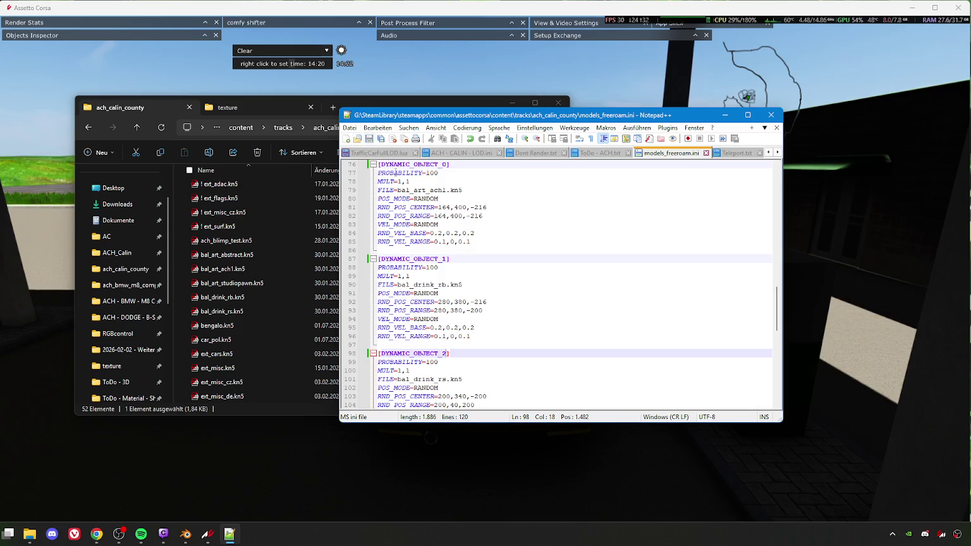
{"action": "left_click", "coordinate": [352, 92]}
{"action": "key", "text": "Escape"}
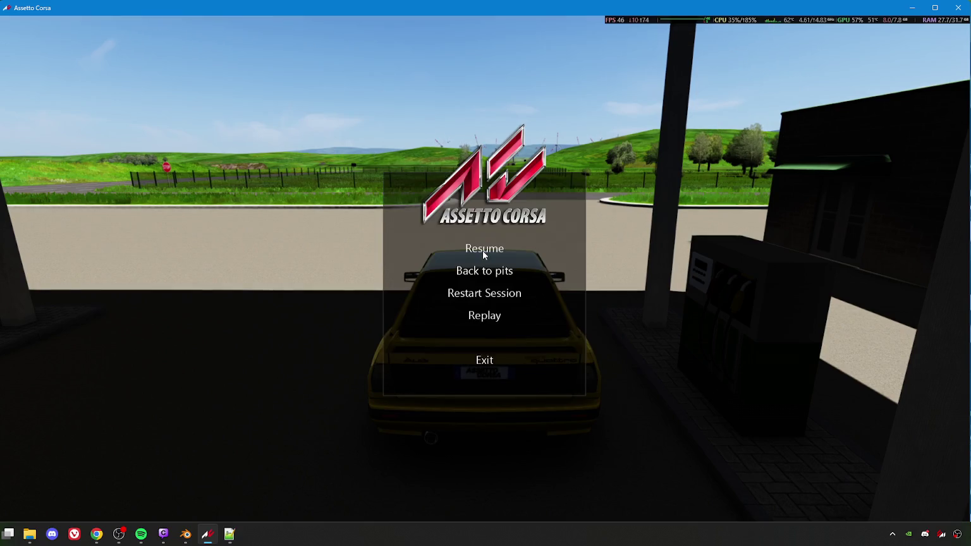
Step: Exit the session and restart Calin County with Go! in Content Manager so the edited ini loads
{"action": "left_click", "coordinate": [486, 362]}
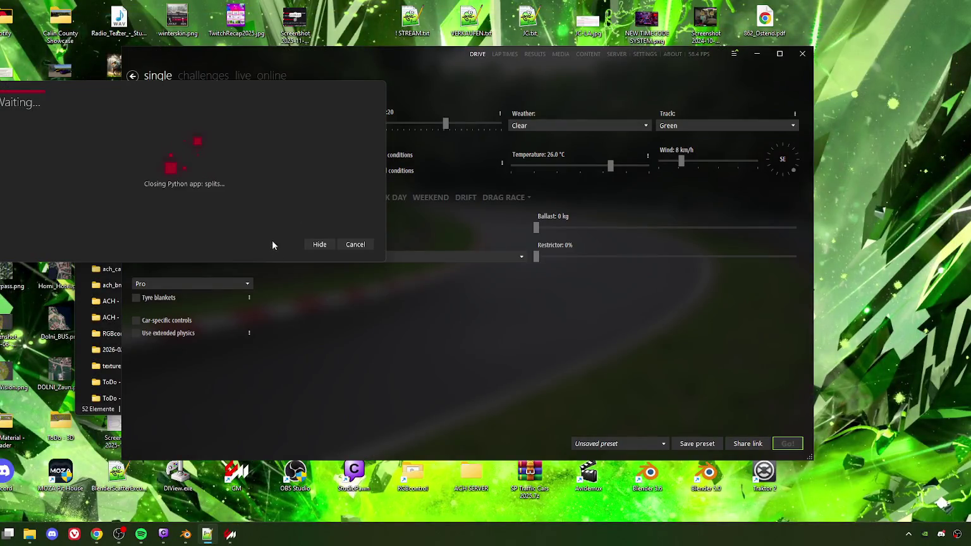
{"action": "left_click", "coordinate": [359, 244]}
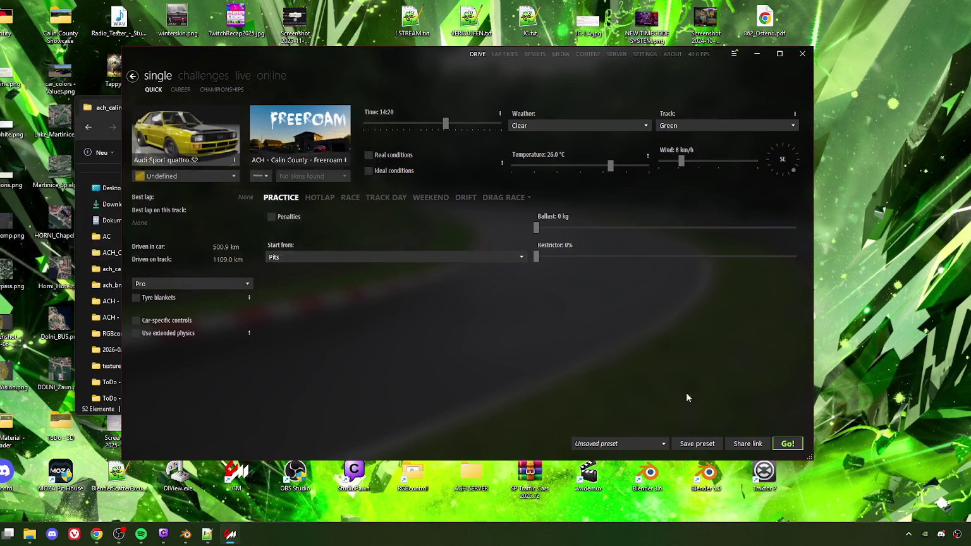
{"action": "left_click", "coordinate": [786, 444]}
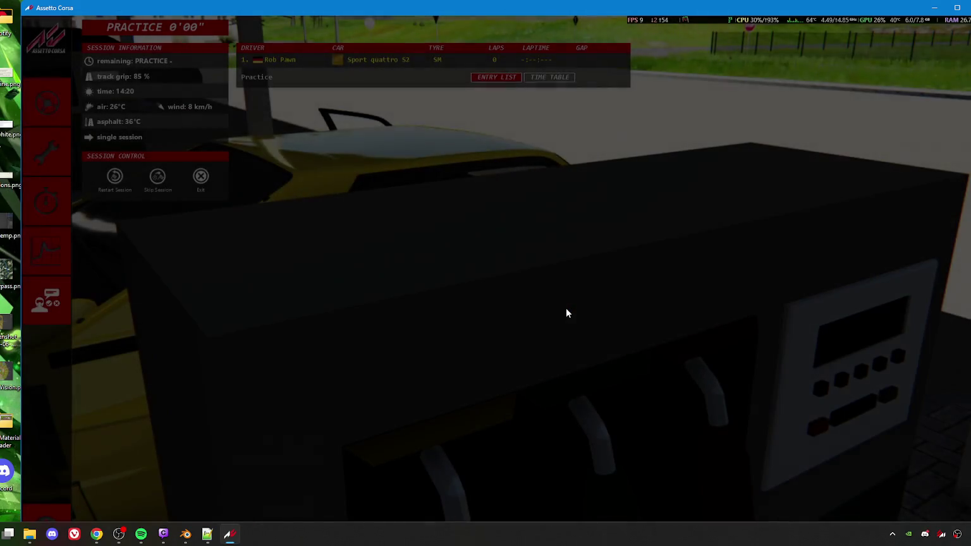
{"action": "left_click", "coordinate": [44, 106]}
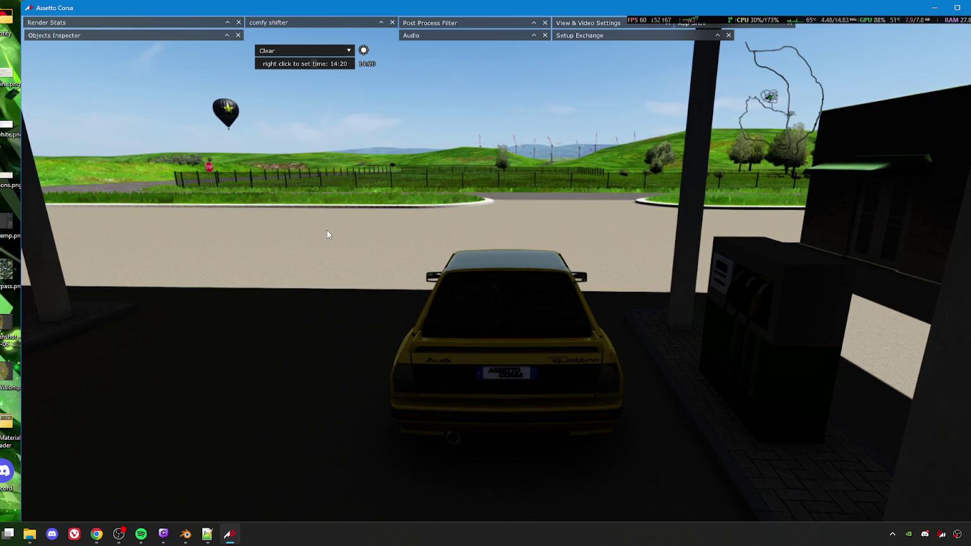
{"action": "key", "text": "alt+Tab"}
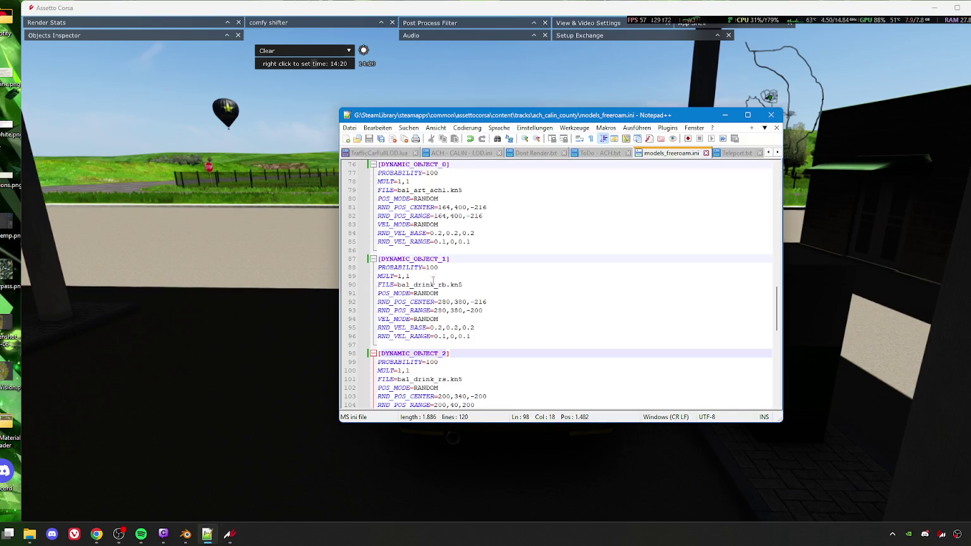
Step: Check PROBABILITY 100 and the ach1, drink_rb and drink_rs model names in the three entries
{"action": "scroll", "coordinate": [432, 280], "scroll_direction": "down", "scroll_amount": 1}
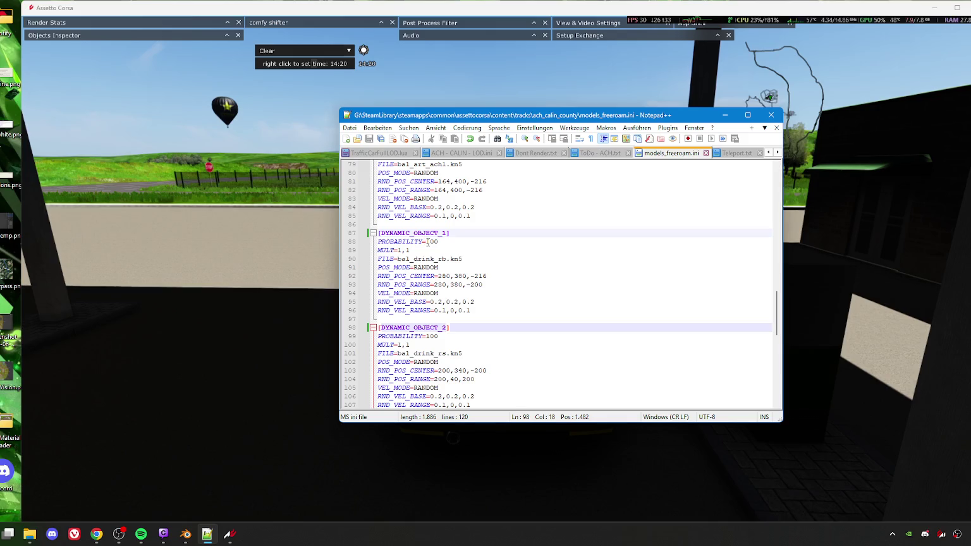
{"action": "left_click_drag", "start_coordinate": [427, 242], "coordinate": [441, 244]}
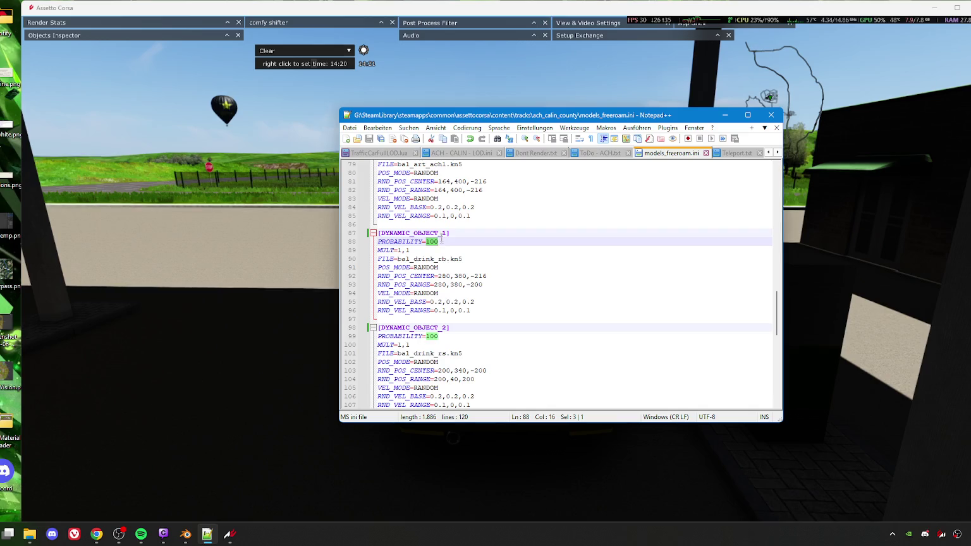
{"action": "left_click_drag", "start_coordinate": [438, 259], "coordinate": [446, 260]}
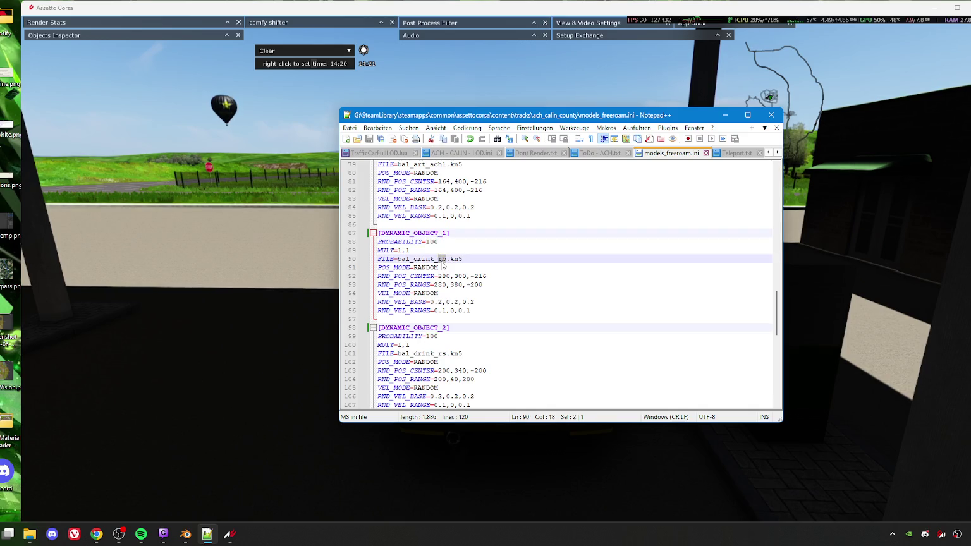
{"action": "left_click", "coordinate": [442, 261]}
{"action": "scroll", "coordinate": [442, 291], "scroll_direction": "down", "scroll_amount": 2}
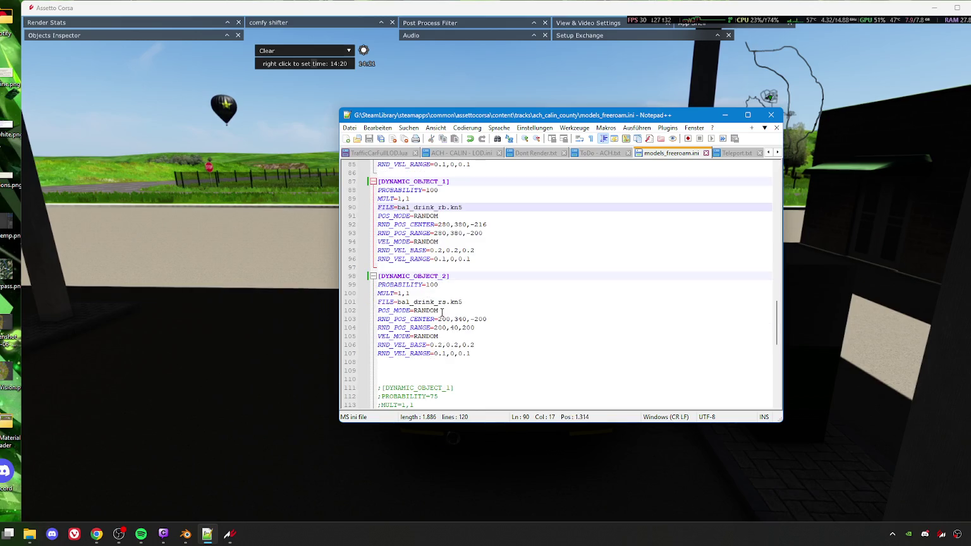
{"action": "scroll", "coordinate": [442, 316], "scroll_direction": "up", "scroll_amount": 1}
{"action": "left_click_drag", "start_coordinate": [438, 327], "coordinate": [446, 327]}
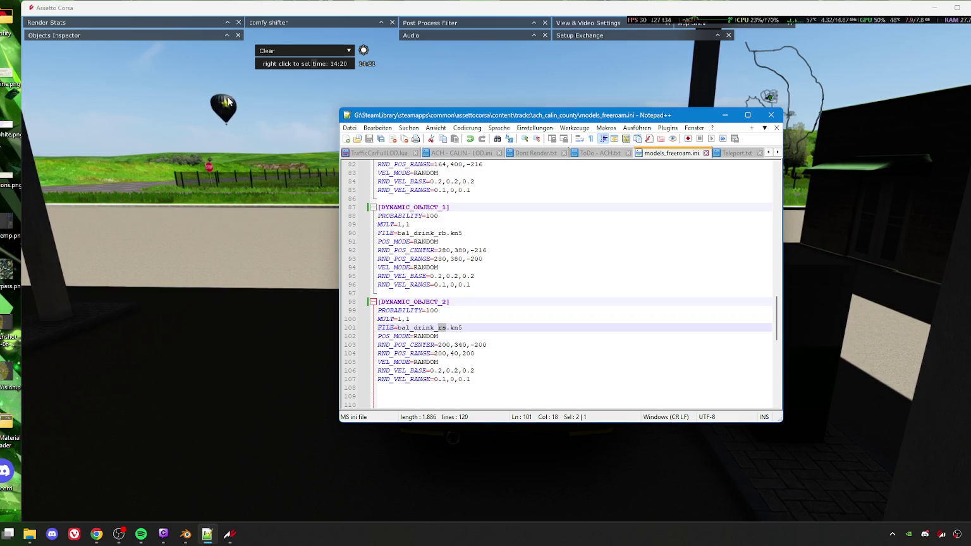
{"action": "scroll", "coordinate": [461, 321], "scroll_direction": "up", "scroll_amount": 2}
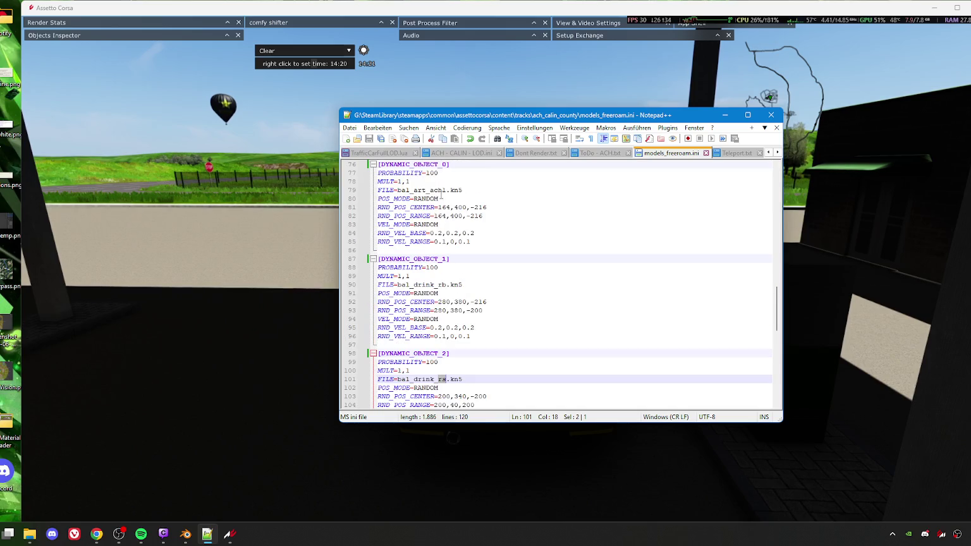
{"action": "left_click_drag", "start_coordinate": [430, 189], "coordinate": [447, 189]}
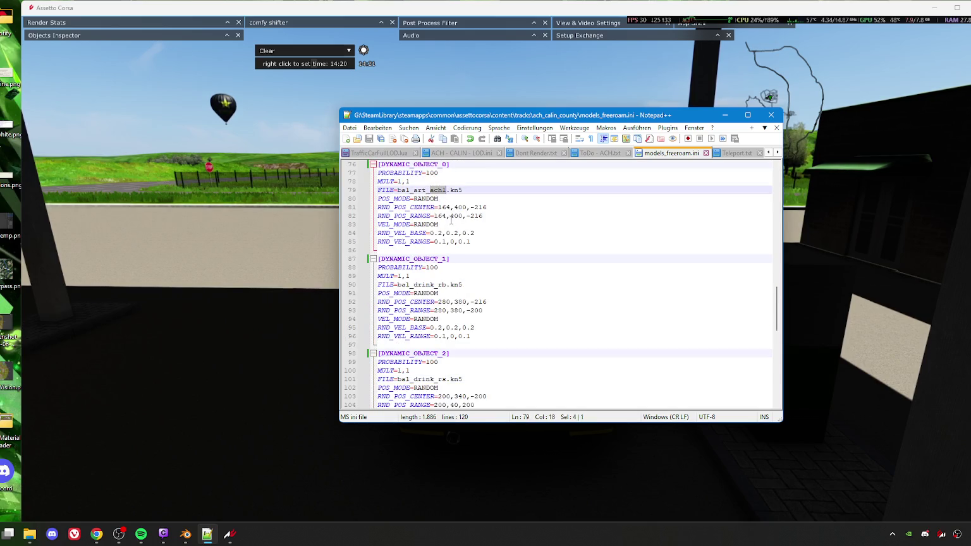
{"action": "scroll", "coordinate": [450, 220], "scroll_direction": "up", "scroll_amount": 1}
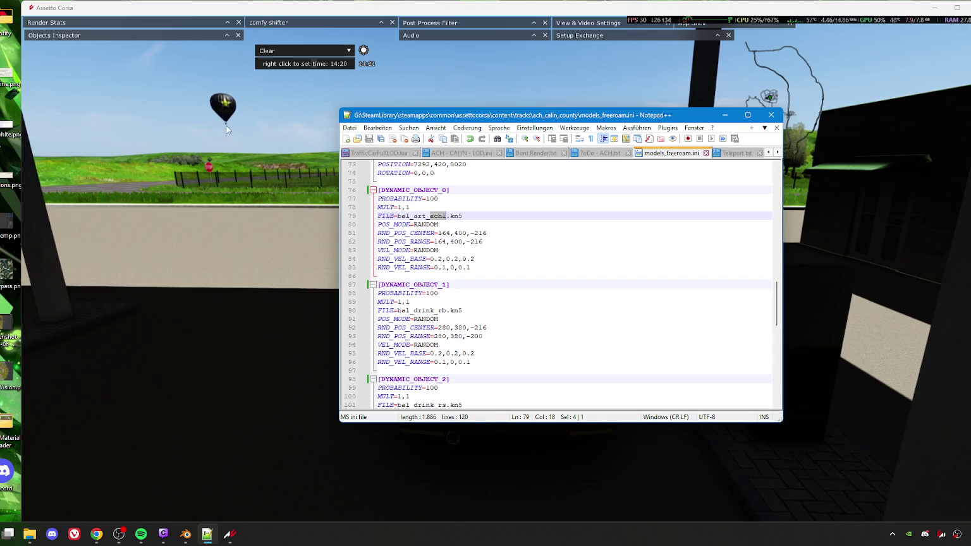
{"action": "left_click", "coordinate": [445, 189]}
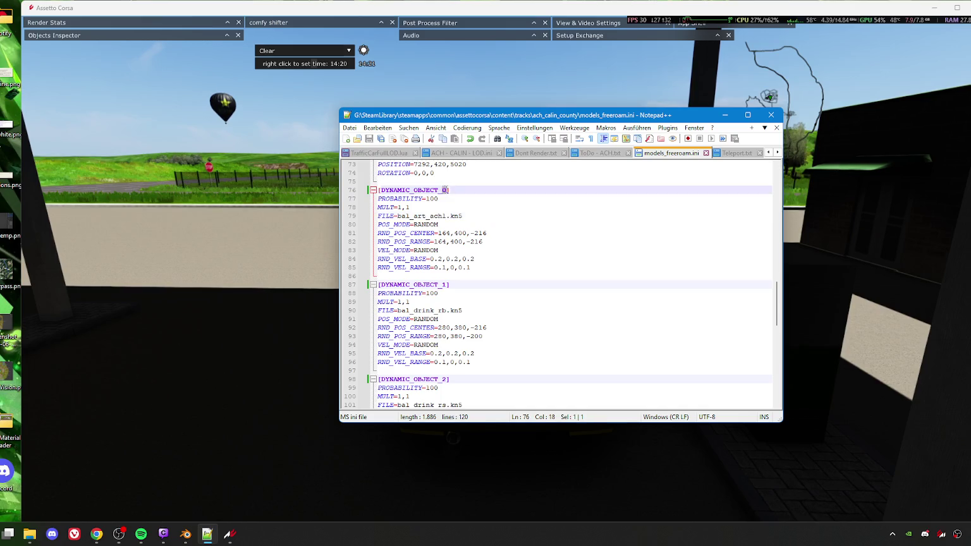
Step: Renumber the line 76 and line 98 headers to DYNAMIC_OBJECT_1 and _3 and save the file
{"action": "left_click", "coordinate": [438, 190]}
{"action": "key", "text": "Right"}
{"action": "key", "text": "Right"}
{"action": "key", "text": "BackSpace"}
{"action": "type", "text": "1"}
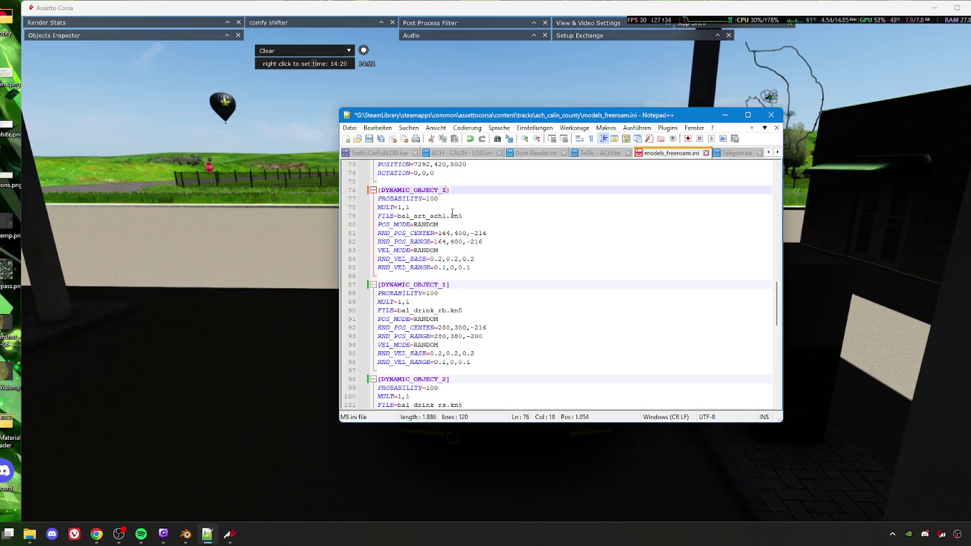
{"action": "left_click", "coordinate": [444, 288]}
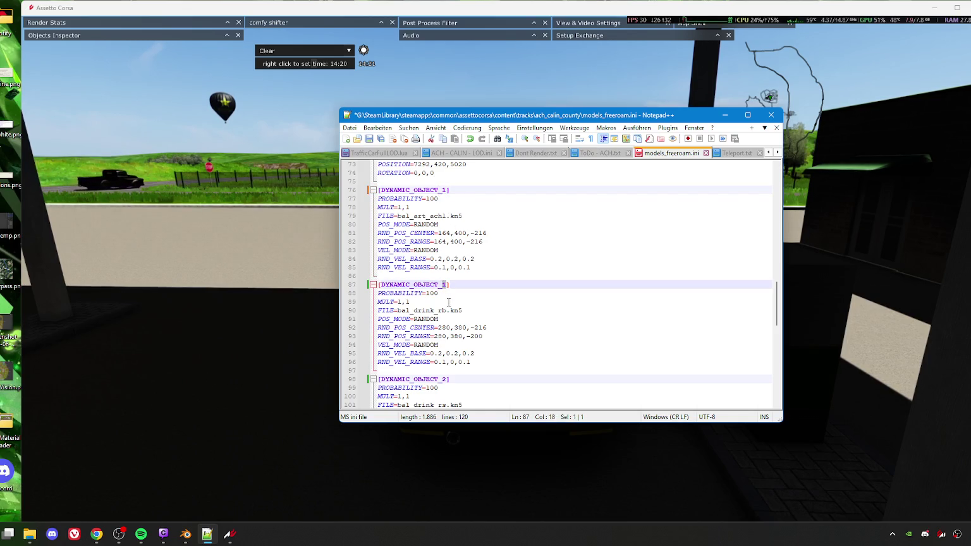
{"action": "type", "text": "2"}
{"action": "left_click", "coordinate": [448, 379]}
{"action": "key", "text": "BackSpace"}
{"action": "type", "text": "3"}
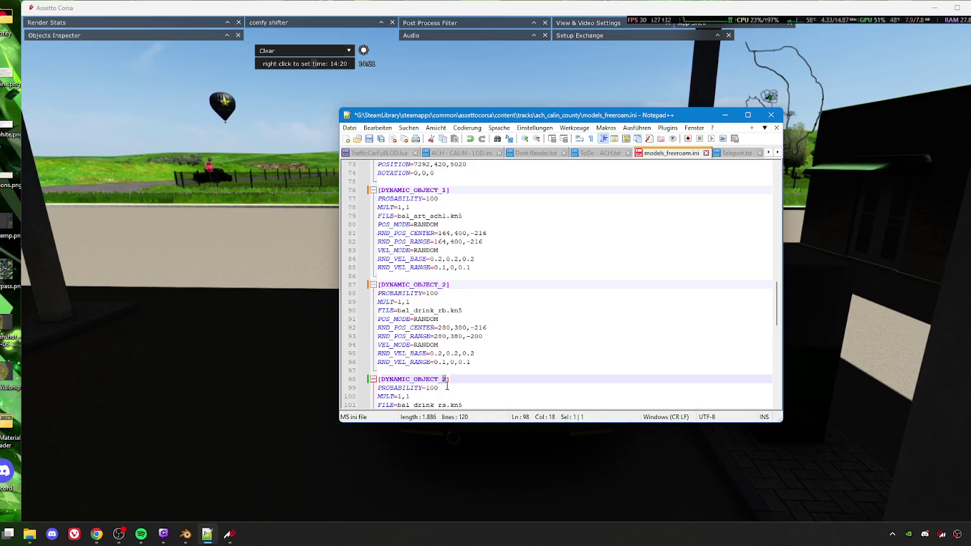
{"action": "left_click", "coordinate": [371, 139]}
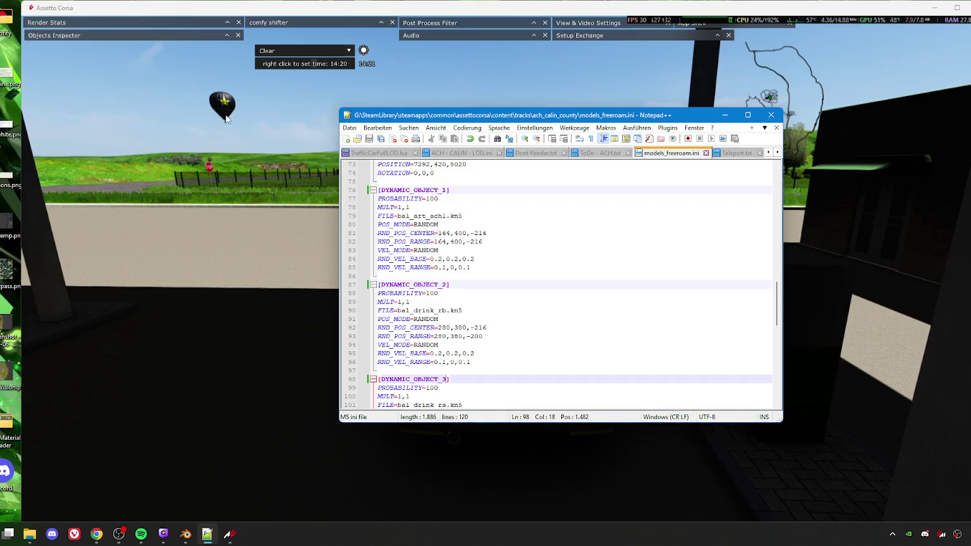
Step: Select the 164,400,-216 position values to copy, then return to the running game
{"action": "left_click_drag", "start_coordinate": [442, 233], "coordinate": [485, 234]}
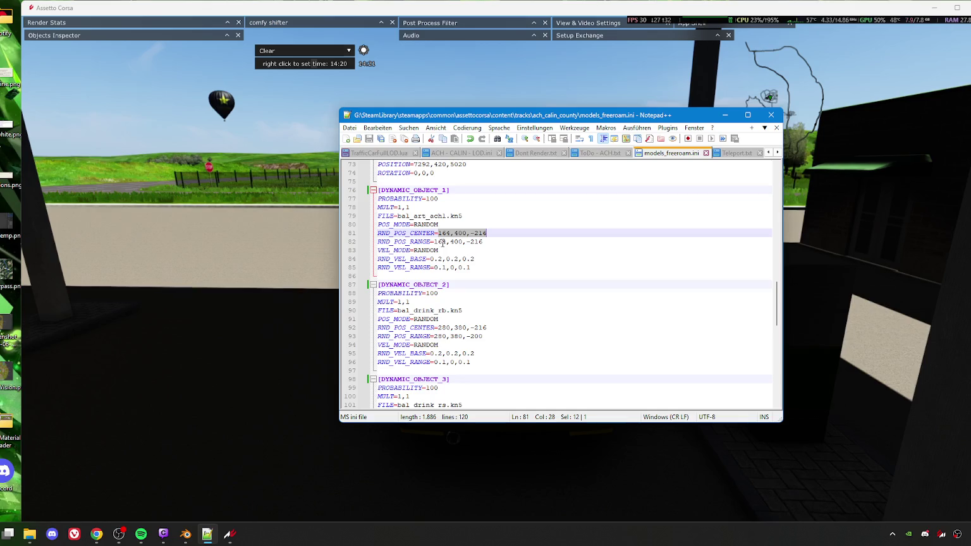
{"action": "mouse_move", "coordinate": [434, 241]}
{"action": "left_mouse_down"}
{"action": "mouse_move", "coordinate": [478, 242]}
{"action": "mouse_move", "coordinate": [474, 259]}
{"action": "mouse_move", "coordinate": [440, 267]}
{"action": "mouse_move", "coordinate": [471, 267]}
{"action": "left_mouse_up"}
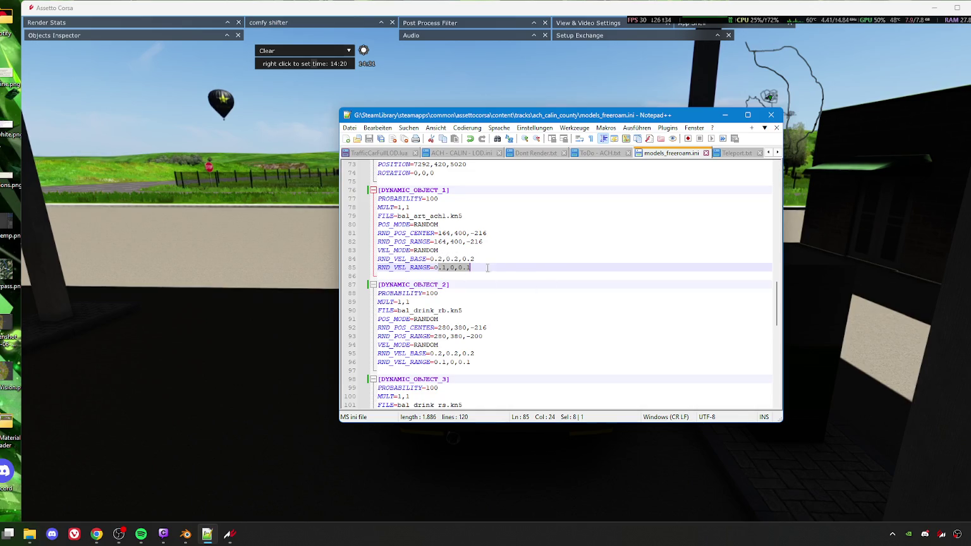
{"action": "left_click", "coordinate": [222, 124]}
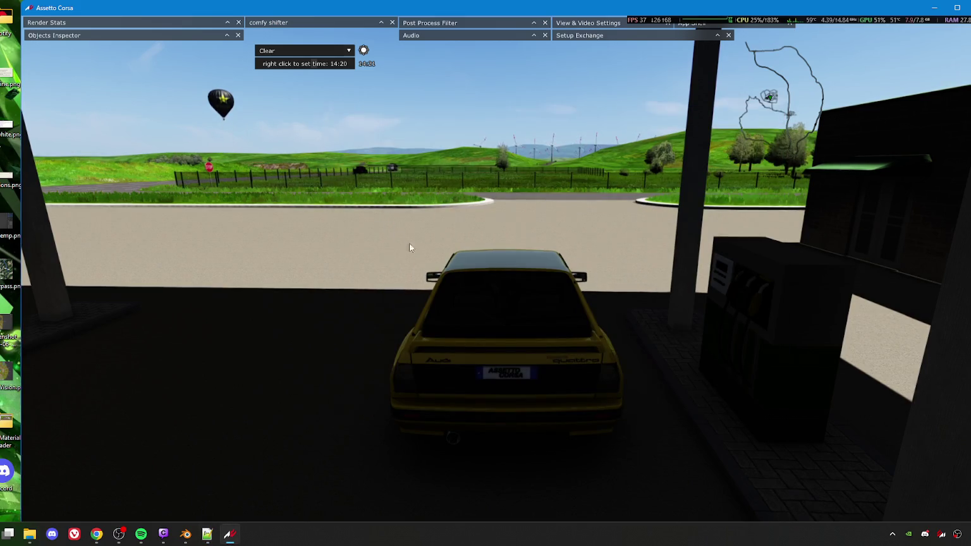
Step: Fly a free camera up to the hot-air balloon's basket, look toward the mountains, then zoom the map
{"action": "key", "text": "F1"}
{"action": "key", "text": "F1"}
{"action": "key", "text": "Up"}
{"action": "key", "text": "Up"}
{"action": "key", "text": "Up"}
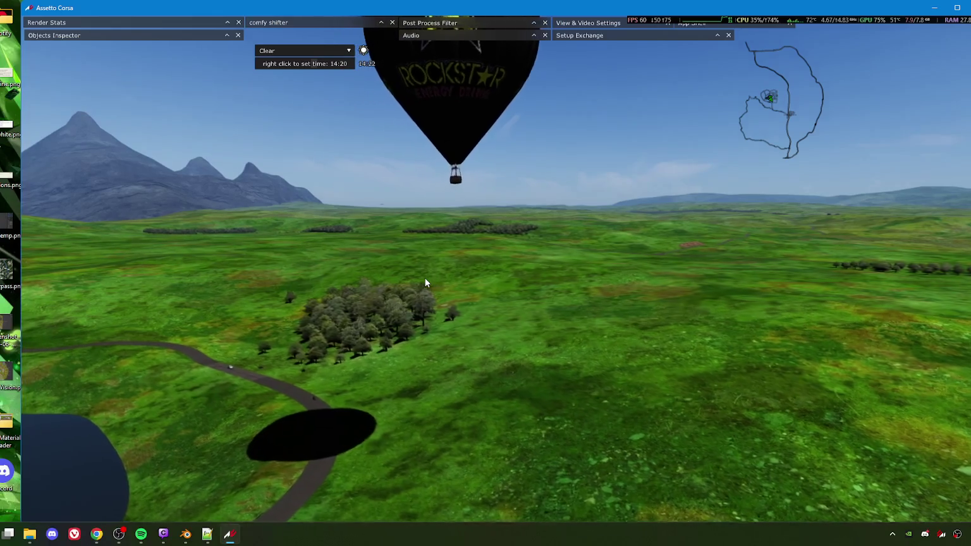
{"action": "key", "text": "Up"}
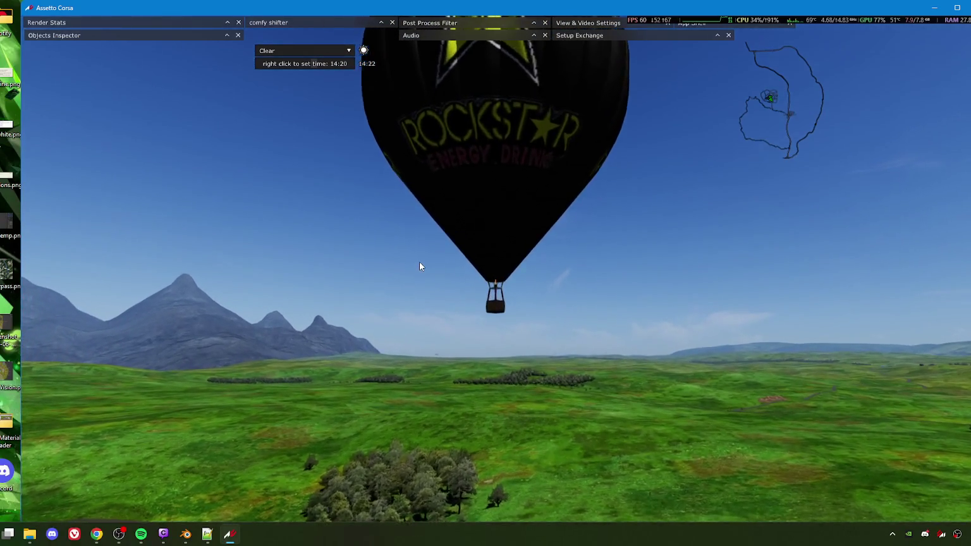
{"action": "key", "text": "Up"}
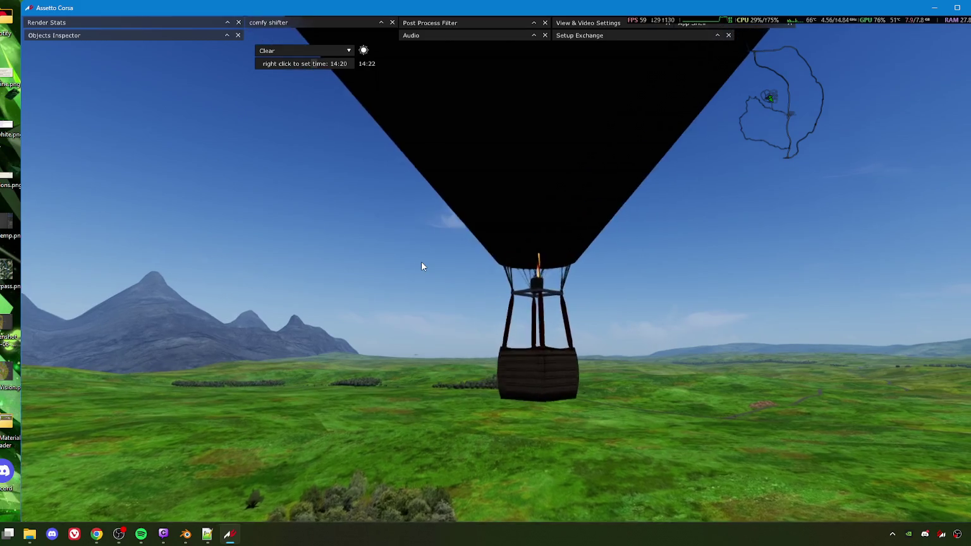
{"action": "key", "text": "Up"}
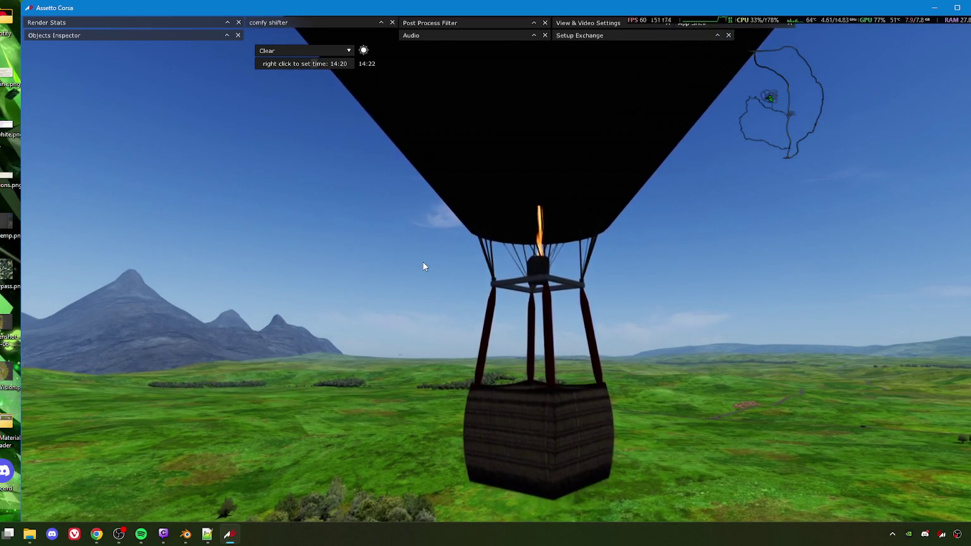
{"action": "key", "text": "Up"}
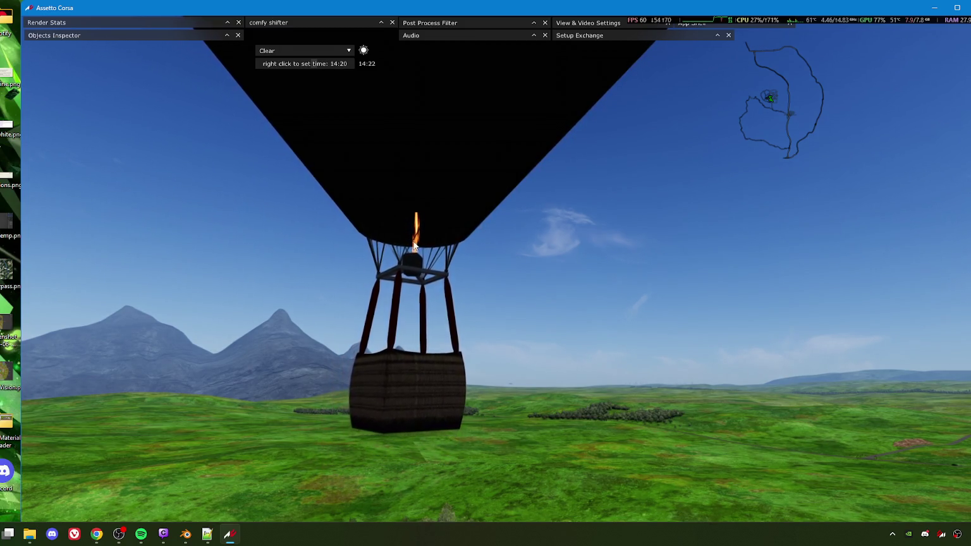
{"action": "left_click_drag", "start_coordinate": [448, 254], "coordinate": [422, 249]}
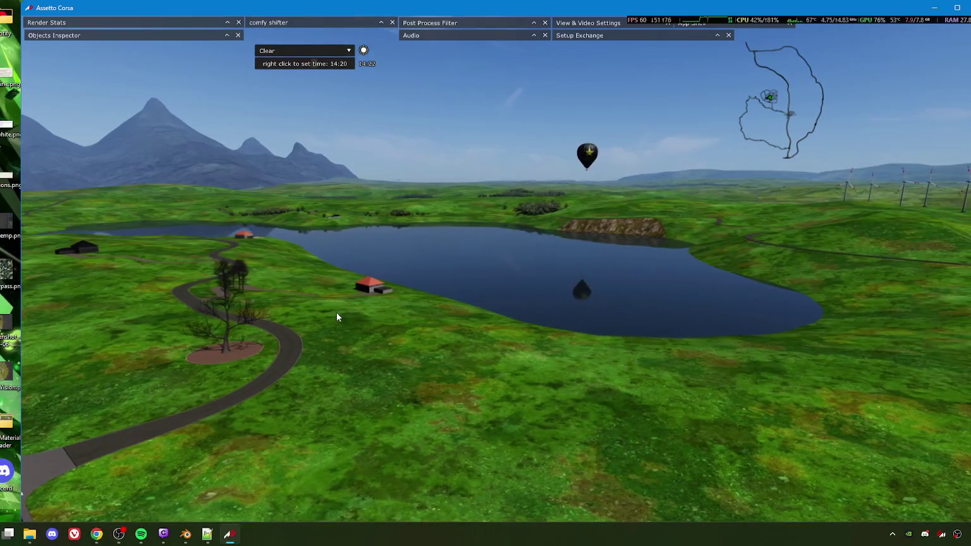
{"action": "scroll", "coordinate": [793, 117], "scroll_direction": "up", "scroll_amount": 3}
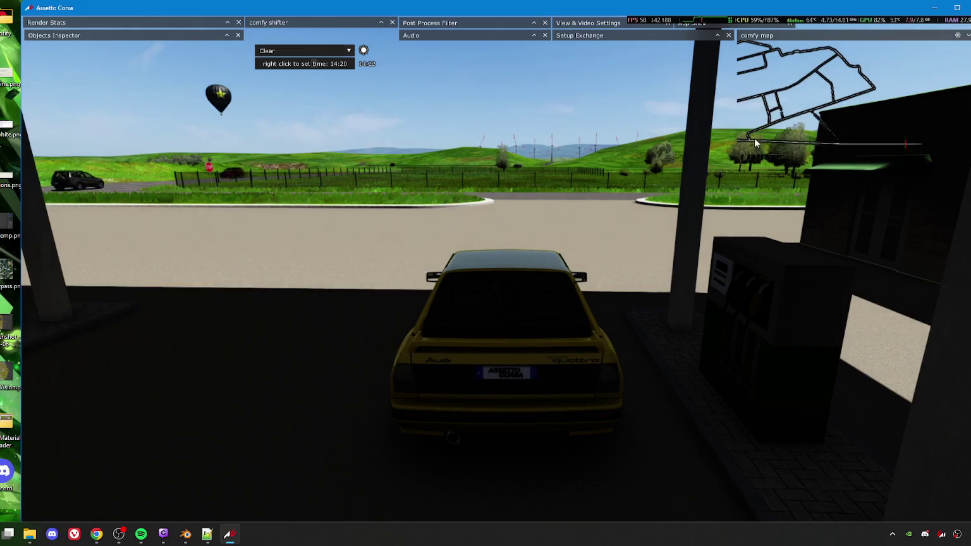
Step: Teleport the car to the open paved area, cycle the bumper and chase cameras, and set time to 15:40
{"action": "left_click_drag", "start_coordinate": [761, 139], "coordinate": [806, 134]}
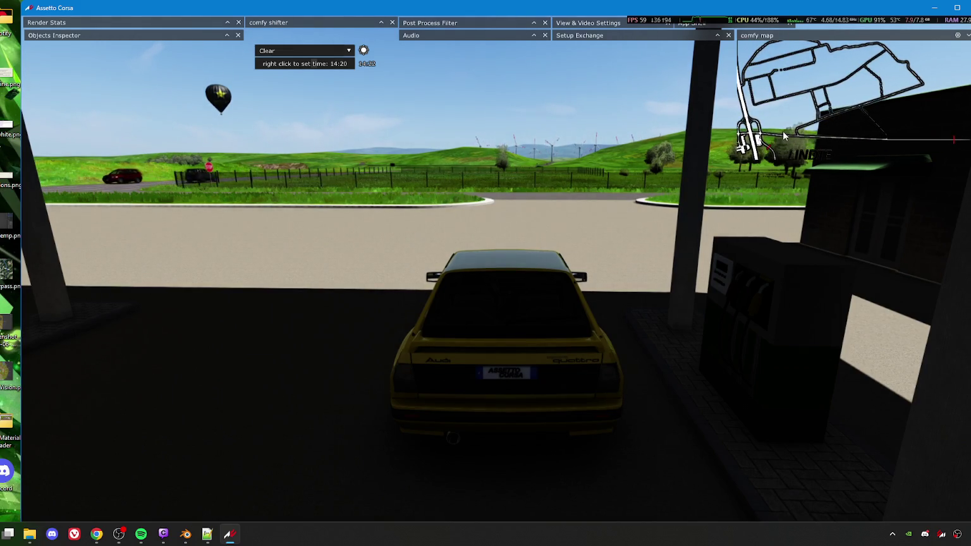
{"action": "left_click", "coordinate": [760, 144]}
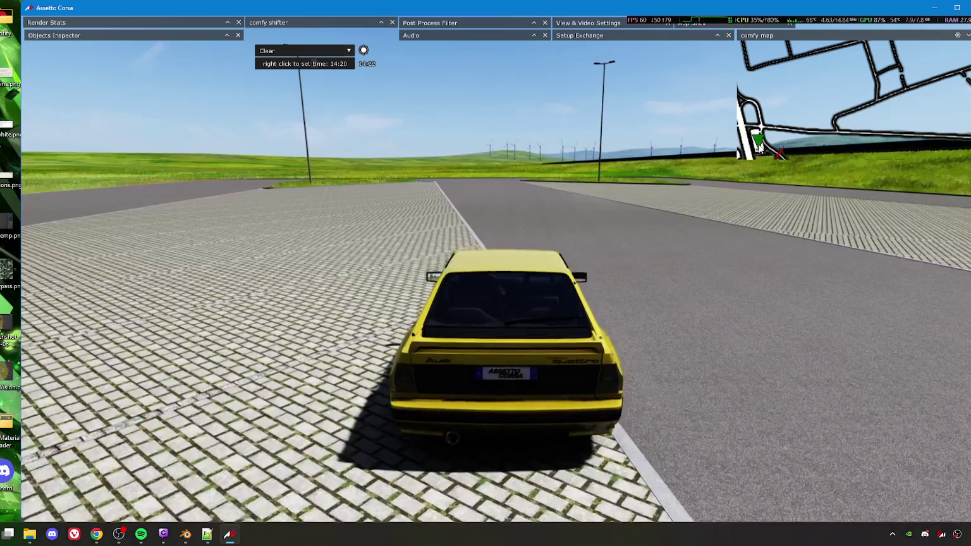
{"action": "key", "text": "F1"}
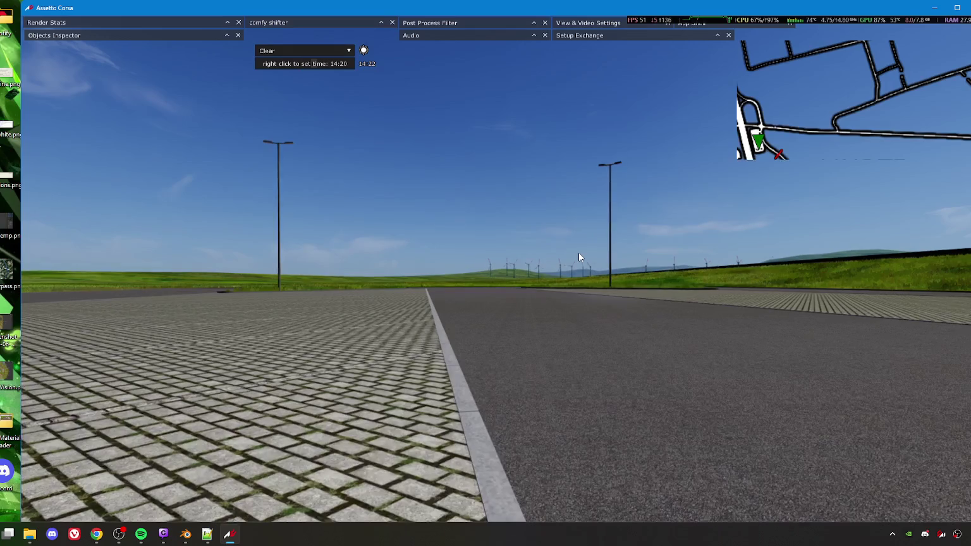
{"action": "key", "text": "F1"}
{"action": "key", "text": "F1"}
{"action": "key", "text": "F1"}
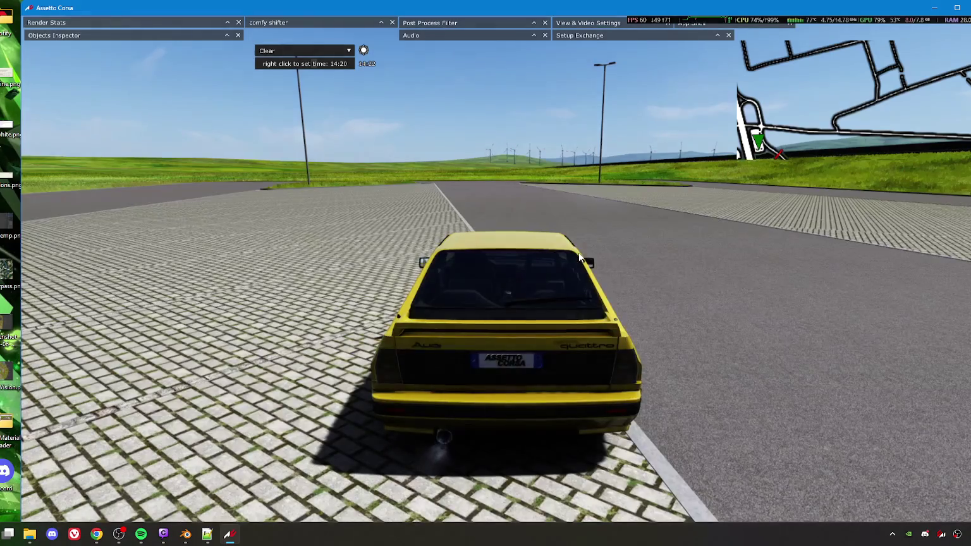
{"action": "key", "text": "F1"}
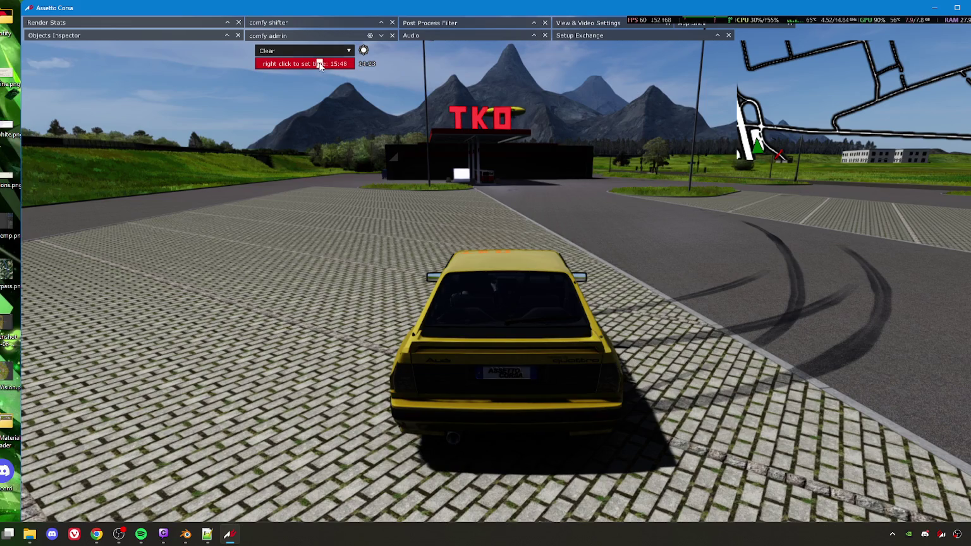
{"action": "right_click", "coordinate": [319, 67]}
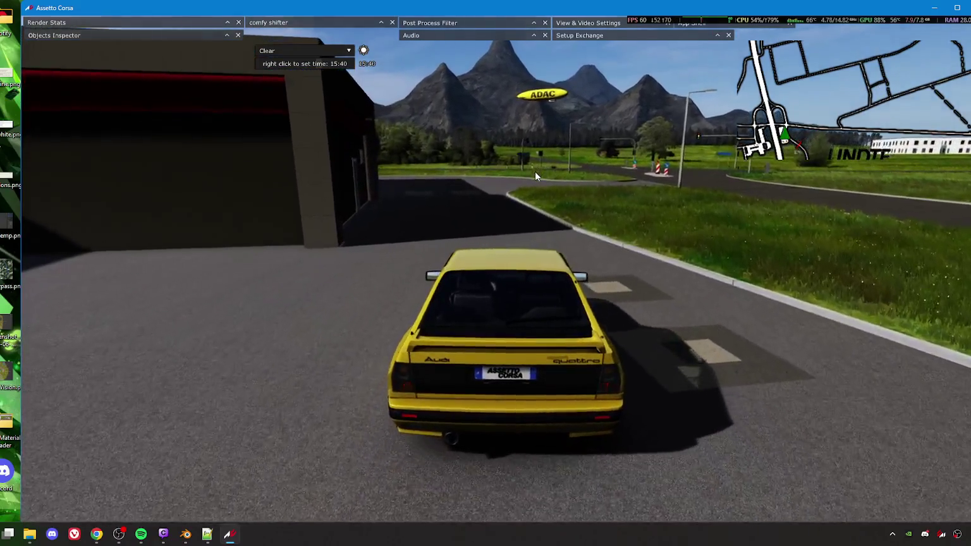
Step: Cycle from the bumper camera to the cockpit view with wheel and drive near the petrol station
{"action": "key", "text": "F1"}
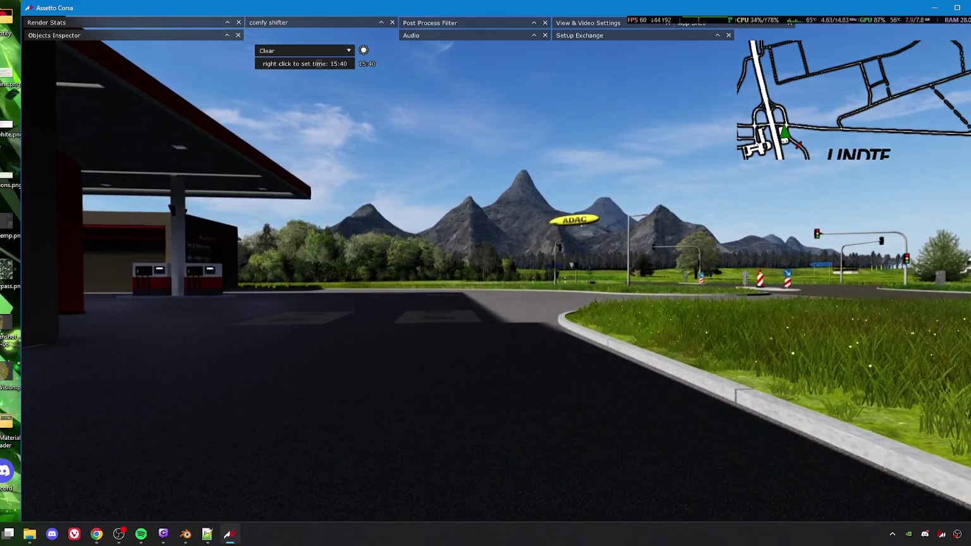
{"action": "key", "text": "F1"}
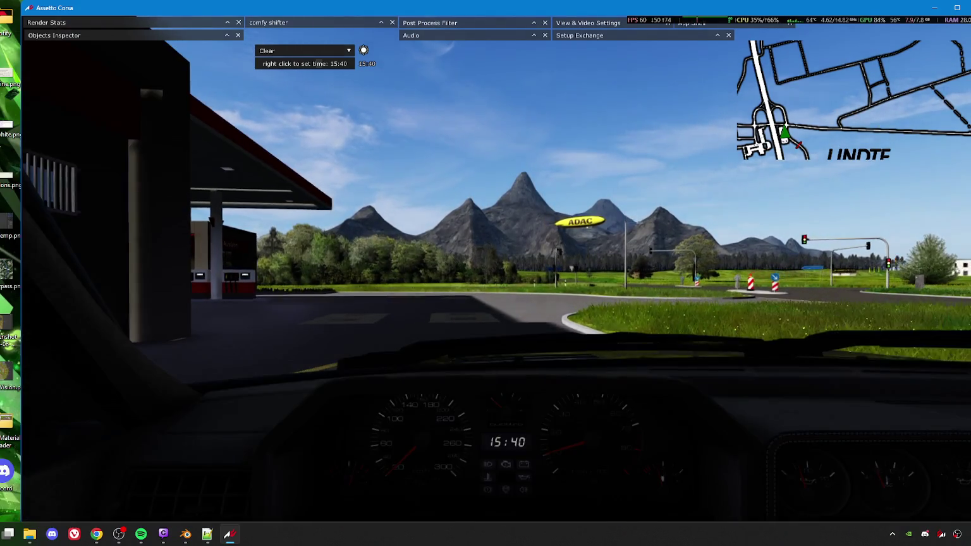
{"action": "key", "text": "F1"}
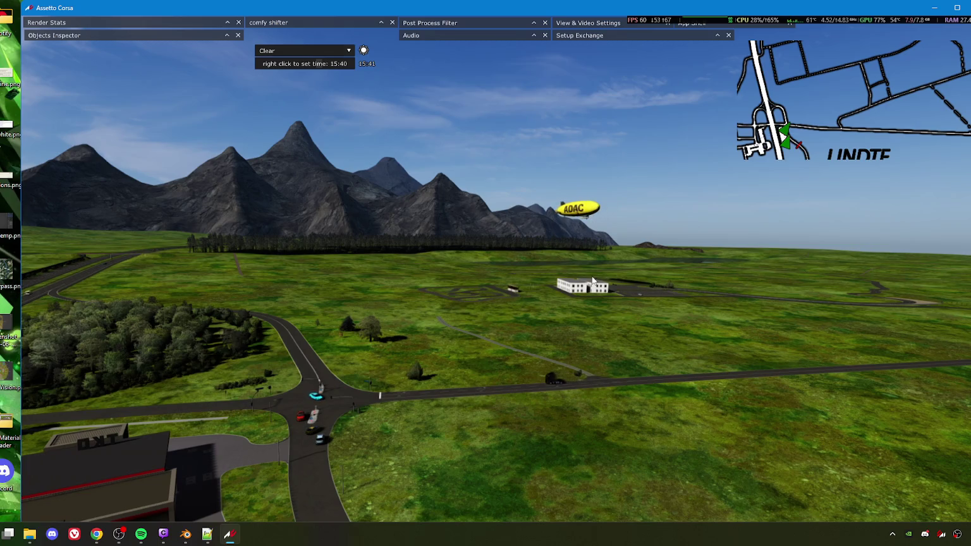
Step: Orbit over the airfield and junction, drive from the cockpit, then use trackside, chase and free cameras
{"action": "mouse_move", "coordinate": [440, 334]}
{"action": "left_mouse_down"}
{"action": "mouse_move", "coordinate": [469, 318]}
{"action": "mouse_move", "coordinate": [479, 330]}
{"action": "left_mouse_up"}
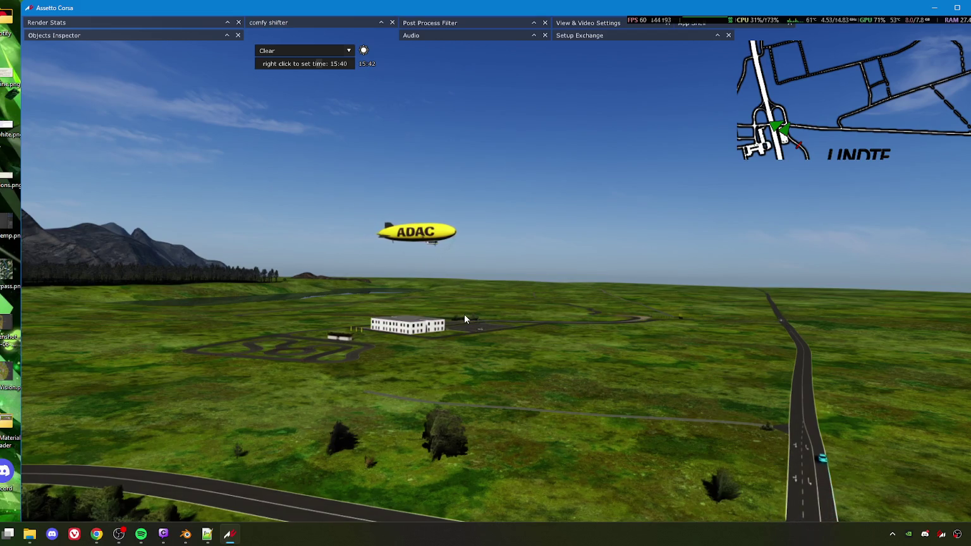
{"action": "mouse_move", "coordinate": [563, 301]}
{"action": "left_mouse_down"}
{"action": "mouse_move", "coordinate": [585, 360]}
{"action": "mouse_move", "coordinate": [570, 363]}
{"action": "left_mouse_up"}
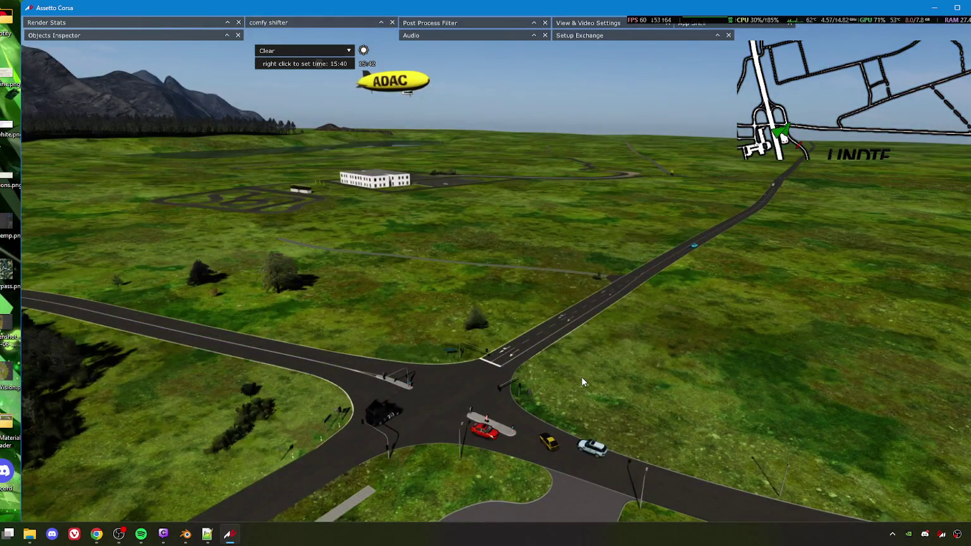
{"action": "key", "text": "F1"}
{"action": "key", "text": "F1"}
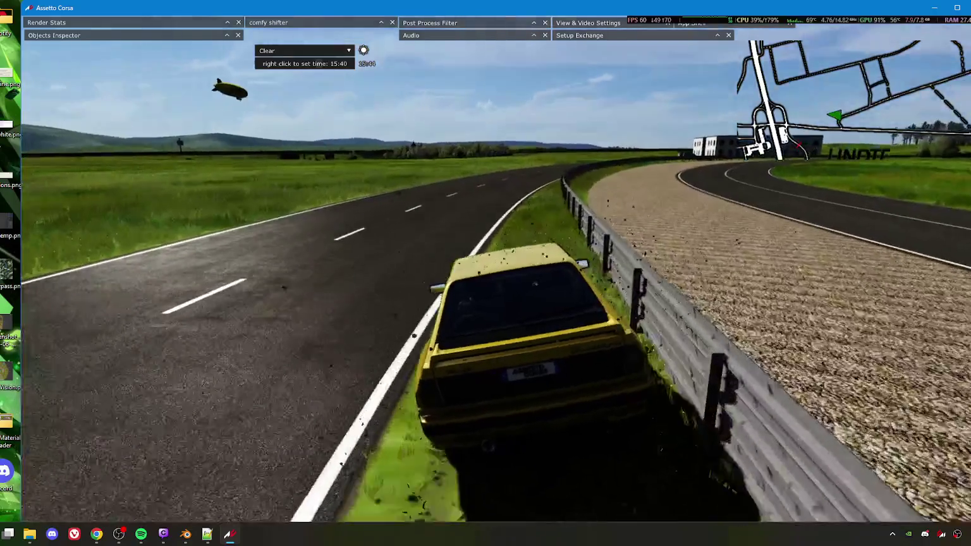
{"action": "key", "text": "F3"}
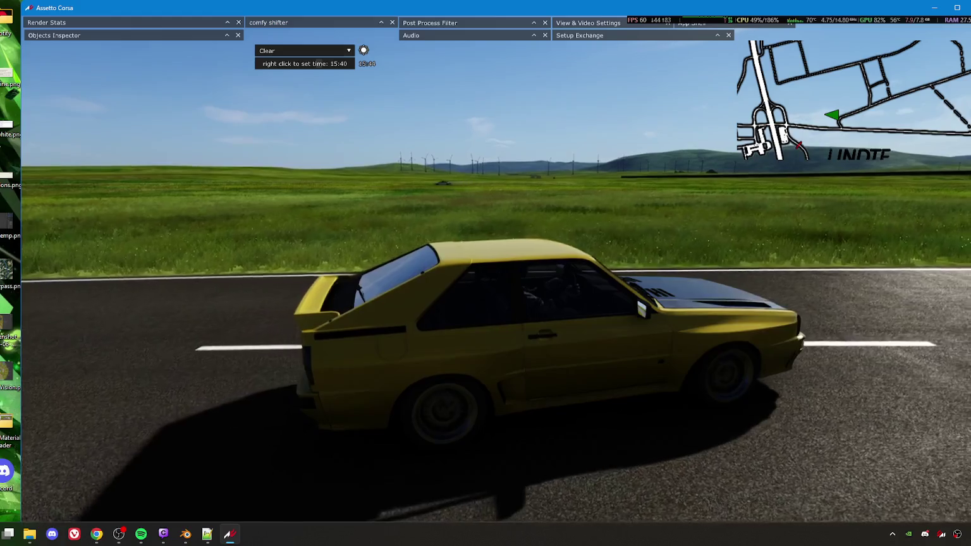
{"action": "key", "text": "F1"}
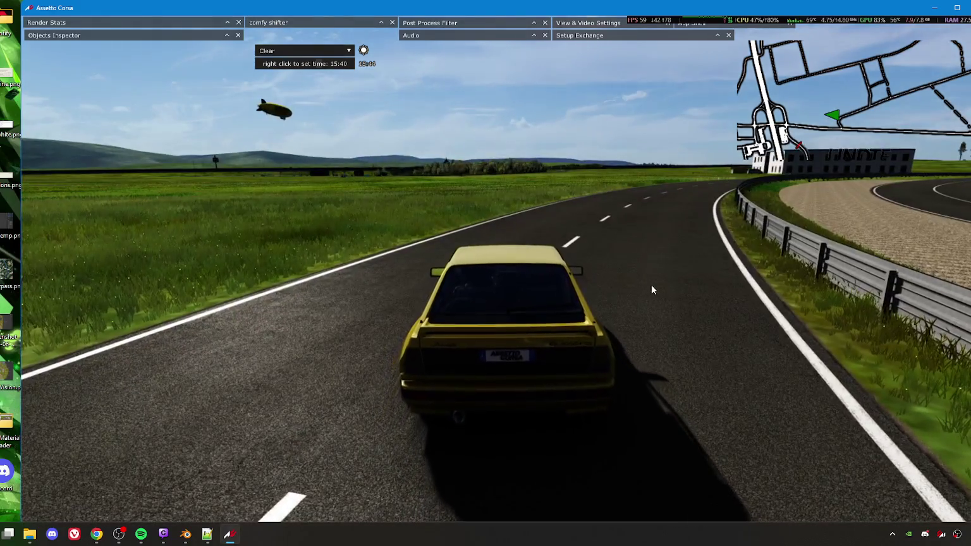
{"action": "key", "text": "F7"}
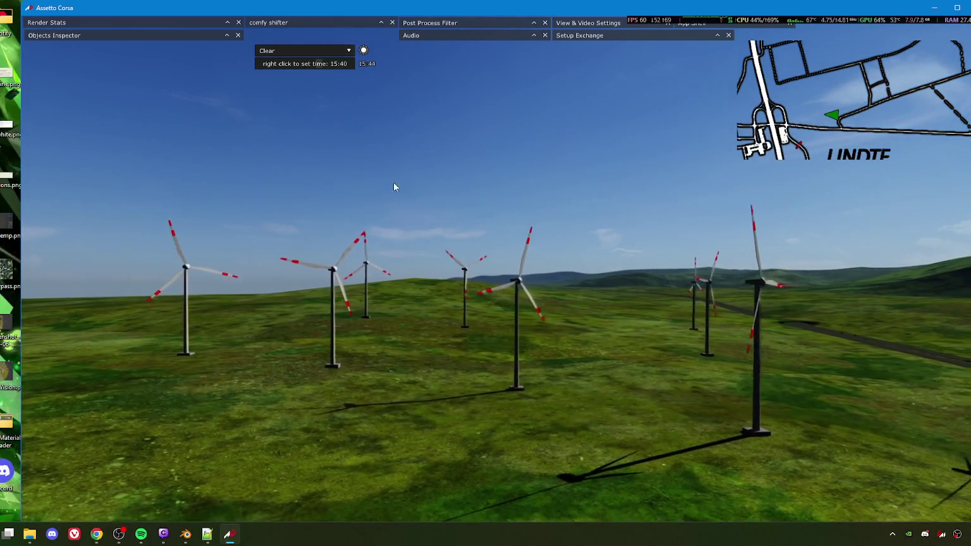
Step: Jump to 22:00 night, set the time back to about 16:15 daylight, and follow the car in chase view
{"action": "right_click", "coordinate": [332, 65]}
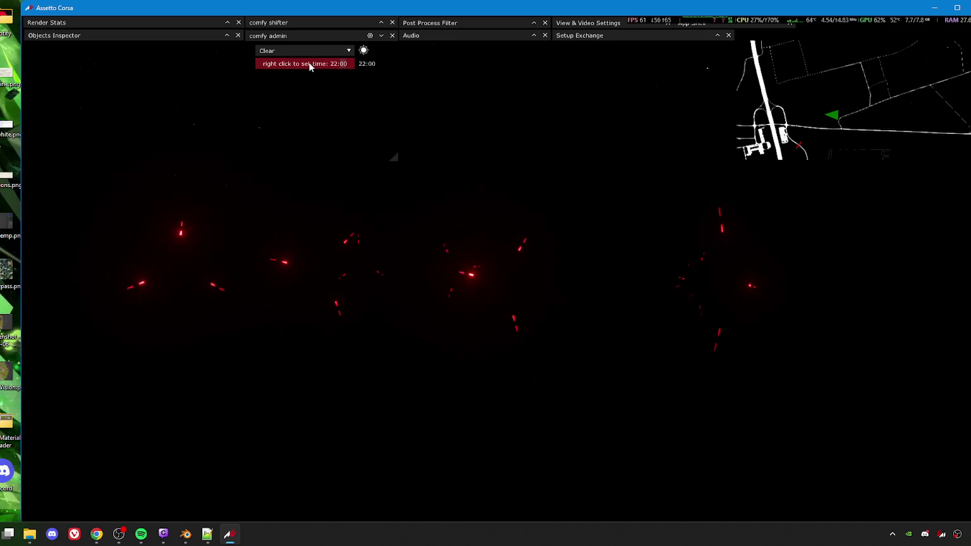
{"action": "left_click_drag", "start_coordinate": [316, 62], "coordinate": [321, 65]}
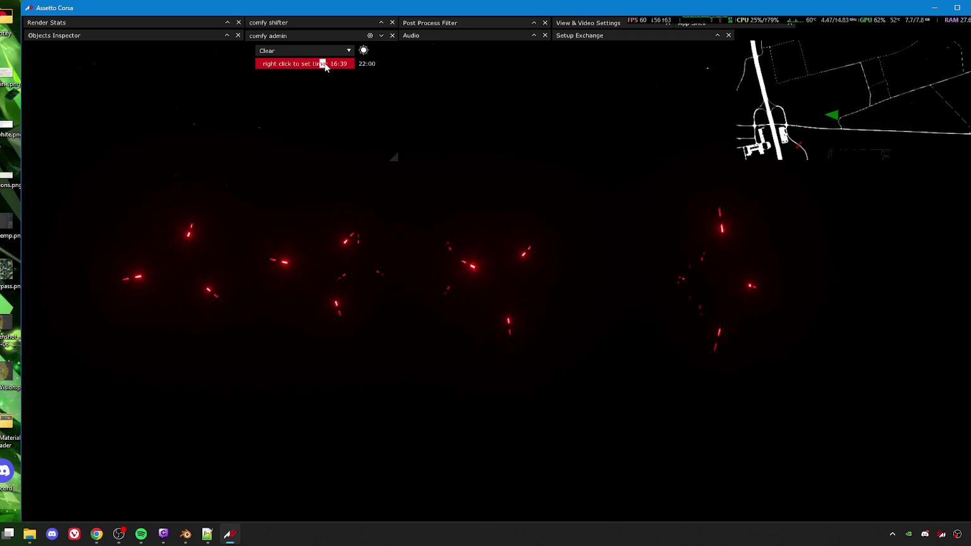
{"action": "right_click", "coordinate": [322, 65]}
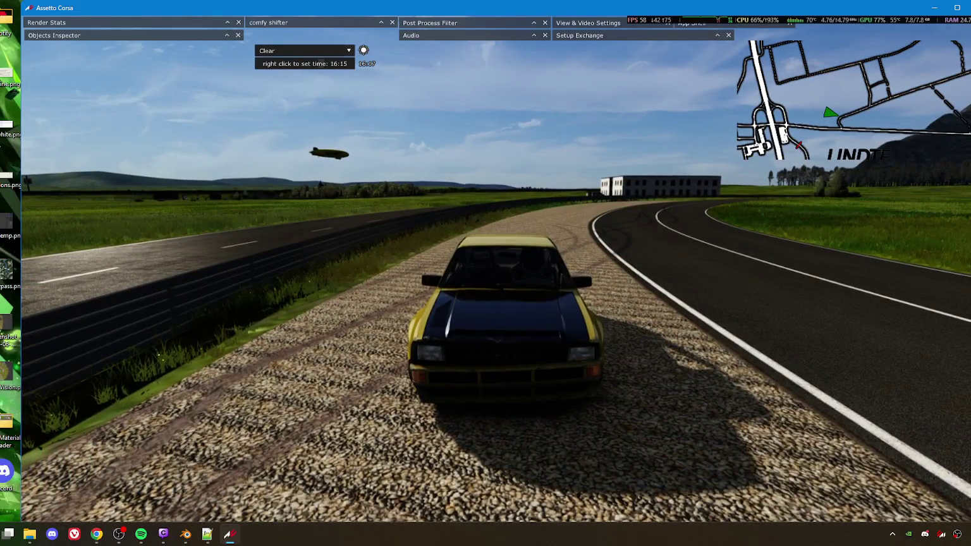
{"action": "key", "text": "F1"}
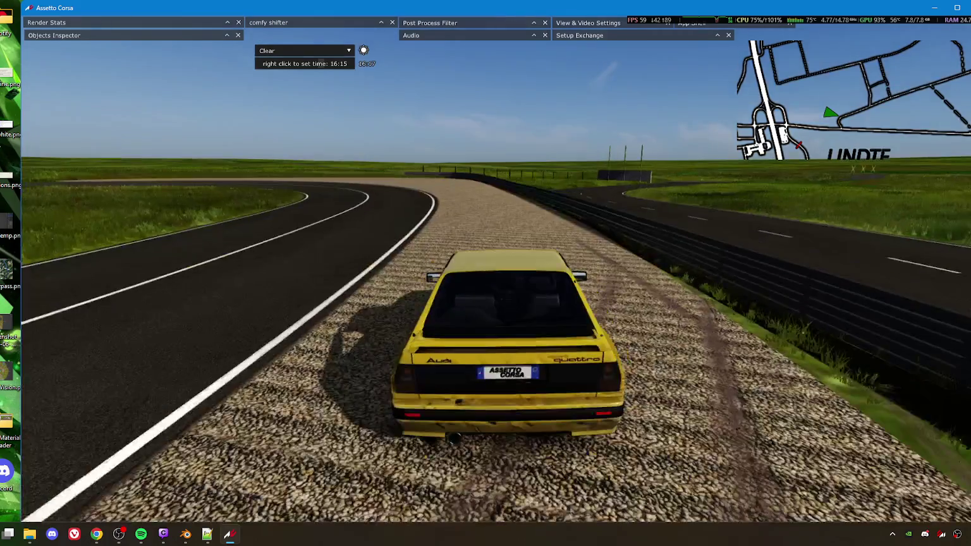
Step: Bring models_freeroam.ini forward and open the ach_calin_county folder in File Explorer over it
{"action": "key", "text": "alt+Tab"}
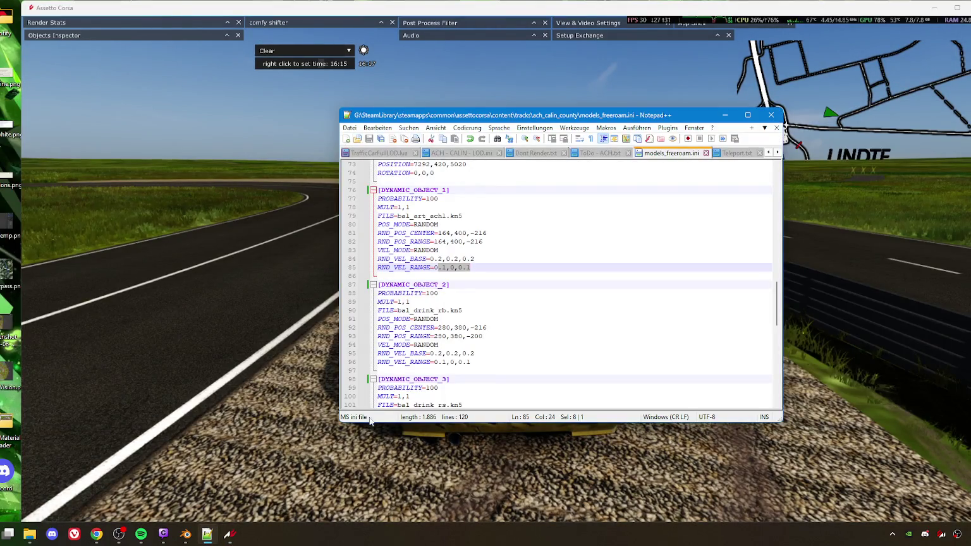
{"action": "mouse_move", "coordinate": [186, 539]}
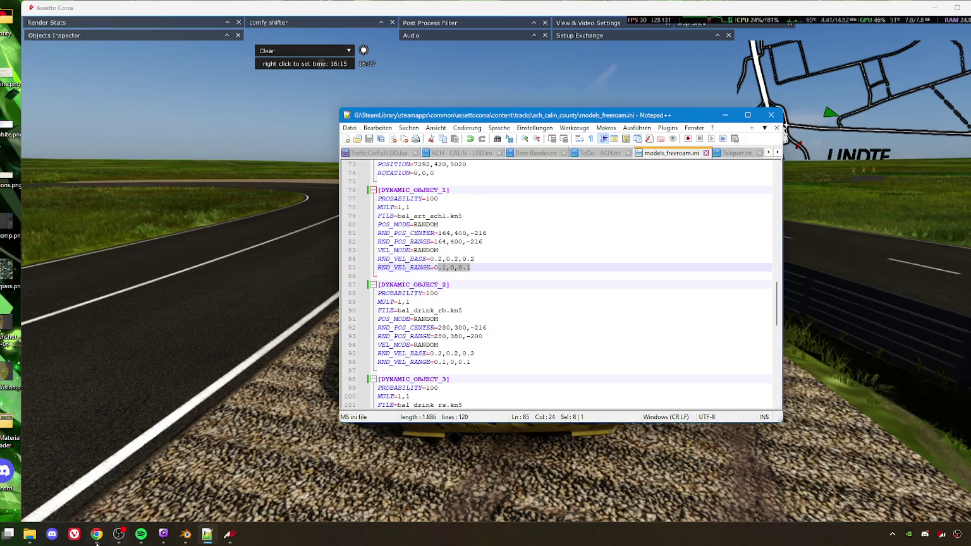
{"action": "left_click", "coordinate": [29, 534]}
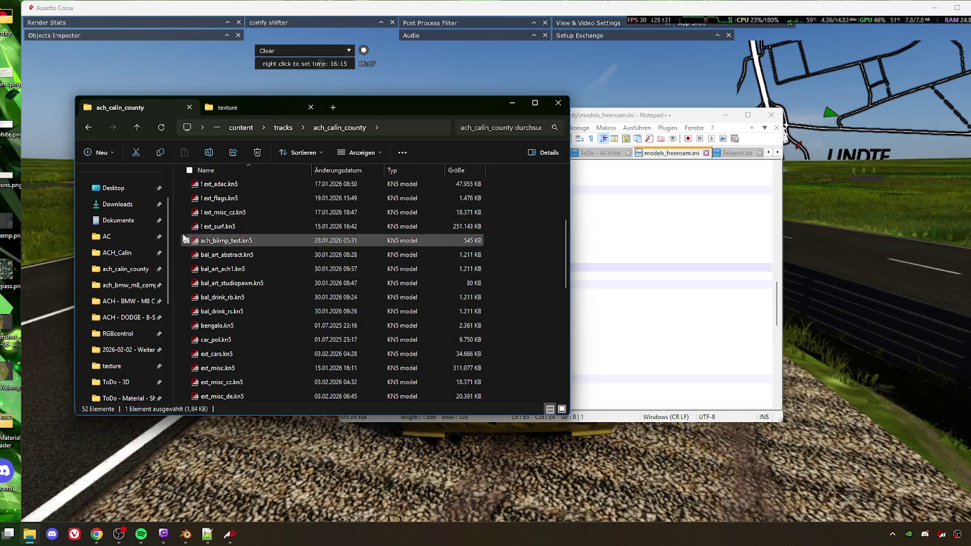
Step: Rearrange the File Explorer and Notepad++ windows so the track folder list is visible
{"action": "mouse_move", "coordinate": [266, 96]}
{"action": "left_mouse_down"}
{"action": "mouse_move", "coordinate": [616, 121]}
{"action": "mouse_move", "coordinate": [666, 136]}
{"action": "mouse_move", "coordinate": [842, 113]}
{"action": "left_mouse_up"}
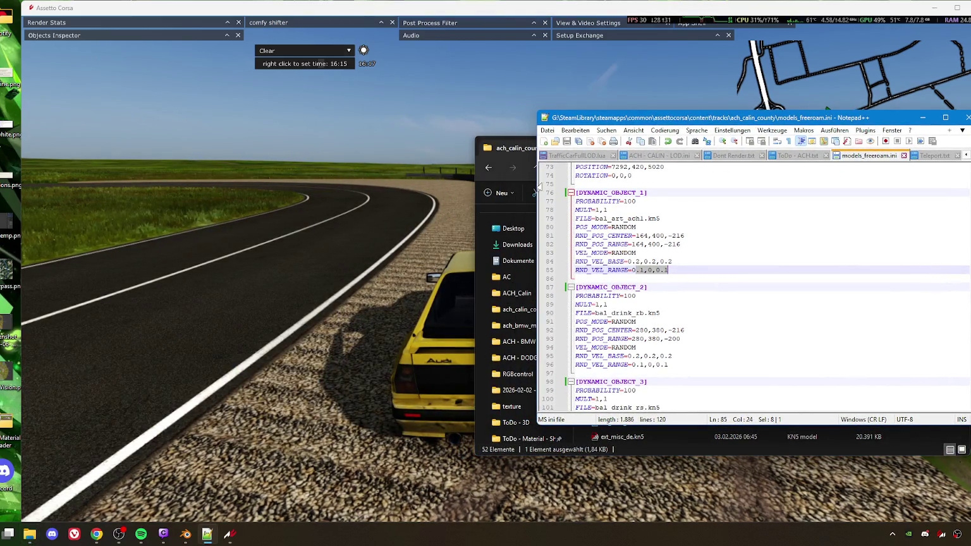
{"action": "left_click_drag", "start_coordinate": [639, 121], "coordinate": [345, 100]}
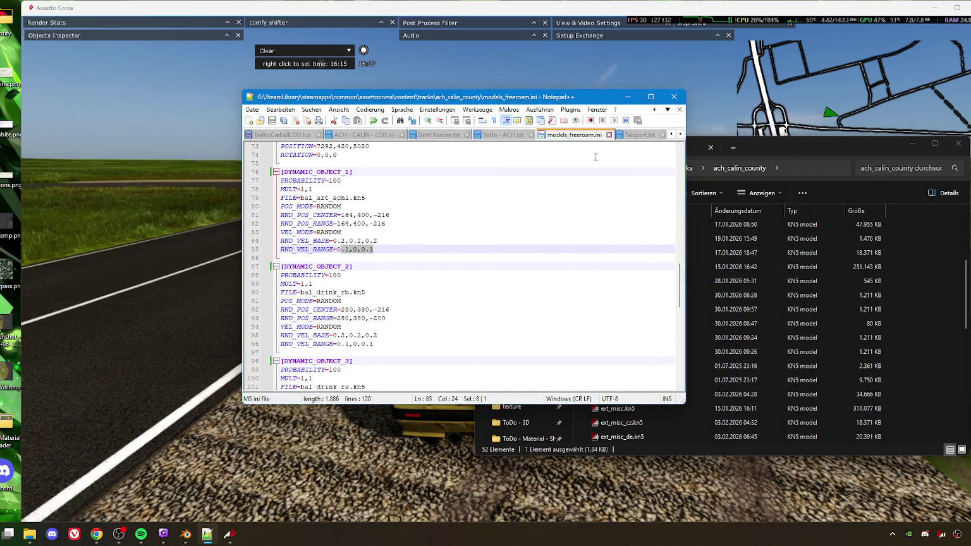
{"action": "mouse_move", "coordinate": [790, 139]}
{"action": "left_mouse_down"}
{"action": "mouse_move", "coordinate": [445, 157]}
{"action": "mouse_move", "coordinate": [757, 156]}
{"action": "mouse_move", "coordinate": [767, 146]}
{"action": "left_mouse_up"}
{"action": "left_click", "coordinate": [433, 100]}
{"action": "scroll", "coordinate": [737, 246], "scroll_direction": "up", "scroll_amount": 3}
{"action": "left_click", "coordinate": [761, 147]}
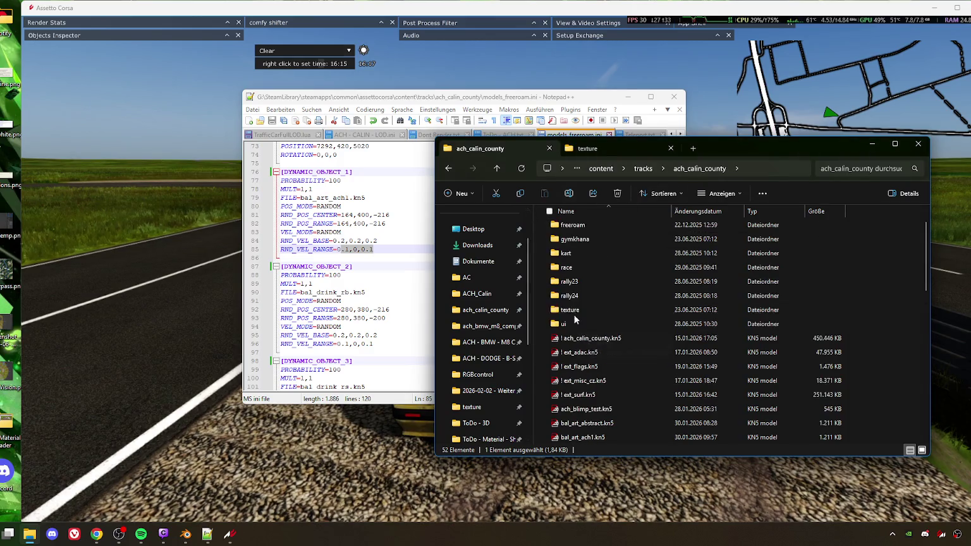
Step: Open freeroam\data\surfaces.ini in Notepad++
{"action": "double_click", "coordinate": [575, 224]}
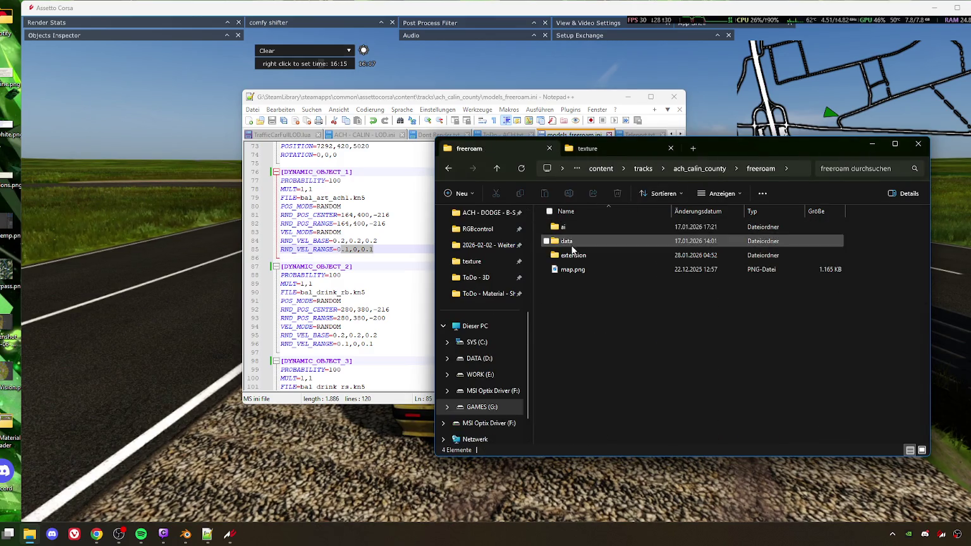
{"action": "double_click", "coordinate": [571, 243]}
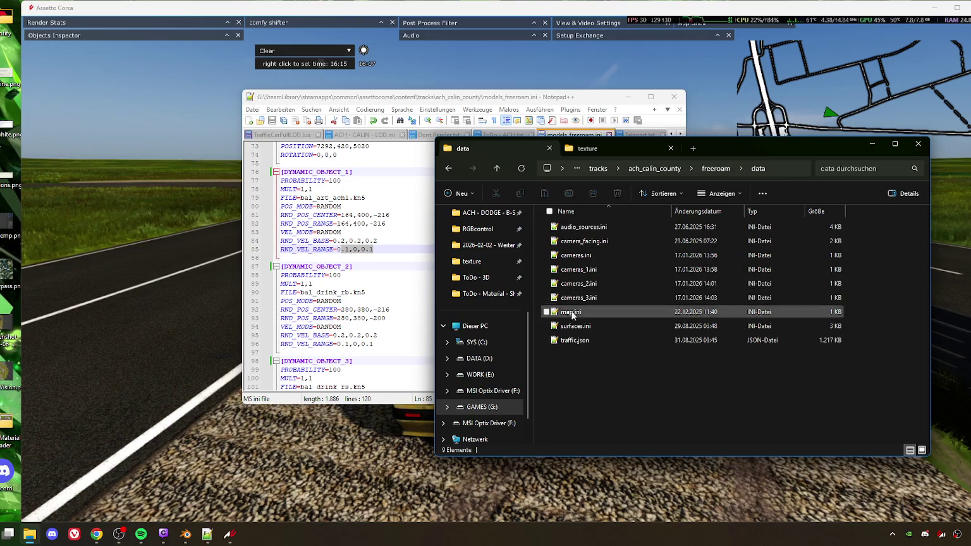
{"action": "double_click", "coordinate": [575, 326]}
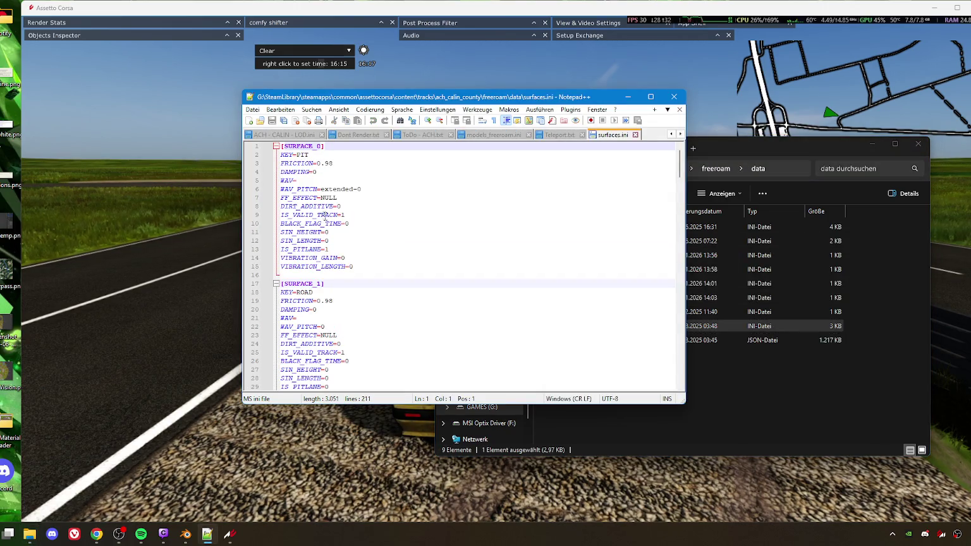
Step: Search the freeroam surfaces.ini for 'trap', find nothing, and close the file
{"action": "left_click", "coordinate": [323, 302]}
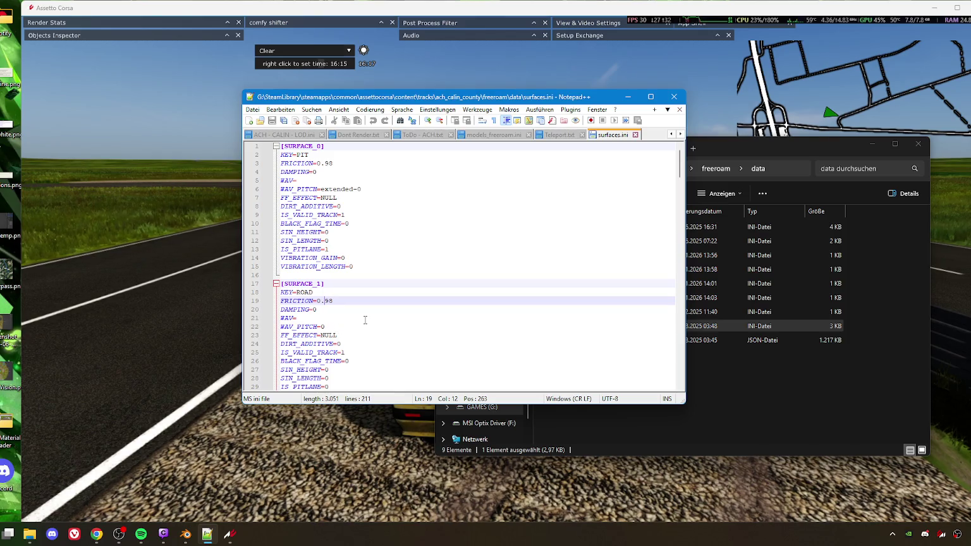
{"action": "key", "text": "shift+End"}
{"action": "key", "text": "ctrl+f"}
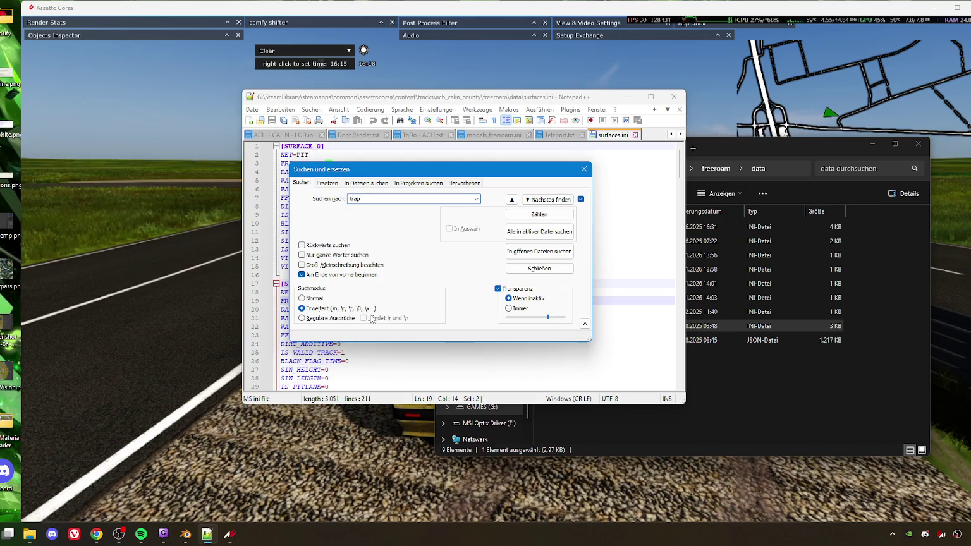
{"action": "left_click", "coordinate": [547, 199]}
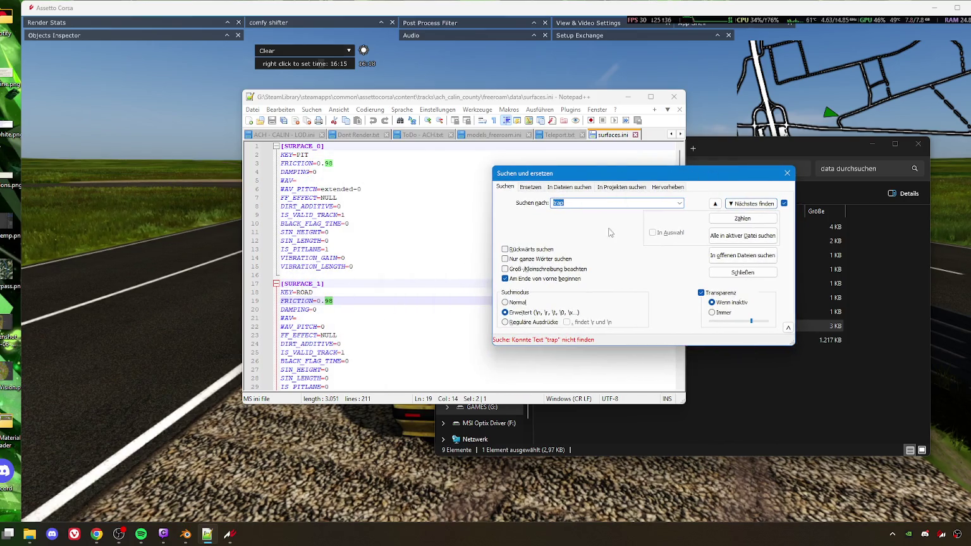
{"action": "left_click", "coordinate": [786, 173]}
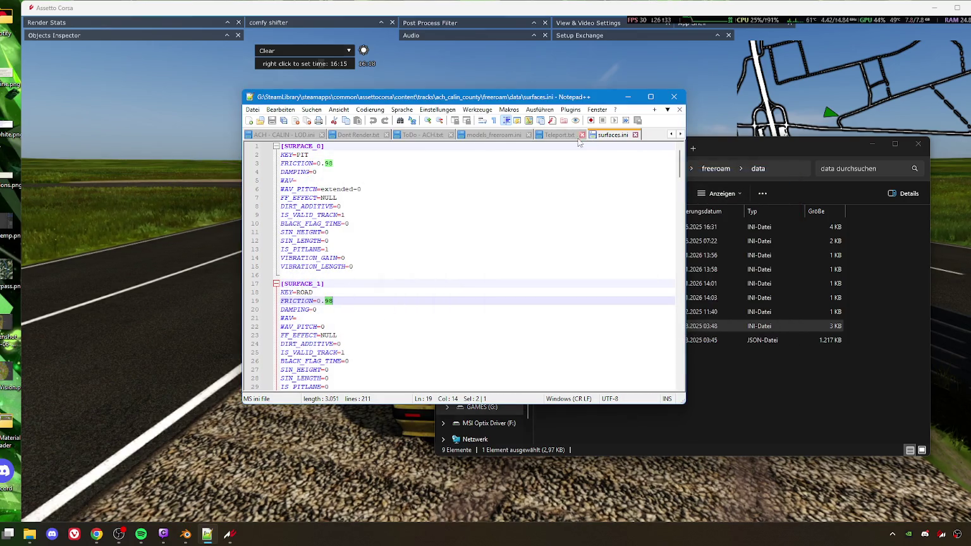
{"action": "left_click", "coordinate": [634, 135]}
Step: Open drift\data\surfaces.ini from the track folder in Notepad++
{"action": "left_click", "coordinate": [729, 145]}
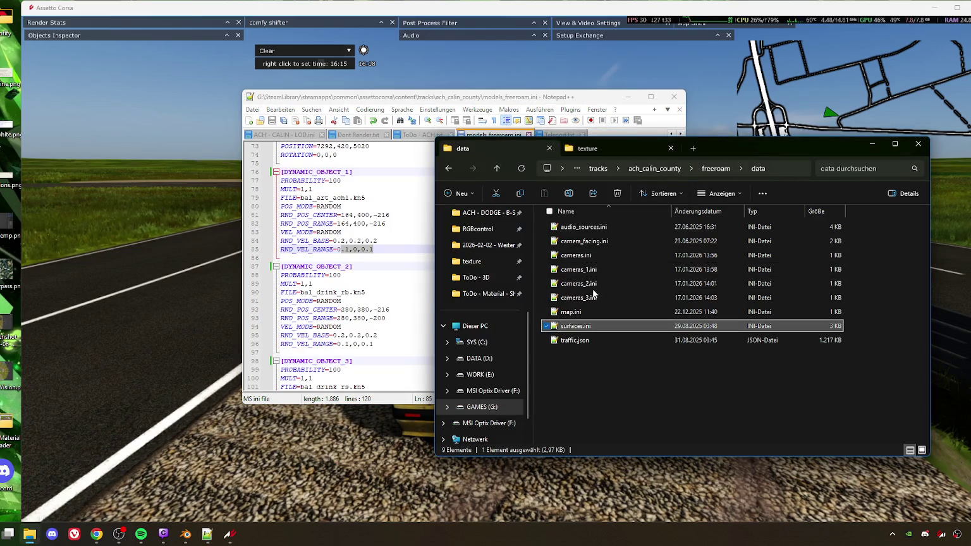
{"action": "key", "text": "BackSpace"}
{"action": "key", "text": "BackSpace"}
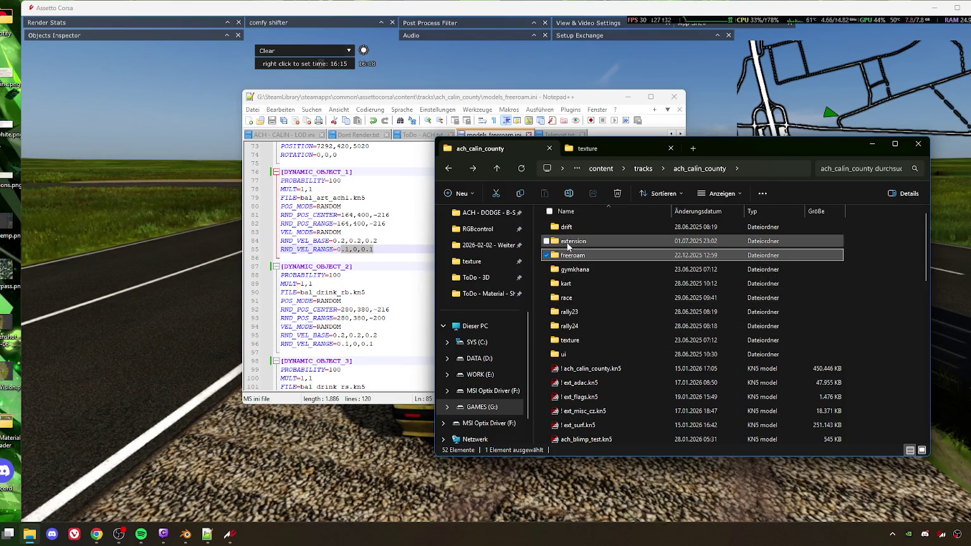
{"action": "double_click", "coordinate": [568, 246]}
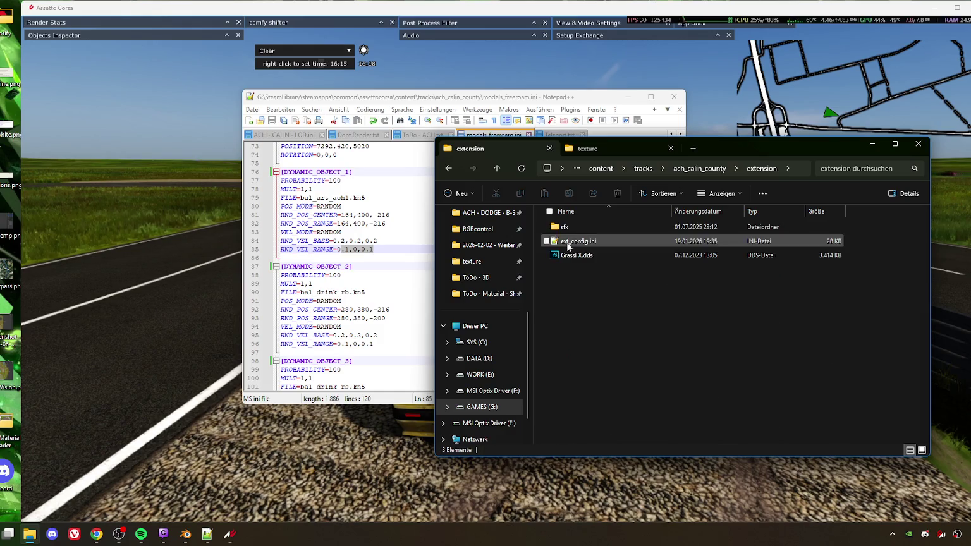
{"action": "key", "text": "alt+Left"}
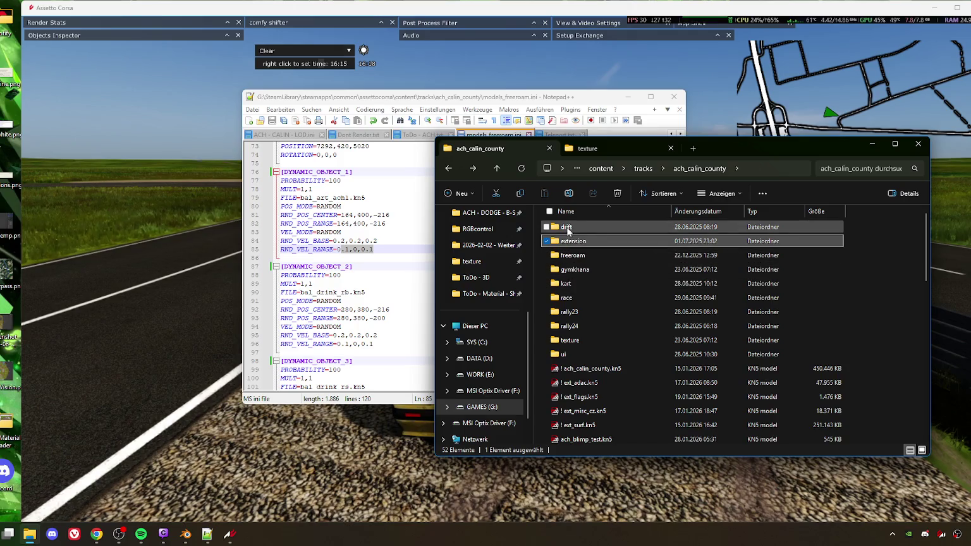
{"action": "left_click", "coordinate": [565, 229]}
{"action": "double_click", "coordinate": [565, 231]}
{"action": "double_click", "coordinate": [553, 247]}
{"action": "left_click", "coordinate": [574, 270]}
{"action": "double_click", "coordinate": [574, 270]}
Step: Search the drift surfaces.ini for 'trap', finding no entry
{"action": "left_click", "coordinate": [416, 216]}
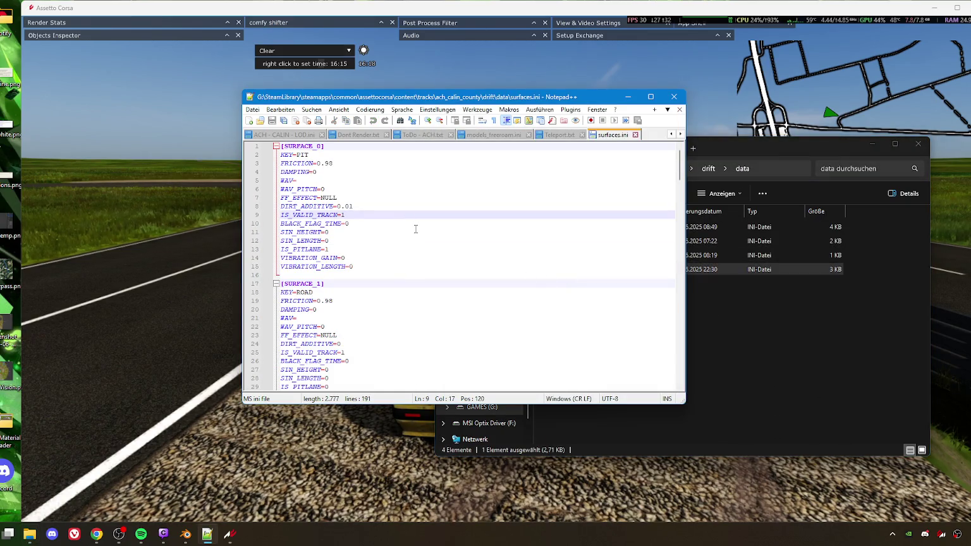
{"action": "key", "text": "ctrl+f"}
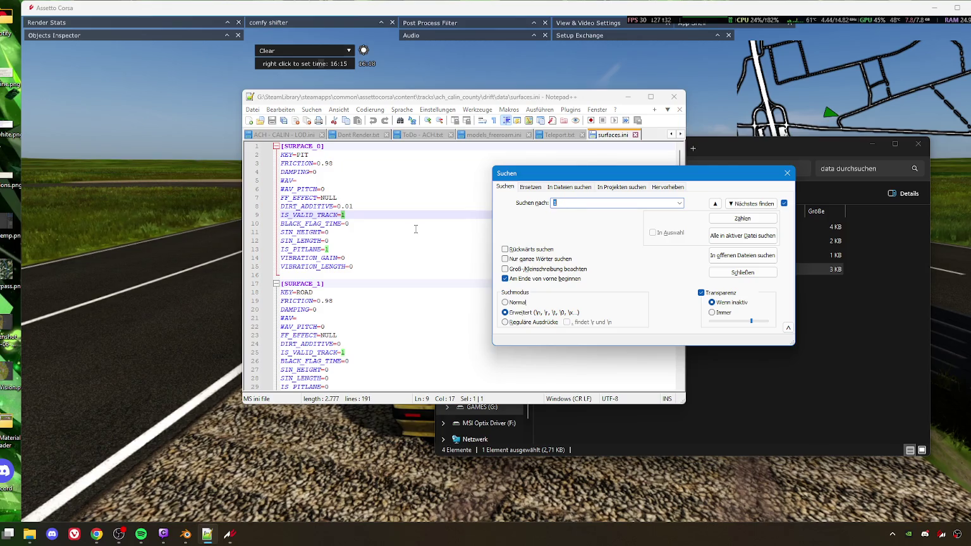
{"action": "type", "text": "trap"}
{"action": "left_click", "coordinate": [753, 203]}
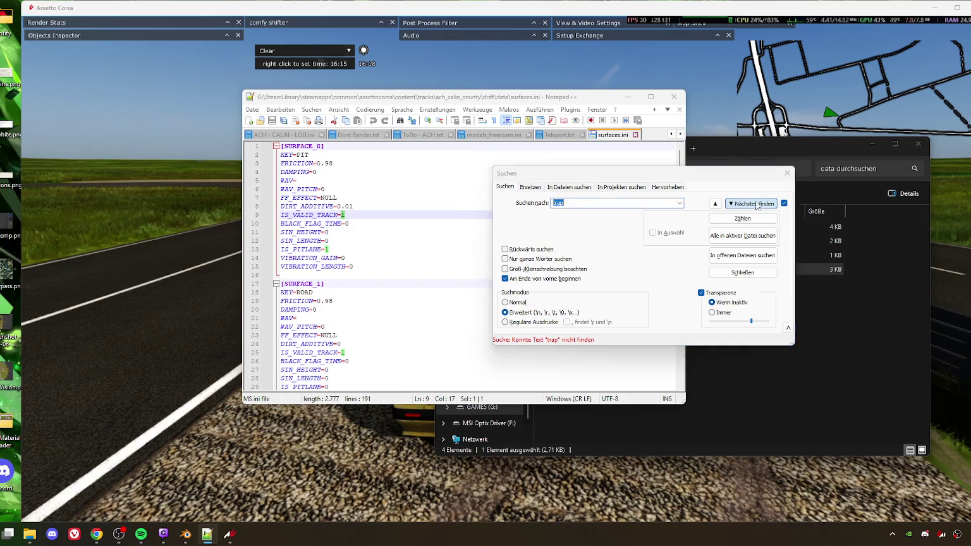
{"action": "left_click", "coordinate": [786, 173]}
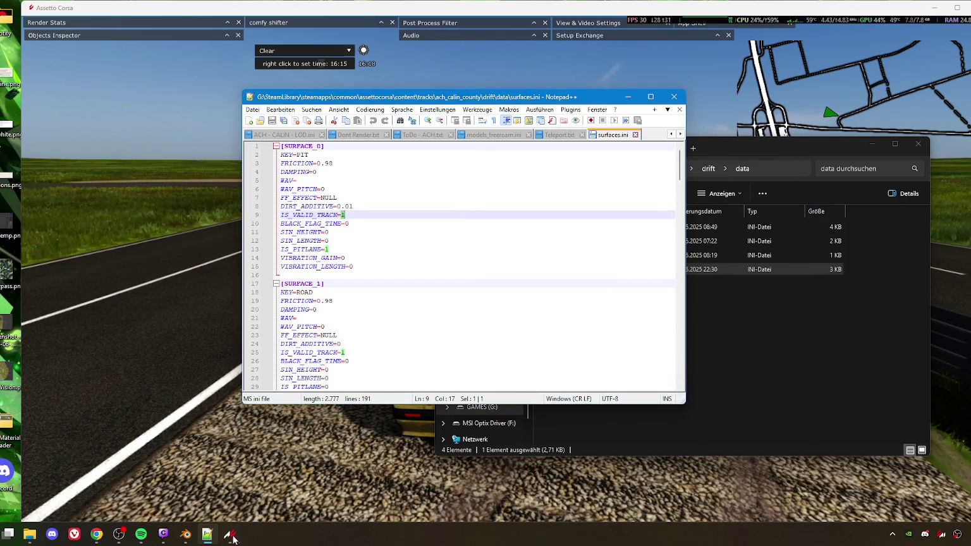
{"action": "left_click", "coordinate": [186, 534]}
Step: In top view, select the purple drift surface to inspect its TRAP material
{"action": "scroll", "coordinate": [425, 263], "scroll_direction": "down", "scroll_amount": 5}
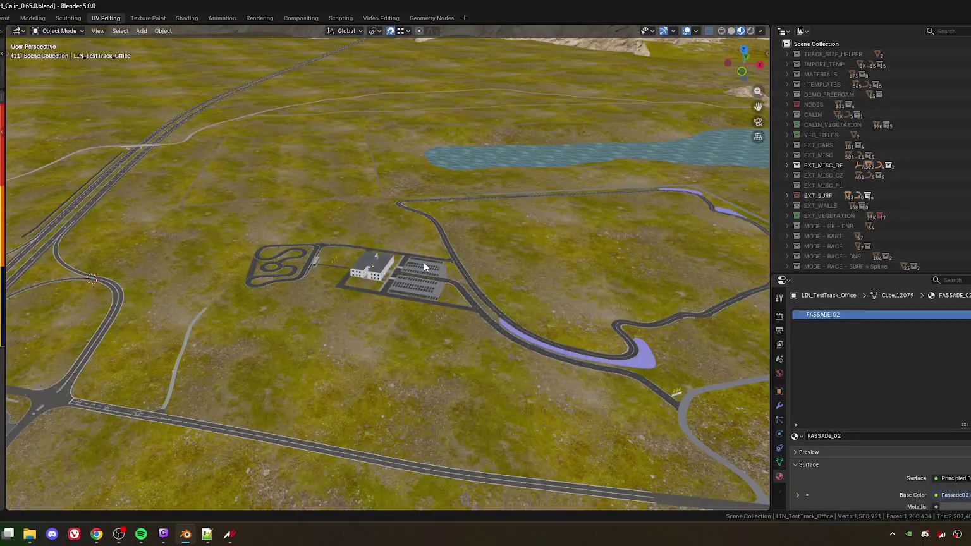
{"action": "key", "text": "KP_7"}
{"action": "scroll", "coordinate": [423, 261], "scroll_direction": "down", "scroll_amount": 10}
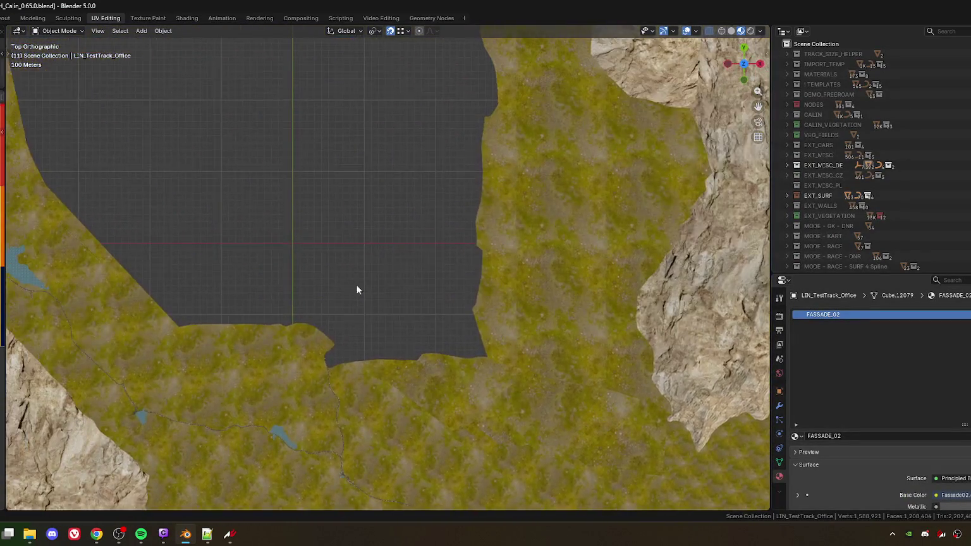
{"action": "left_click_drag", "start_coordinate": [357, 289], "coordinate": [425, 356]}
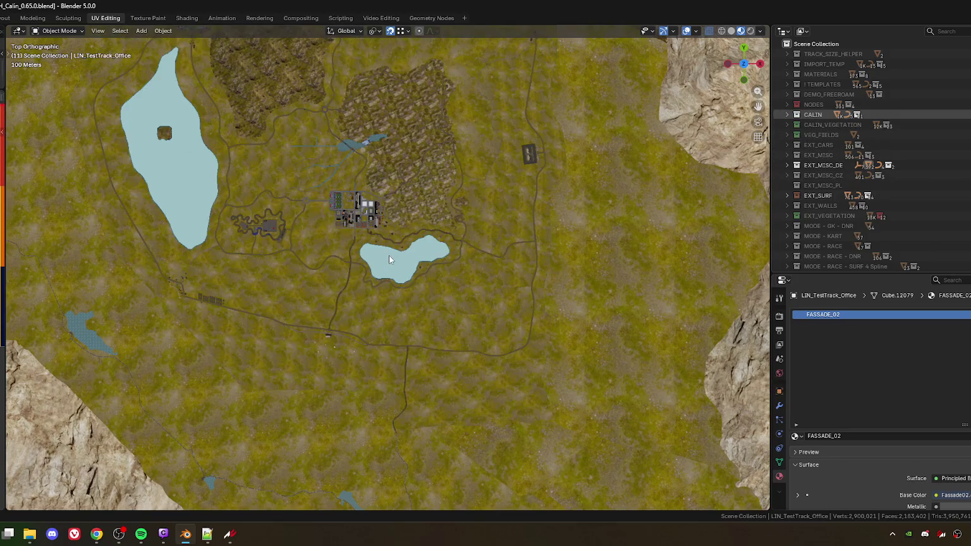
{"action": "scroll", "coordinate": [355, 236], "scroll_direction": "up", "scroll_amount": 5}
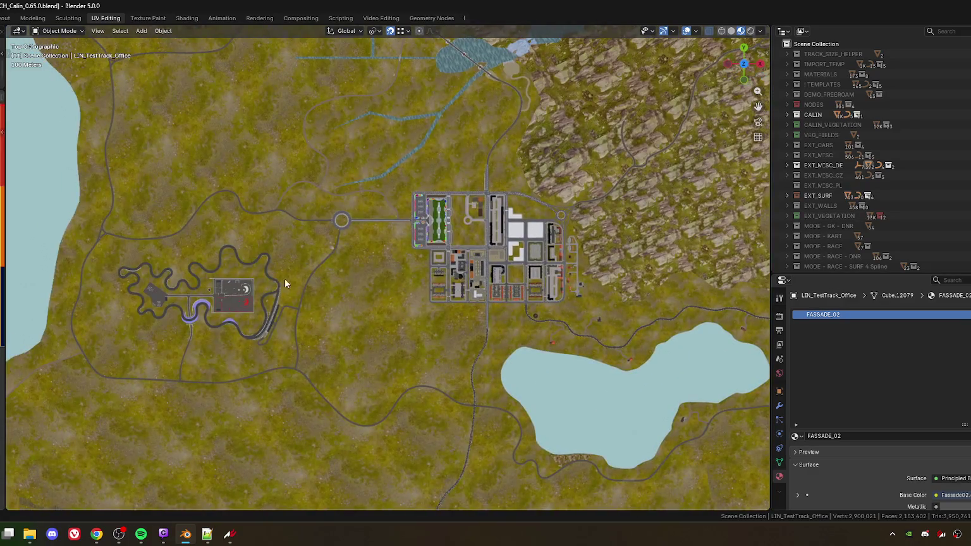
{"action": "scroll", "coordinate": [390, 289], "scroll_direction": "up", "scroll_amount": 10}
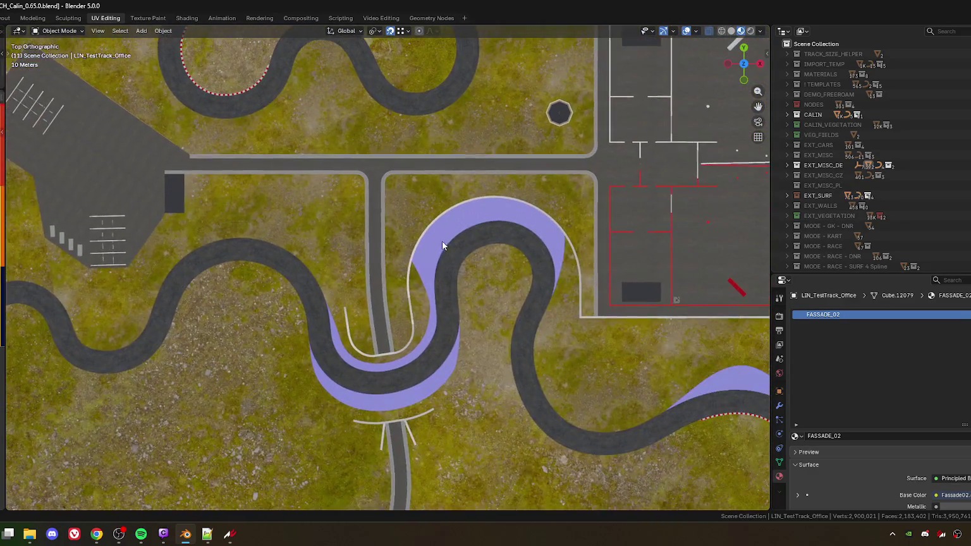
{"action": "left_click", "coordinate": [447, 233]}
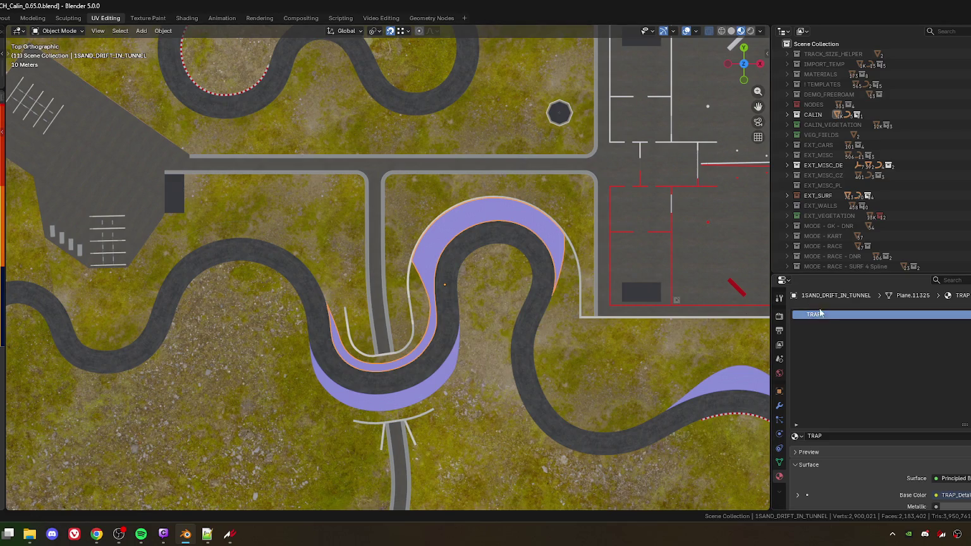
Step: Select the 1GRAS_LIN_TestTrack_S grass object, which also carries the TRAP material
{"action": "scroll", "coordinate": [505, 295], "scroll_direction": "down", "scroll_amount": 12}
{"action": "scroll", "coordinate": [522, 336], "scroll_direction": "up", "scroll_amount": 8}
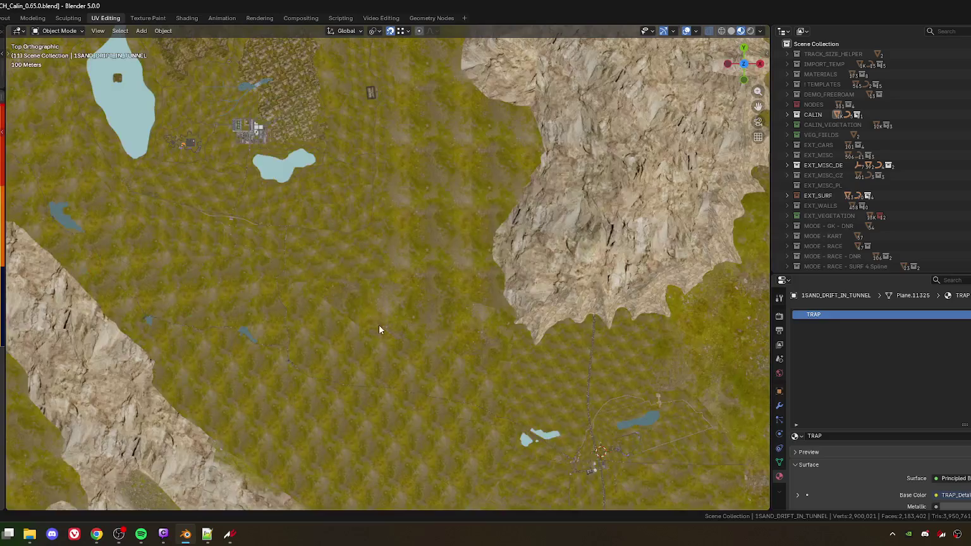
{"action": "scroll", "coordinate": [405, 294], "scroll_direction": "up", "scroll_amount": 5}
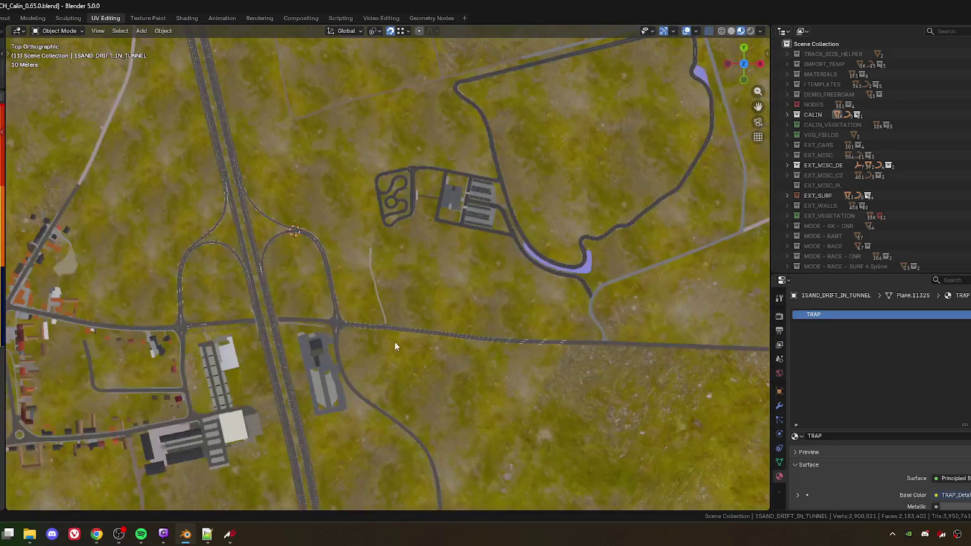
{"action": "scroll", "coordinate": [410, 275], "scroll_direction": "up", "scroll_amount": 4}
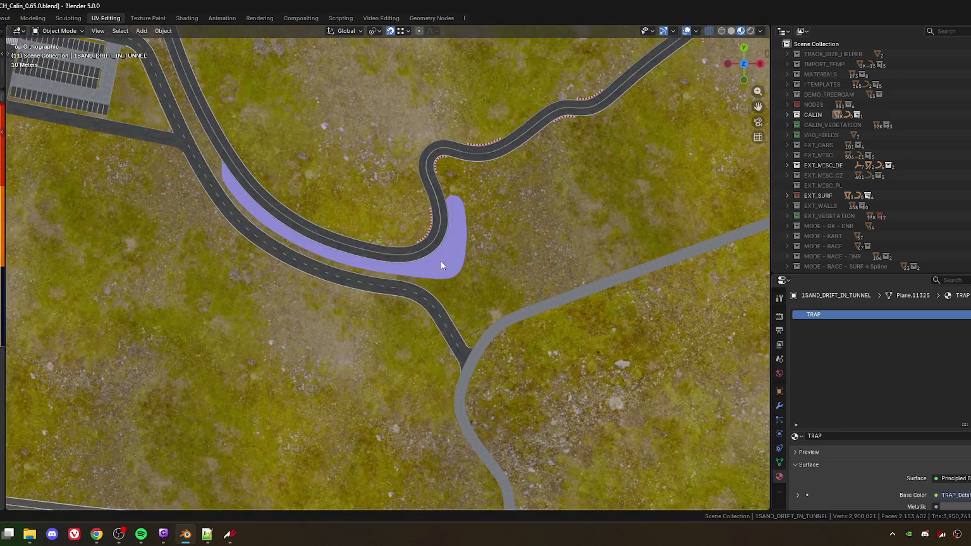
{"action": "left_click", "coordinate": [470, 282]}
{"action": "scroll", "coordinate": [472, 266], "scroll_direction": "down", "scroll_amount": 3}
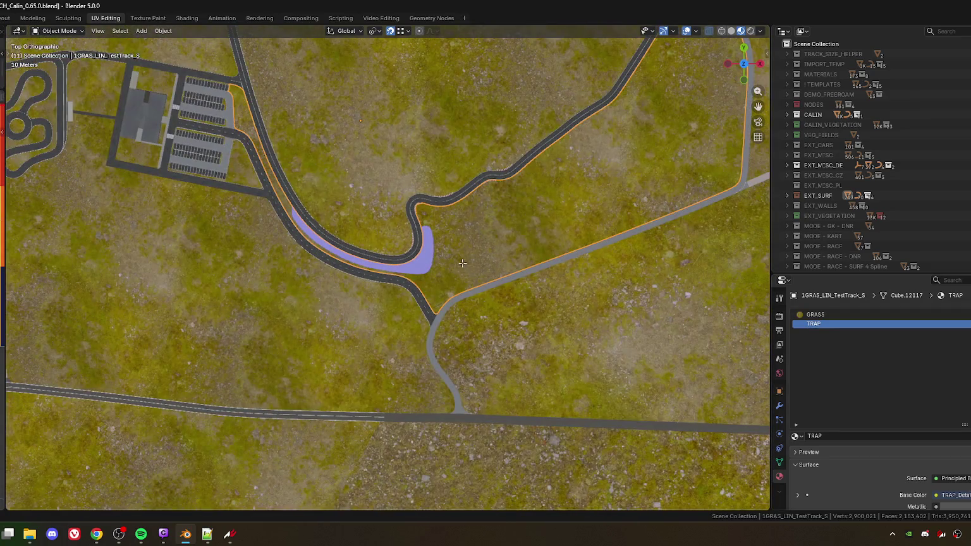
Step: Separate the grass ground mesh by material in Edit Mode
{"action": "key", "text": "Tab"}
{"action": "scroll", "coordinate": [432, 269], "scroll_direction": "up", "scroll_amount": 3}
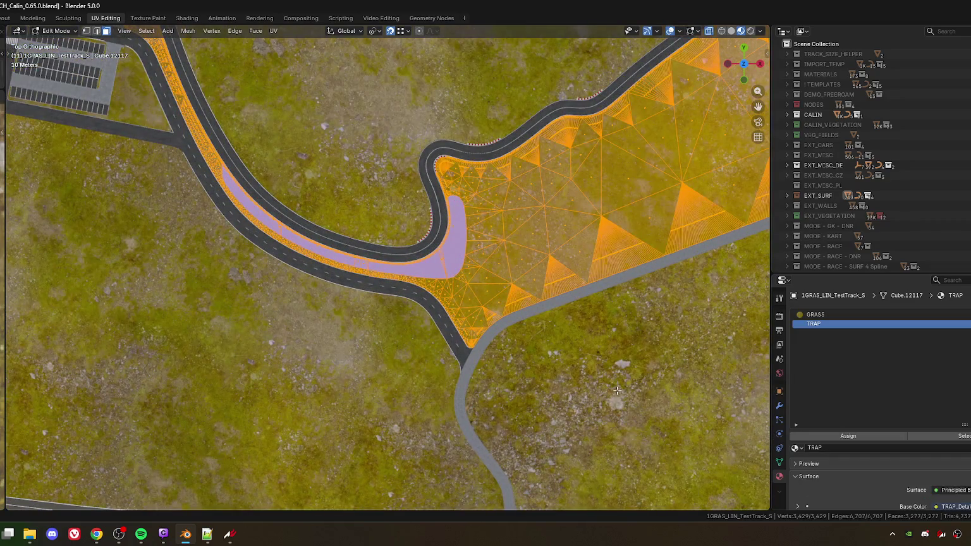
{"action": "key", "text": "alt+a"}
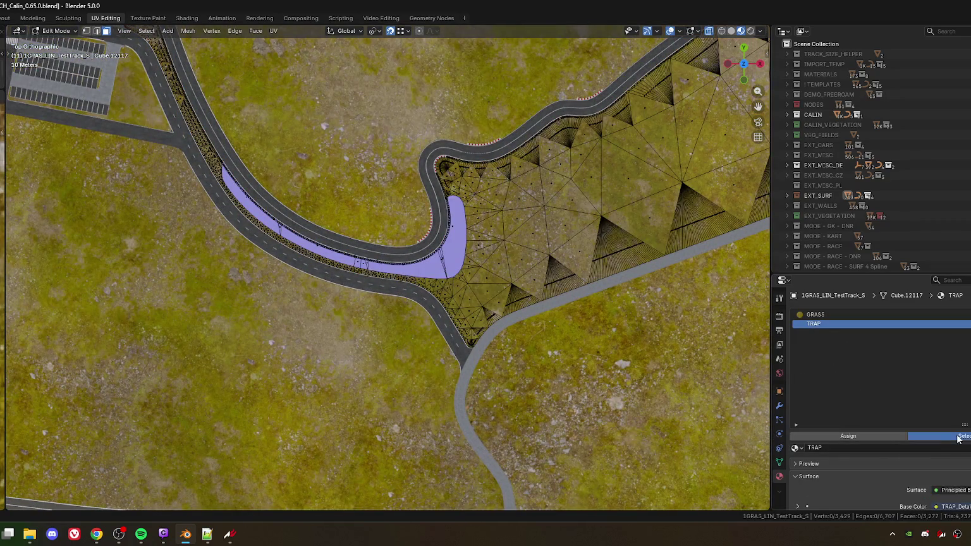
{"action": "left_click", "coordinate": [924, 436]}
{"action": "key", "text": "ctrl+f"}
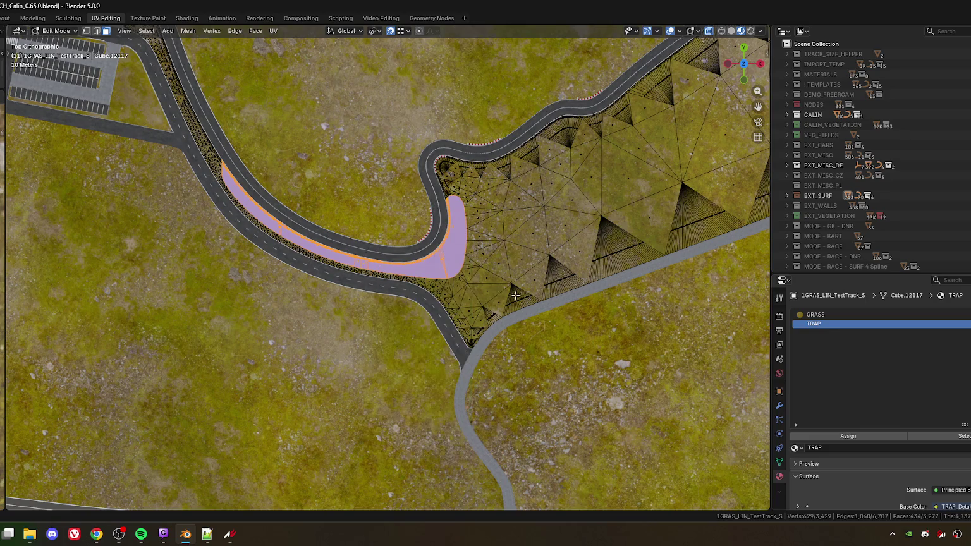
{"action": "key", "text": "a"}
{"action": "key", "text": "ctrl+f"}
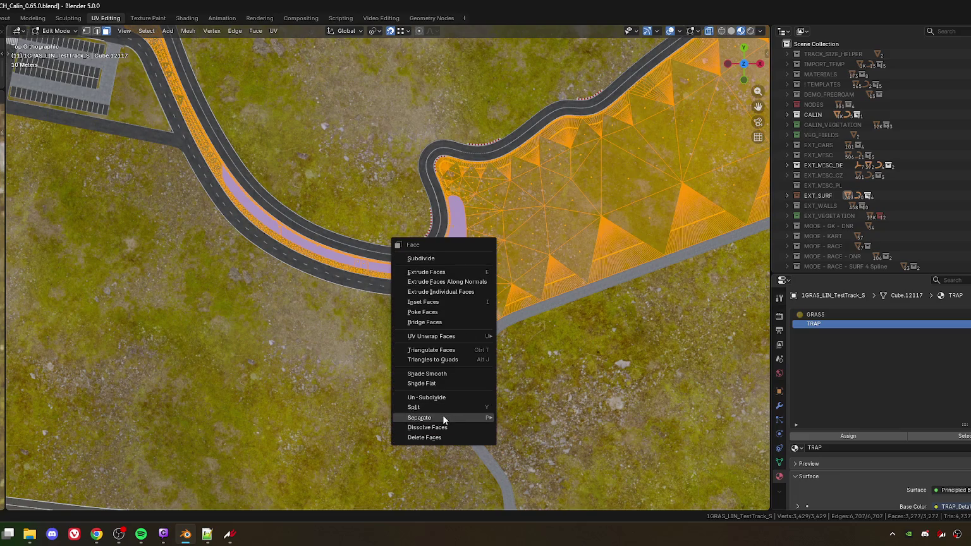
{"action": "mouse_move", "coordinate": [442, 417]}
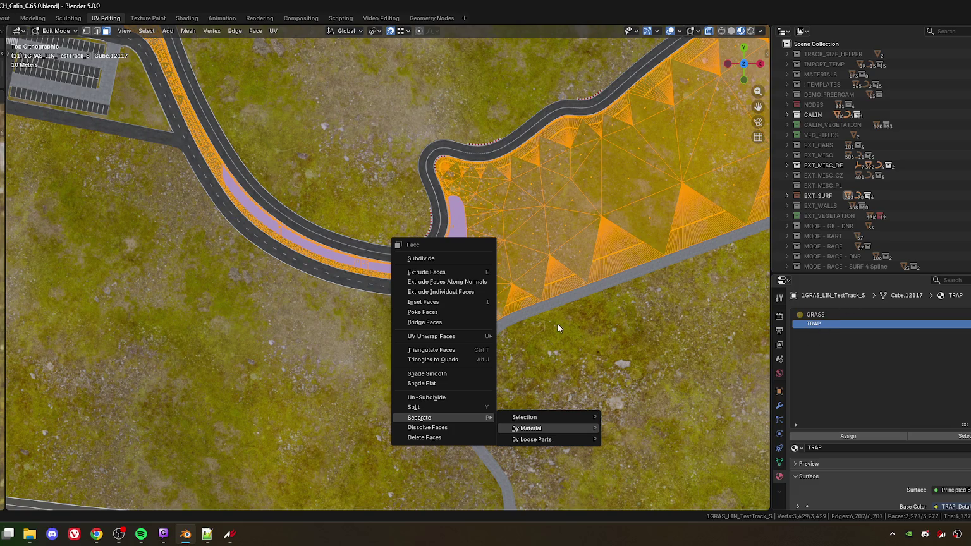
{"action": "key", "text": "Return"}
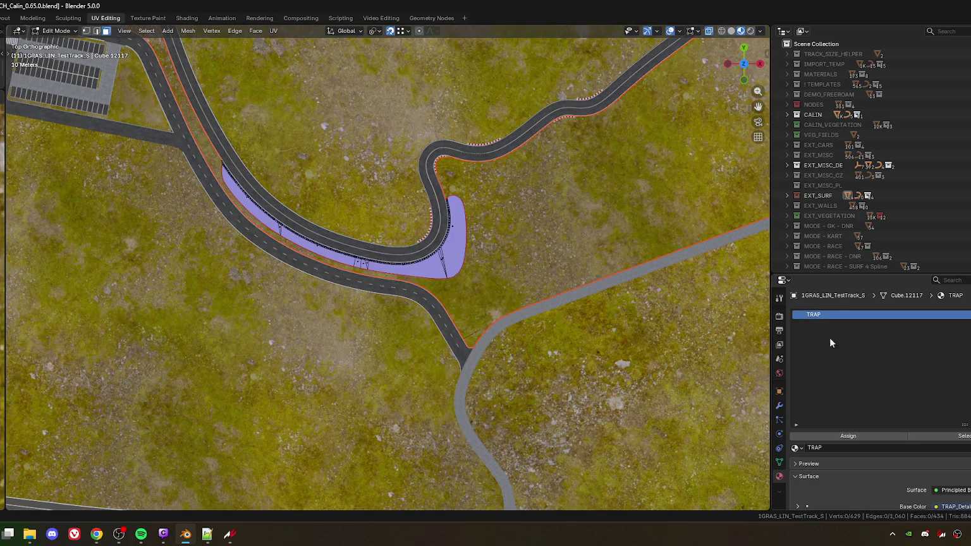
Step: Return to Object Mode and start renaming the separated TRAP object
{"action": "scroll", "coordinate": [519, 271], "scroll_direction": "up", "scroll_amount": 6}
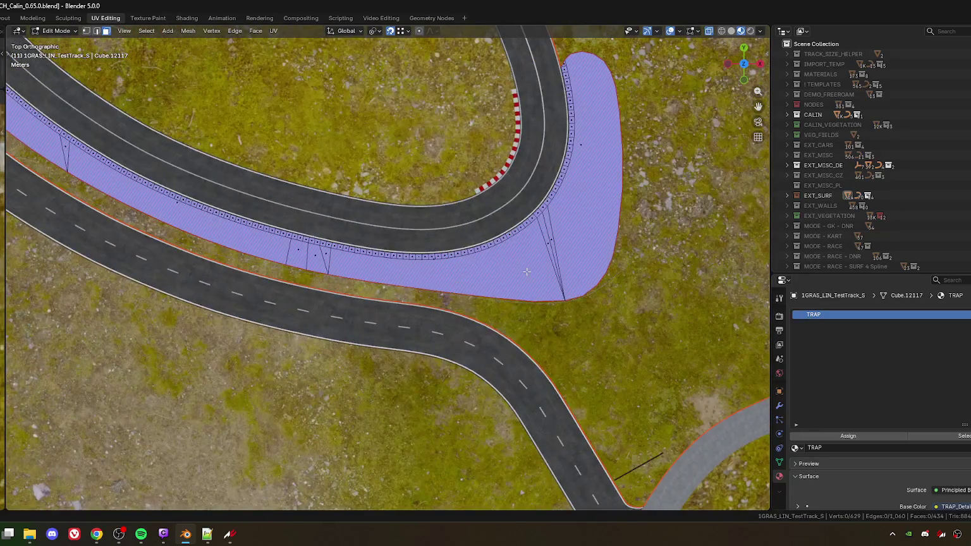
{"action": "key", "text": "Tab"}
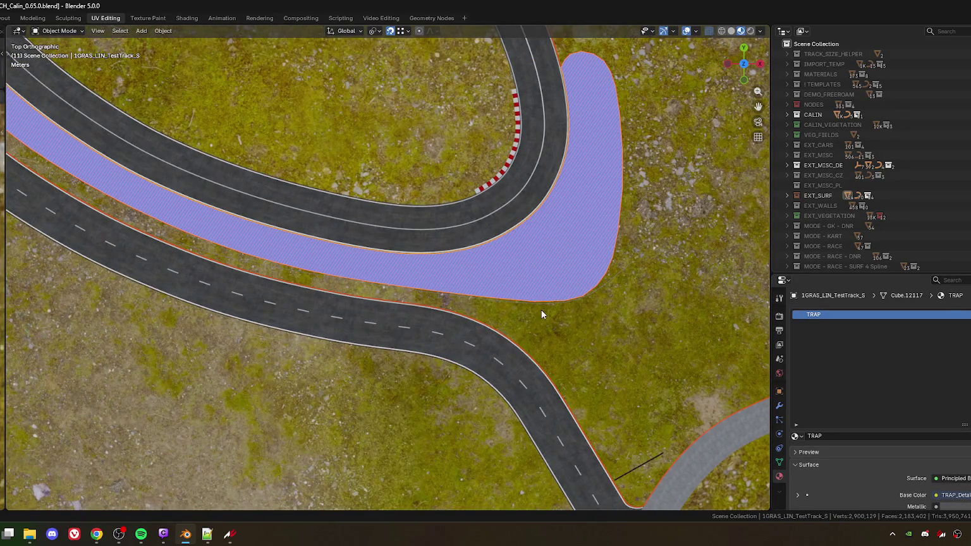
{"action": "key", "text": "F2"}
{"action": "left_click", "coordinate": [498, 282]}
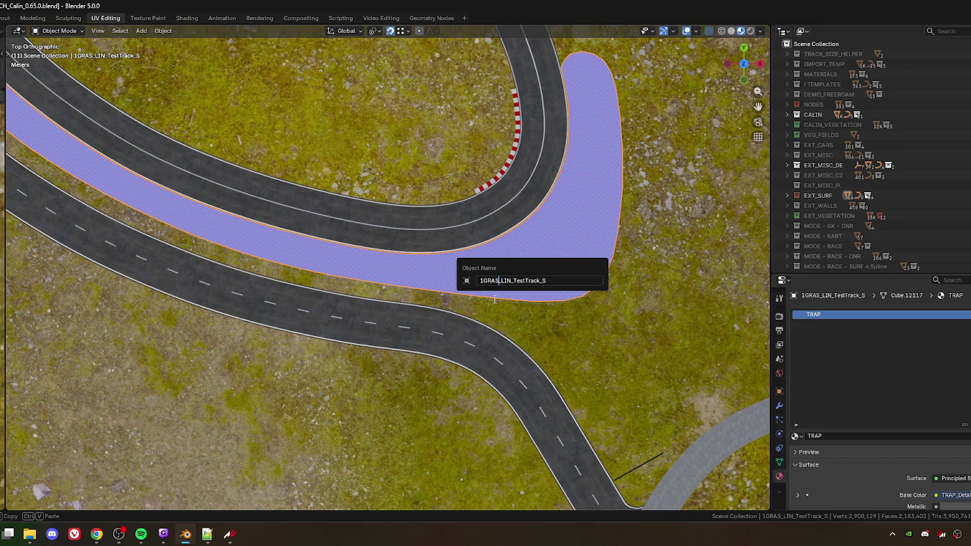
Step: Rename the separated TRAP object to 1SAND_LIN_TestTrack_S
{"action": "key", "text": "BackSpace"}
{"action": "key", "text": "BackSpace"}
{"action": "key", "text": "BackSpace"}
{"action": "type", "text": "SAND"}
{"action": "key", "text": "Return"}
{"action": "scroll", "coordinate": [568, 311], "scroll_direction": "down", "scroll_amount": 3}
{"action": "scroll", "coordinate": [545, 273], "scroll_direction": "right", "scroll_amount": 3}
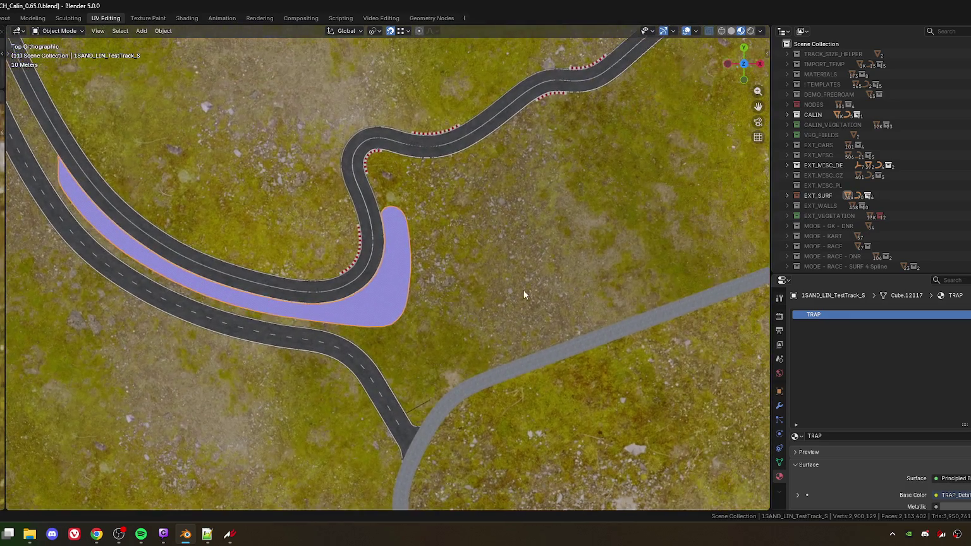
Step: Rename the grass object back to 1GRAS_LIN_TestTrack_S by removing the .001 suffix
{"action": "left_click", "coordinate": [529, 314]}
{"action": "key", "text": "F2"}
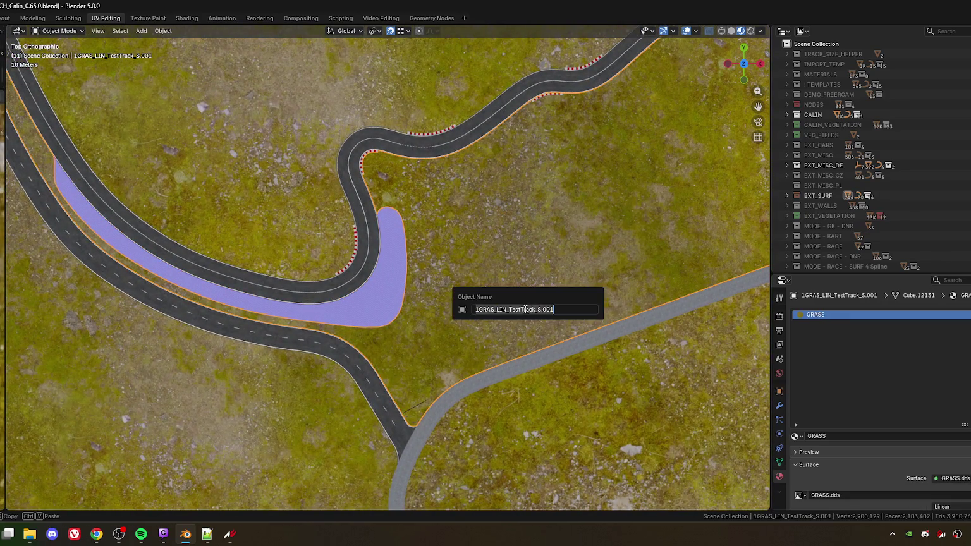
{"action": "left_click", "coordinate": [563, 310]}
{"action": "key", "text": "BackSpace"}
{"action": "key", "text": "BackSpace"}
{"action": "key", "text": "BackSpace"}
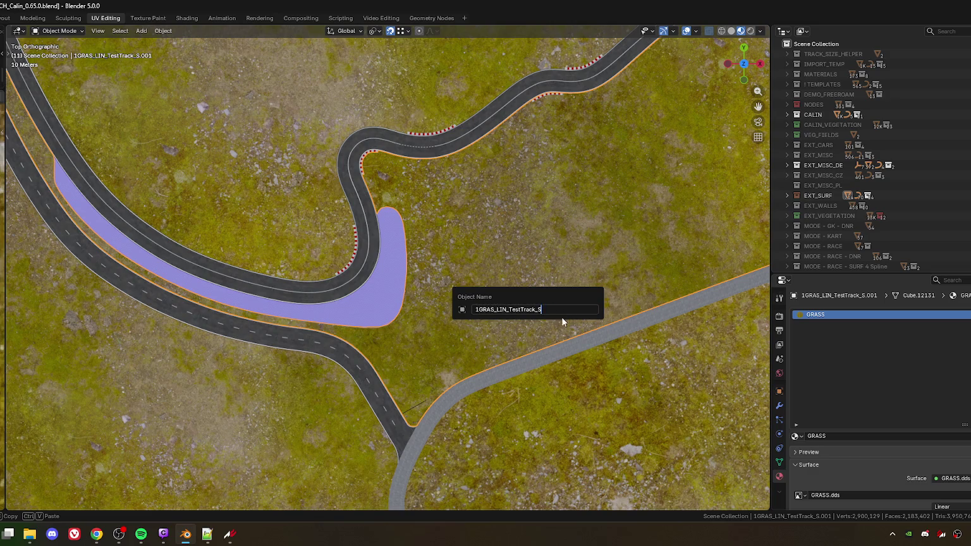
{"action": "key", "text": "Return"}
Step: Orbit the view to check the track in perspective, then return to Assetto Corsa
{"action": "scroll", "coordinate": [440, 318], "scroll_direction": "down", "scroll_amount": 5}
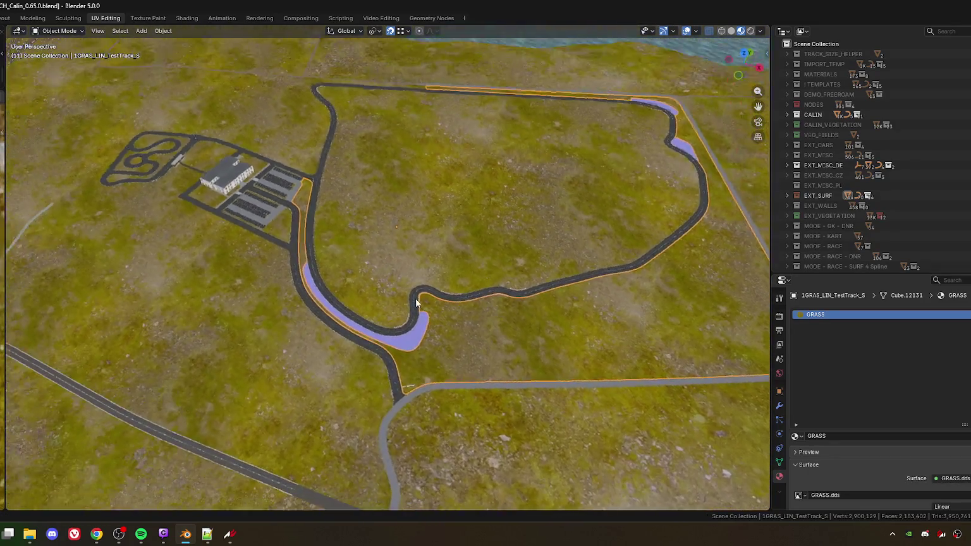
{"action": "left_click_drag", "start_coordinate": [415, 298], "coordinate": [407, 324]}
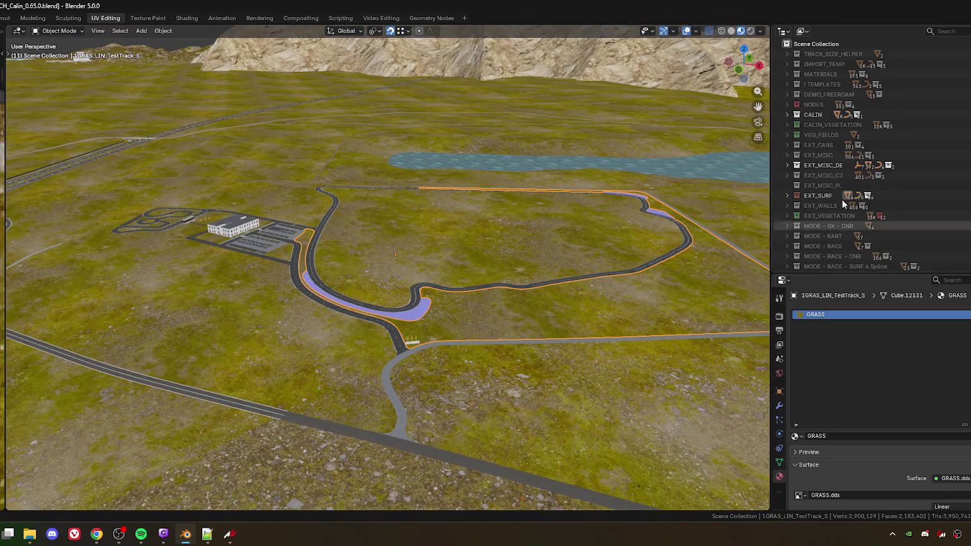
{"action": "key", "text": "alt+Tab"}
{"action": "left_click", "coordinate": [192, 298]}
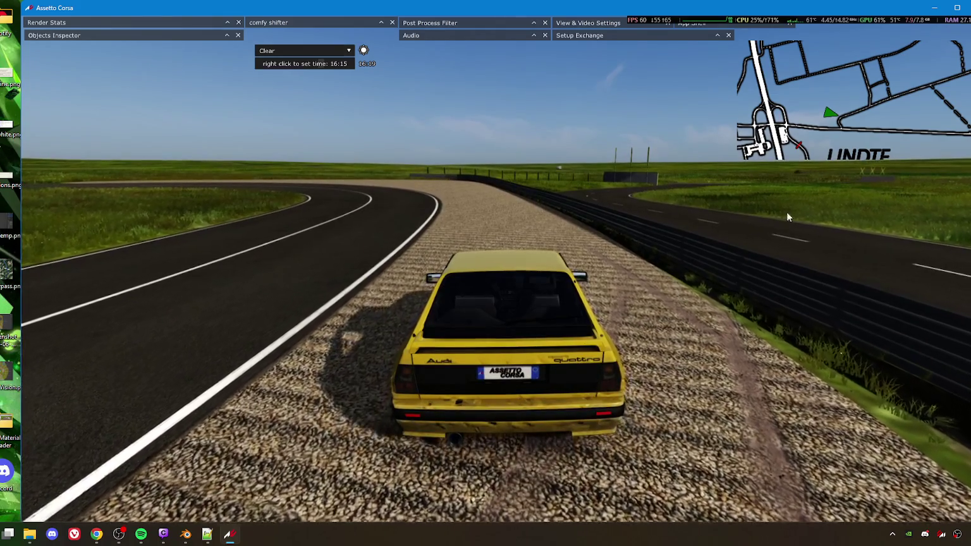
Step: Teleport the car to the pit-area road using the comfy map
{"action": "scroll", "coordinate": [863, 70], "scroll_direction": "down", "scroll_amount": 3}
{"action": "scroll", "coordinate": [813, 92], "scroll_direction": "up", "scroll_amount": 3}
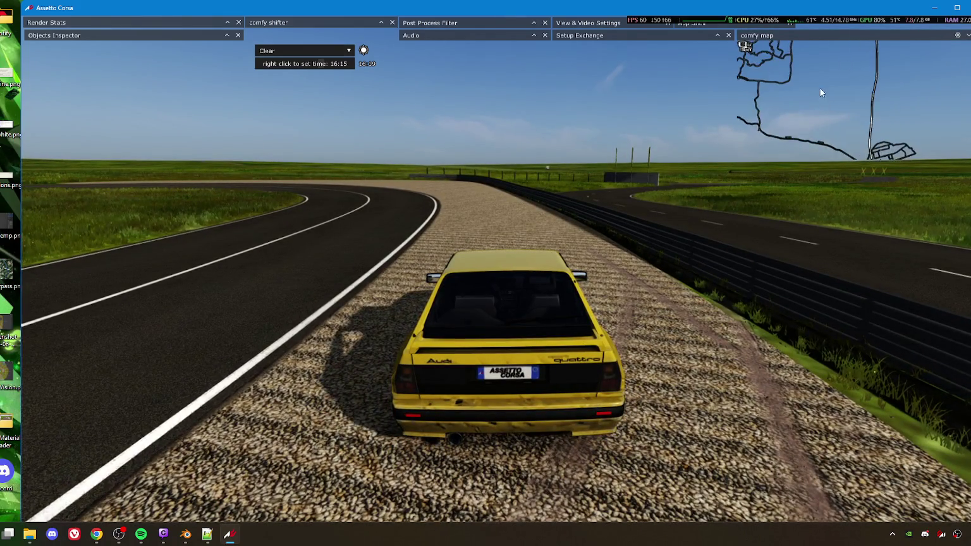
{"action": "scroll", "coordinate": [819, 120], "scroll_direction": "up", "scroll_amount": 5}
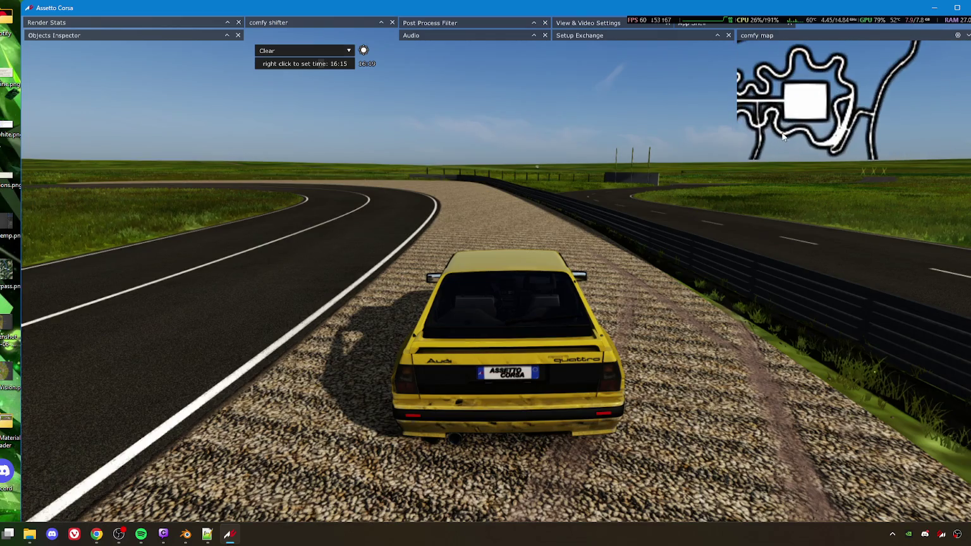
{"action": "mouse_move", "coordinate": [769, 129]}
{"action": "left_mouse_down"}
{"action": "mouse_move", "coordinate": [830, 130]}
{"action": "mouse_move", "coordinate": [804, 128]}
{"action": "left_mouse_up"}
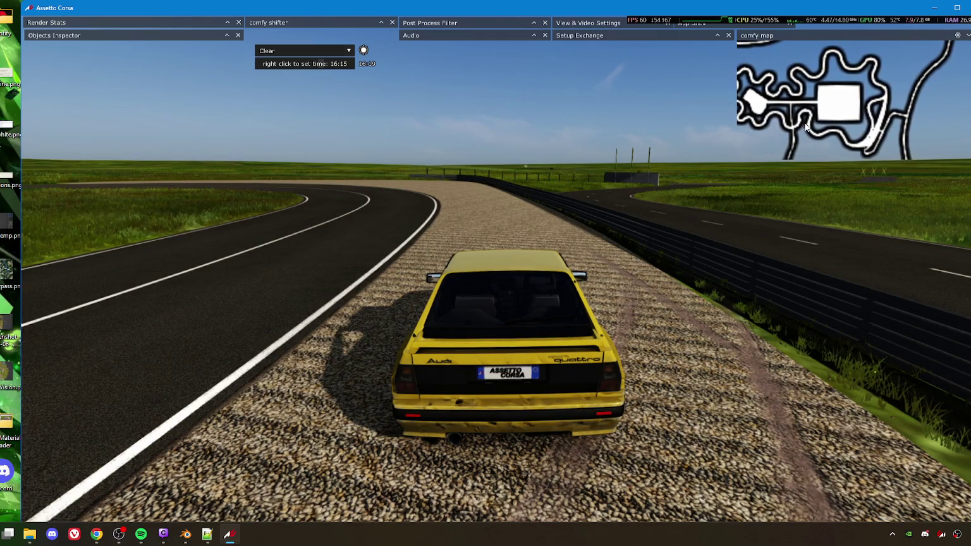
{"action": "scroll", "coordinate": [860, 147], "scroll_direction": "up", "scroll_amount": 2}
{"action": "left_click", "coordinate": [847, 148]}
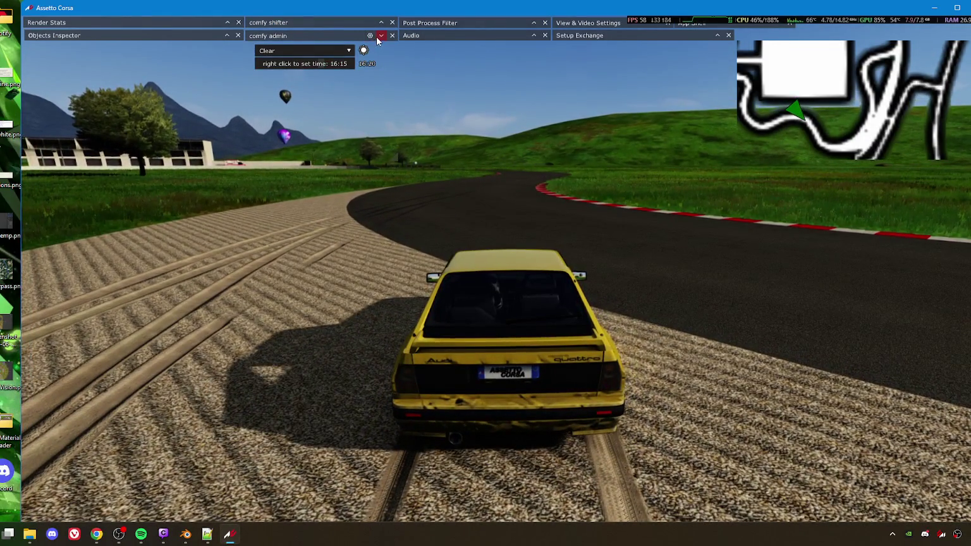
Step: Collapse the comfy admin panel and teleport the car to the parking-lot area
{"action": "left_click", "coordinate": [378, 37]}
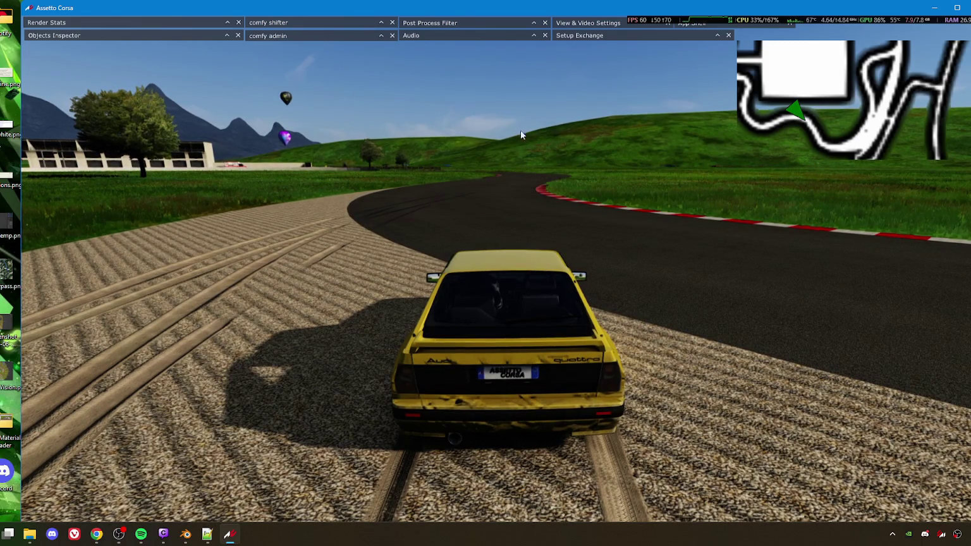
{"action": "scroll", "coordinate": [826, 99], "scroll_direction": "down", "scroll_amount": 3}
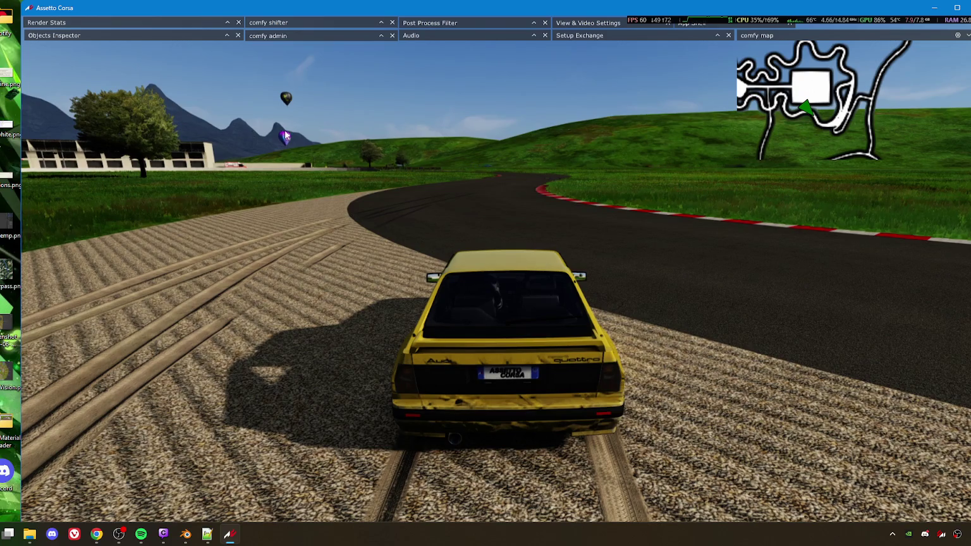
{"action": "scroll", "coordinate": [790, 149], "scroll_direction": "down", "scroll_amount": 3}
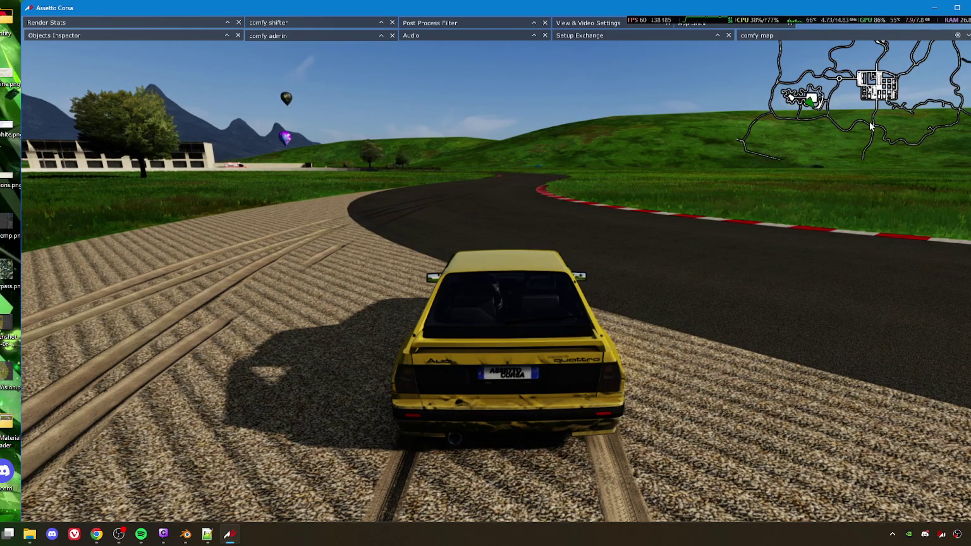
{"action": "scroll", "coordinate": [873, 123], "scroll_direction": "up", "scroll_amount": 3}
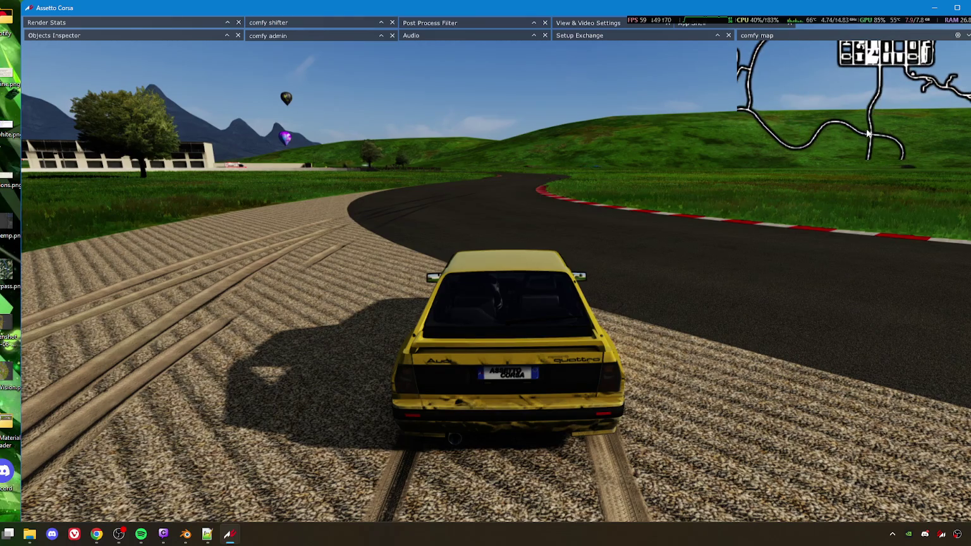
{"action": "scroll", "coordinate": [848, 122], "scroll_direction": "up", "scroll_amount": 3}
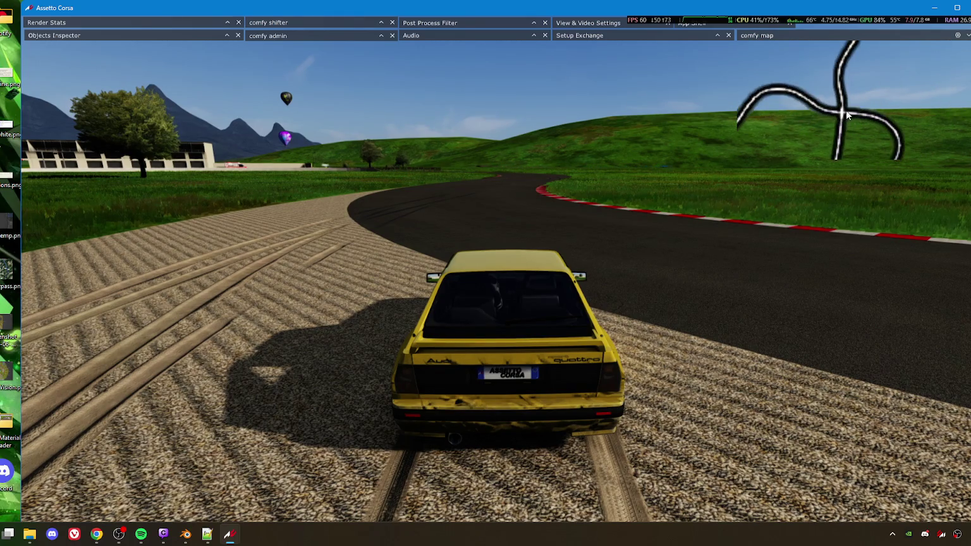
{"action": "left_click_drag", "start_coordinate": [854, 60], "coordinate": [828, 99]}
{"action": "left_click", "coordinate": [827, 99]}
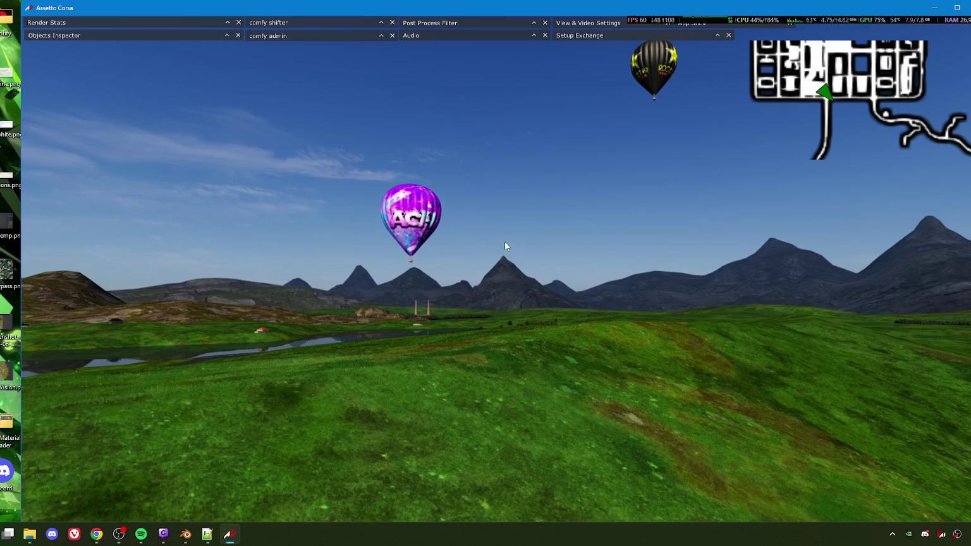
Step: Fly the free camera over the landscape toward the city and lake, then return to the chase view
{"action": "left_click_drag", "start_coordinate": [481, 252], "coordinate": [479, 278]}
{"action": "key", "text": "Up"}
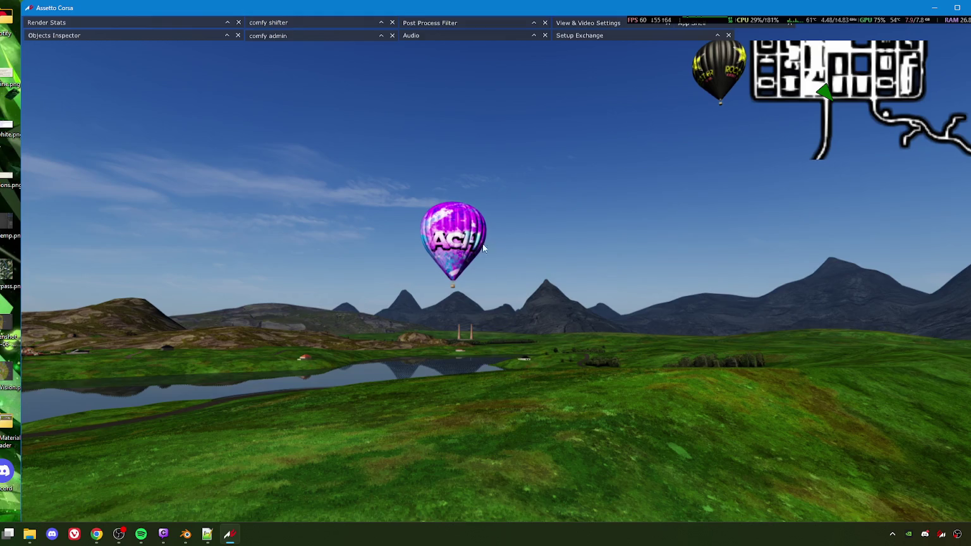
{"action": "key", "text": "Left"}
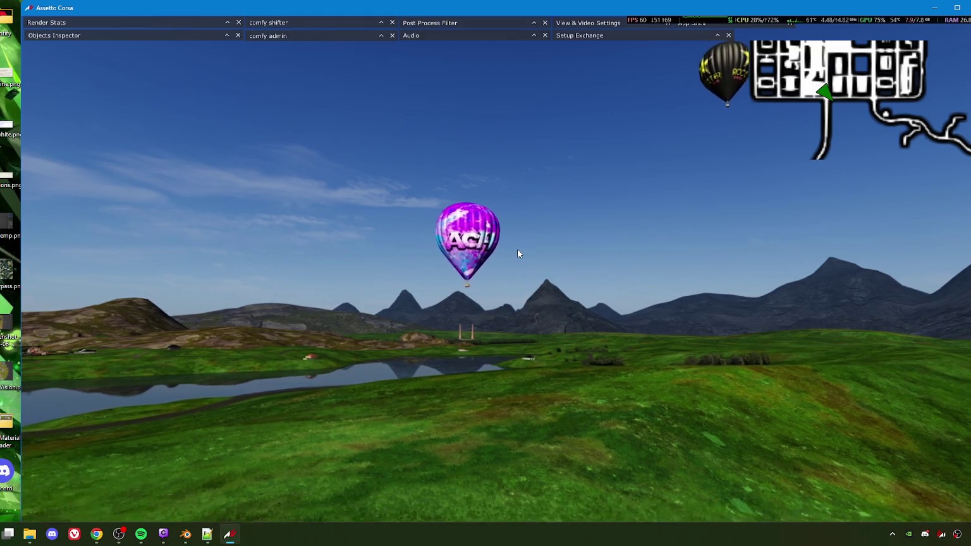
{"action": "key", "text": "Right"}
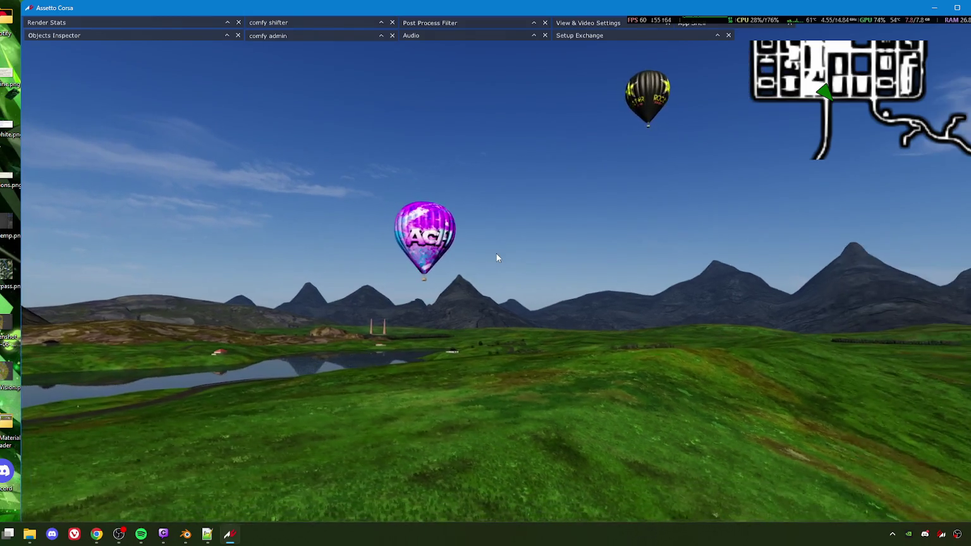
{"action": "key", "text": "Left"}
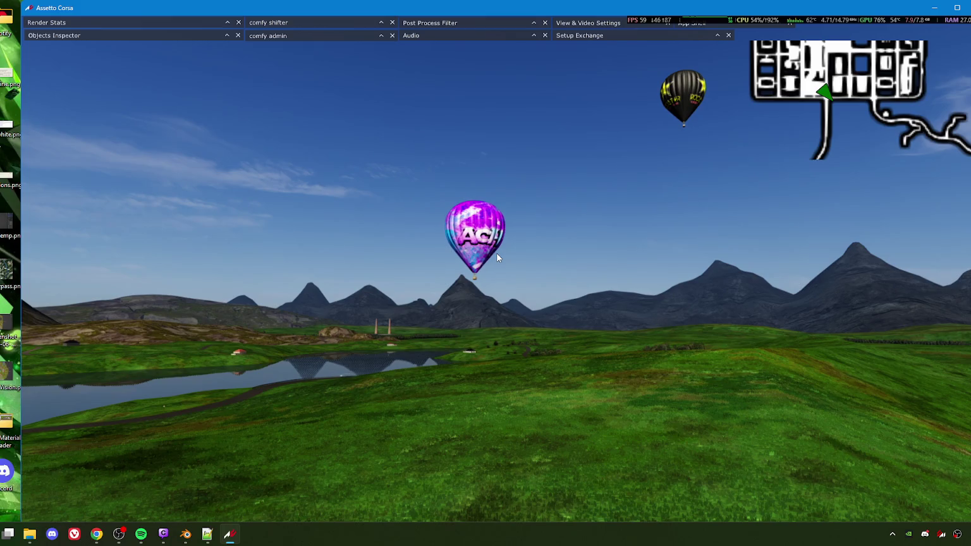
{"action": "key", "text": "Left"}
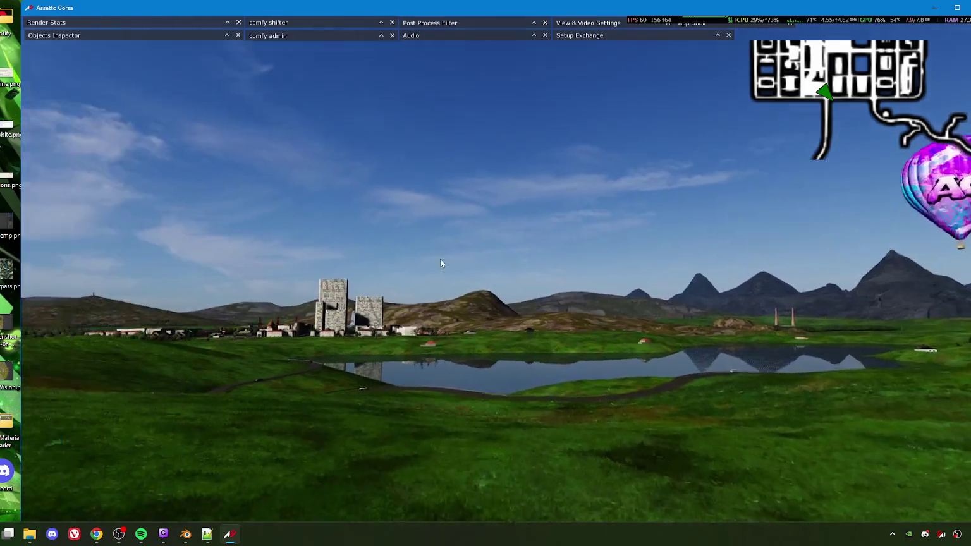
{"action": "key", "text": "Up"}
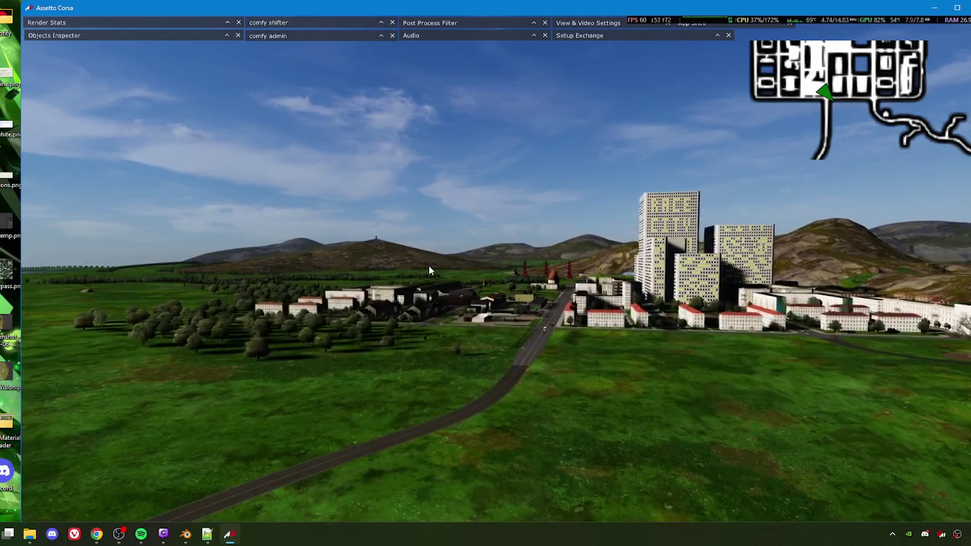
{"action": "key", "text": "Left"}
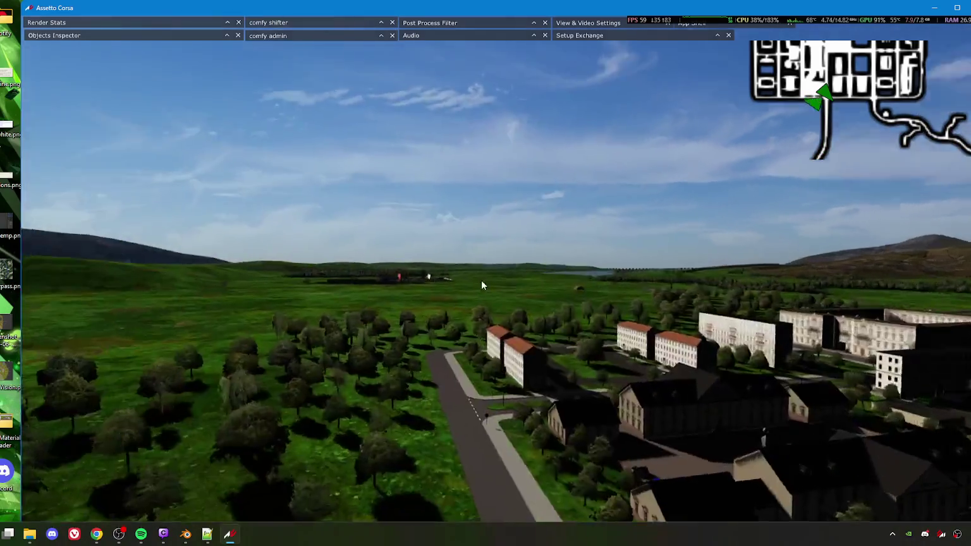
{"action": "key", "text": "F1"}
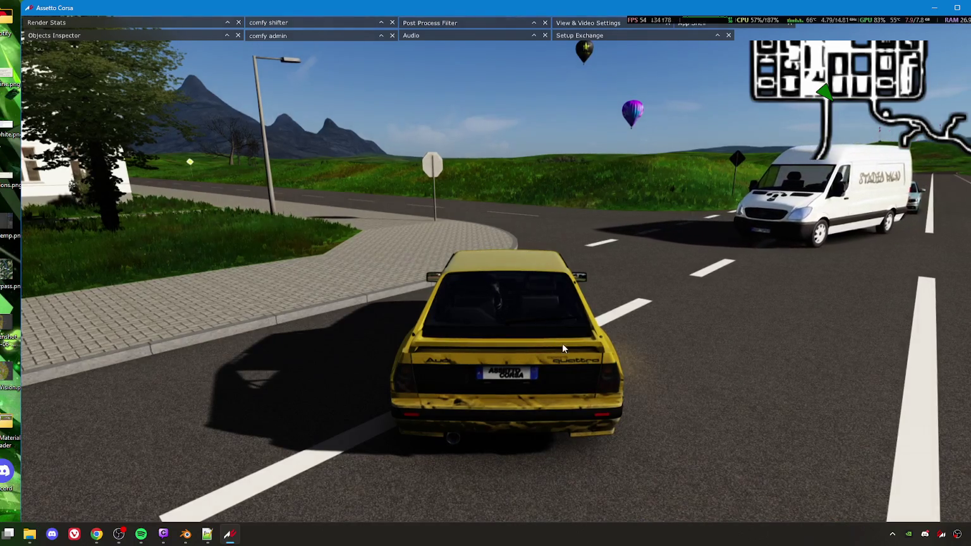
Step: Teleport the yellow Audi to the grass field near Lindte, close to the road
{"action": "mouse_move", "coordinate": [890, 72]}
{"action": "scroll", "coordinate": [838, 98], "scroll_direction": "down", "scroll_amount": 5}
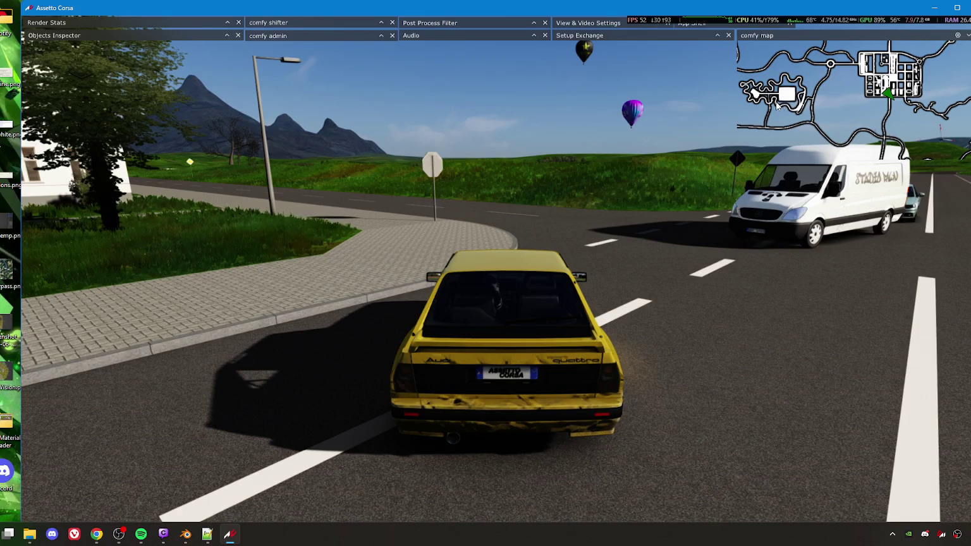
{"action": "scroll", "coordinate": [895, 103], "scroll_direction": "down", "scroll_amount": 2}
{"action": "mouse_move", "coordinate": [918, 141]}
{"action": "left_mouse_down"}
{"action": "mouse_move", "coordinate": [890, 113]}
{"action": "mouse_move", "coordinate": [857, 118]}
{"action": "left_mouse_up"}
{"action": "scroll", "coordinate": [854, 111], "scroll_direction": "up", "scroll_amount": 2}
{"action": "scroll", "coordinate": [844, 108], "scroll_direction": "up", "scroll_amount": 3}
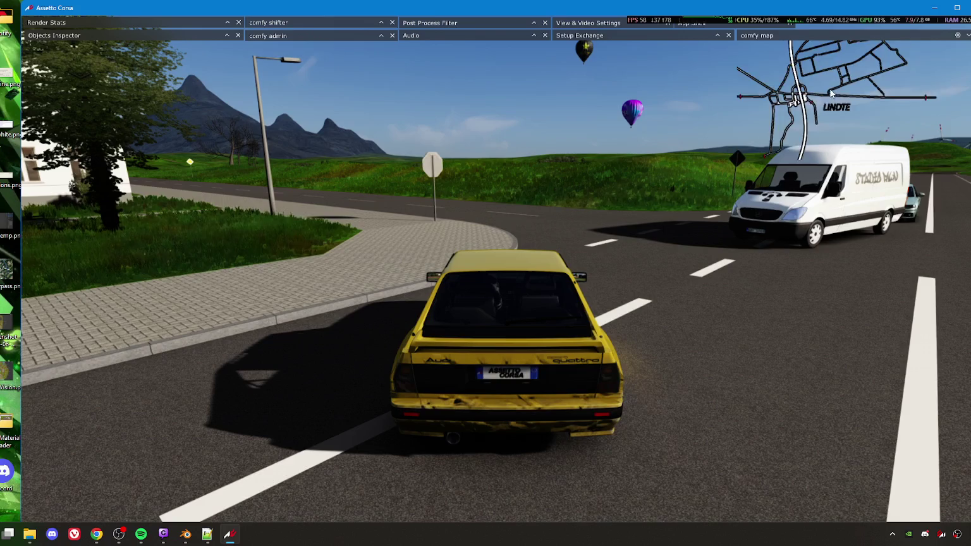
{"action": "left_click", "coordinate": [788, 100]}
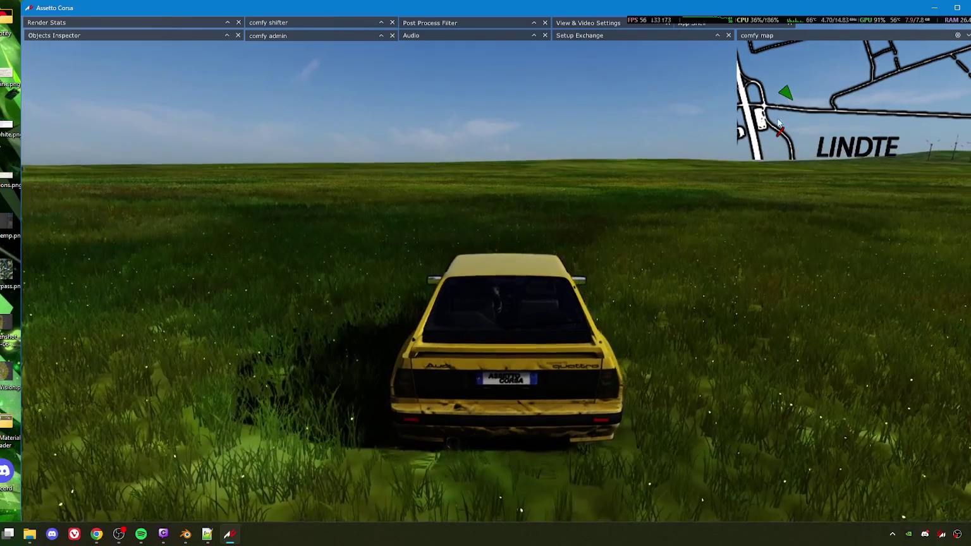
{"action": "left_click", "coordinate": [793, 79]}
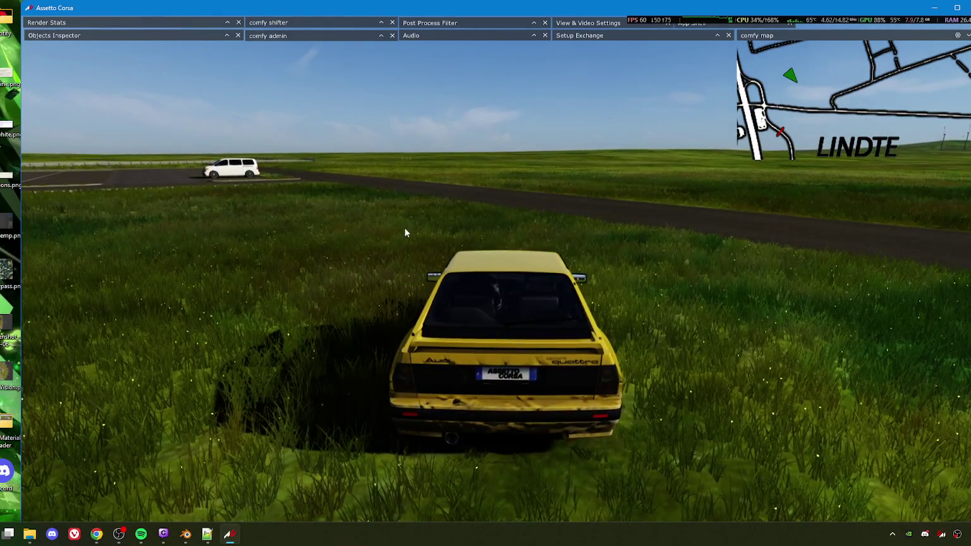
Step: Drive the Audi across the grass and through the parking lot onto the asphalt road
{"action": "key", "text": "Up"}
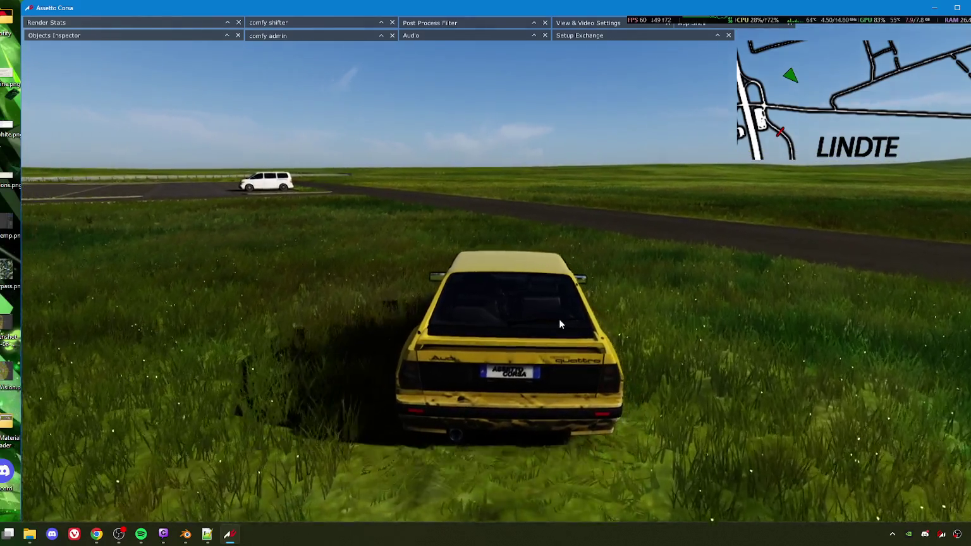
{"action": "key", "text": "Up"}
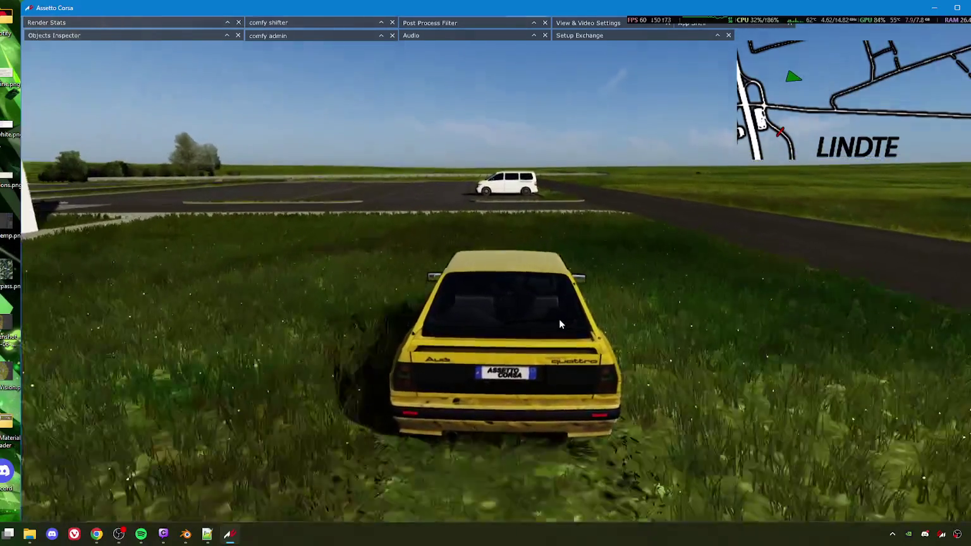
{"action": "key", "text": "Up"}
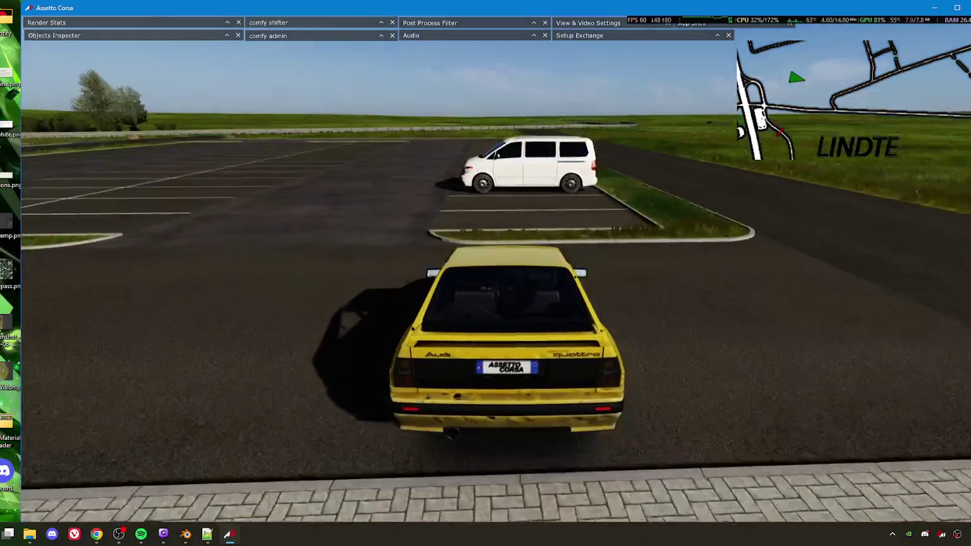
{"action": "key", "text": "Down"}
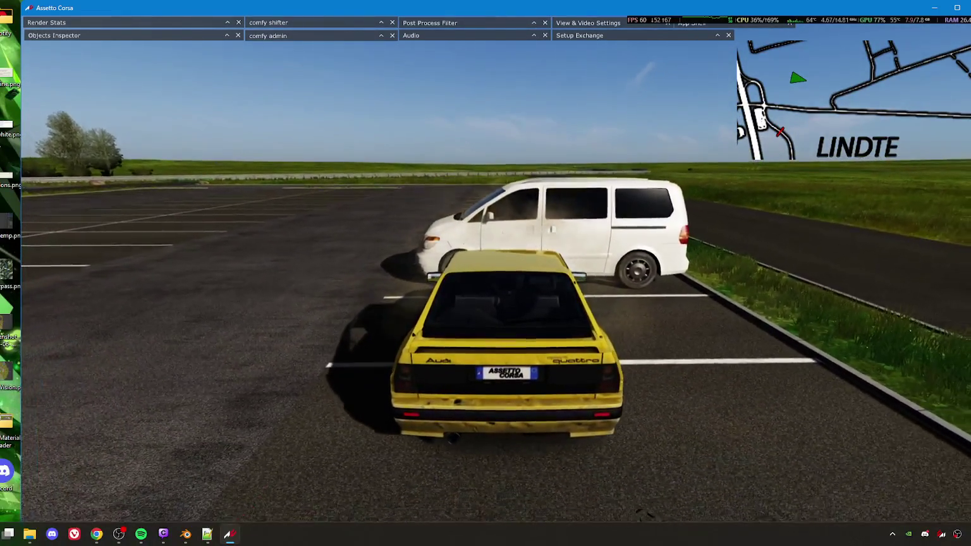
{"action": "key", "text": "Down"}
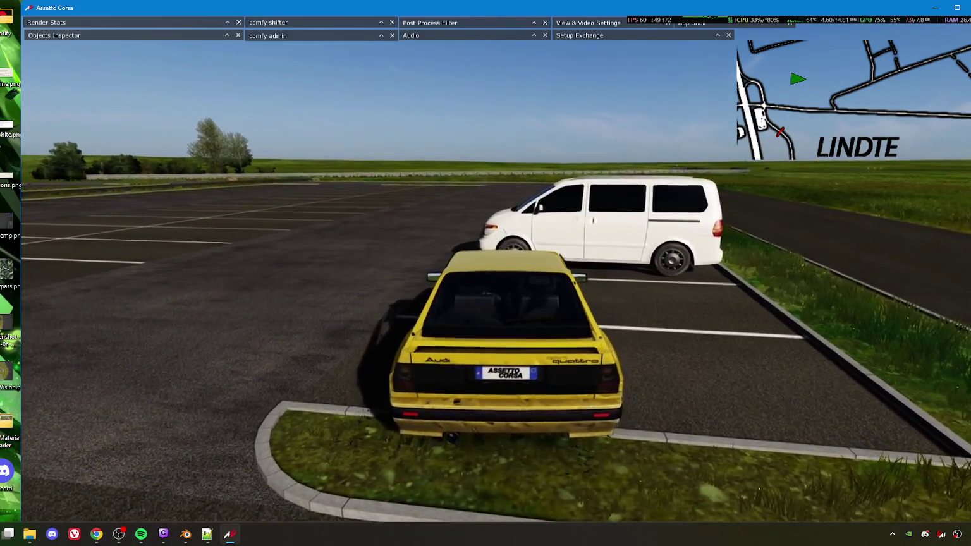
{"action": "key", "text": "Up"}
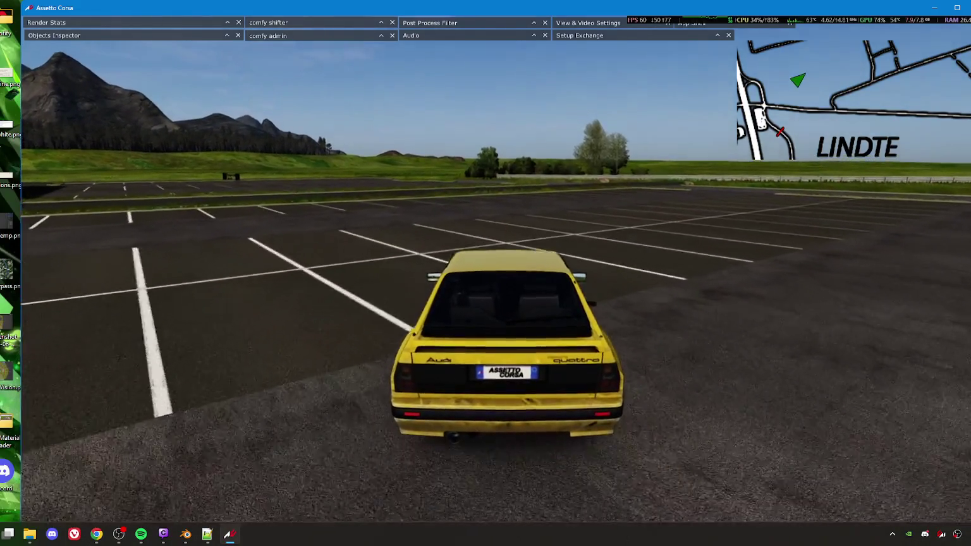
{"action": "key", "text": "Up"}
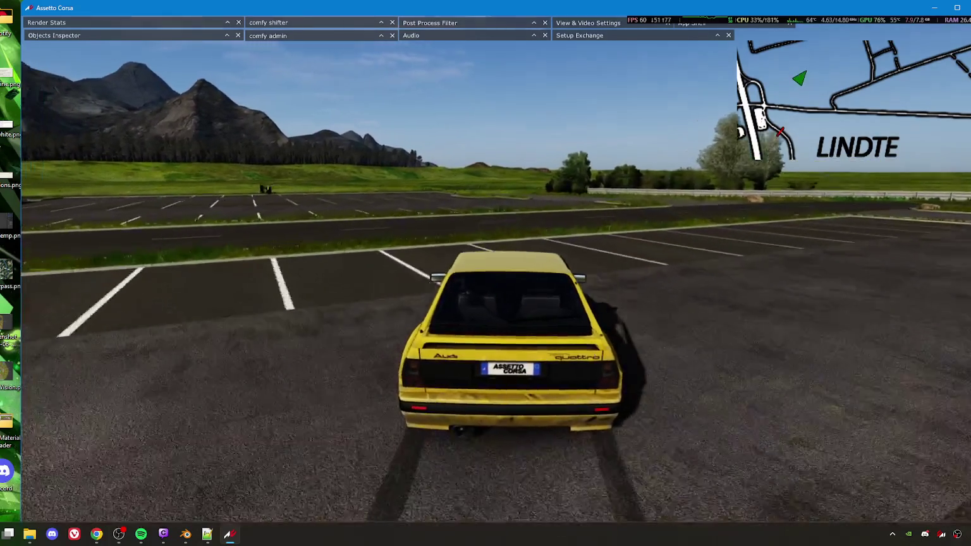
{"action": "key", "text": "Left"}
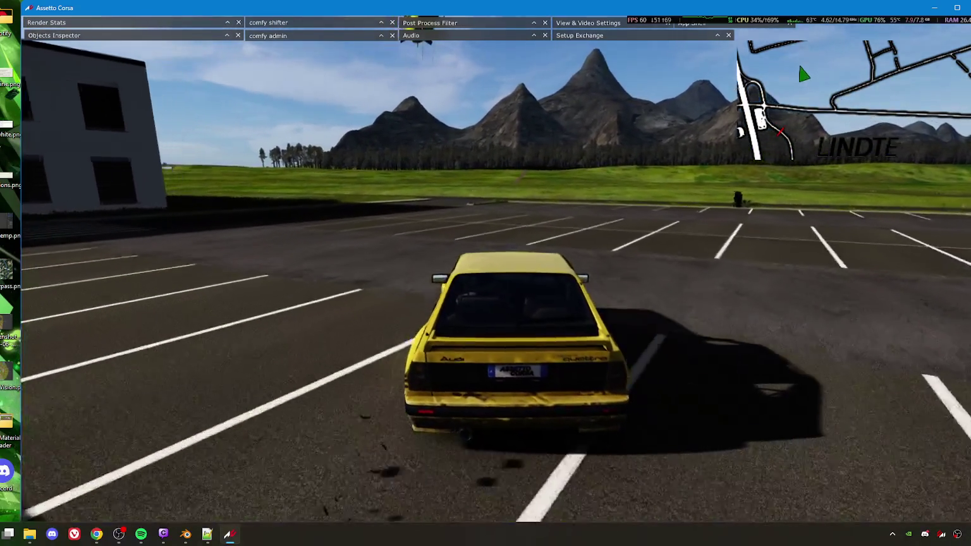
{"action": "key", "text": "Left"}
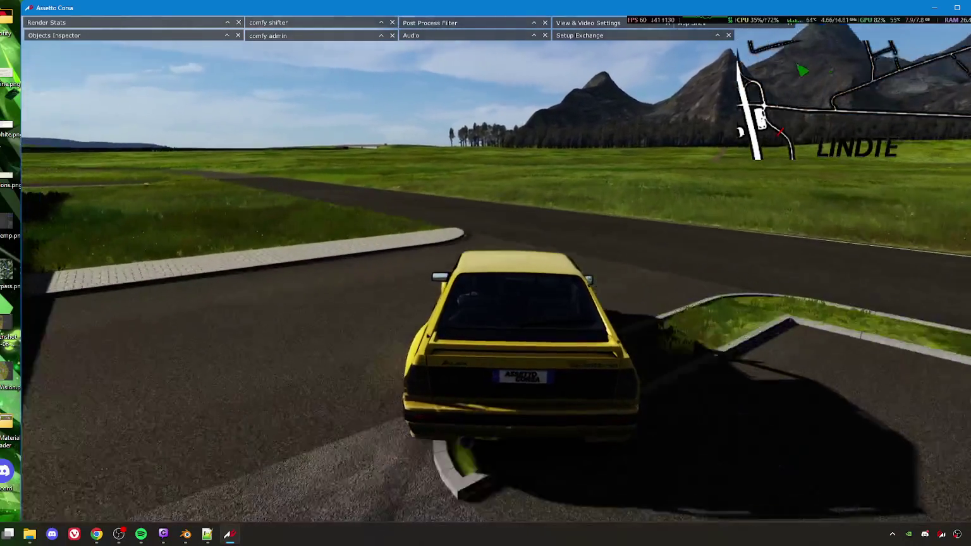
Step: Follow the curving road onto the track and drive past the cones
{"action": "key", "text": "Up"}
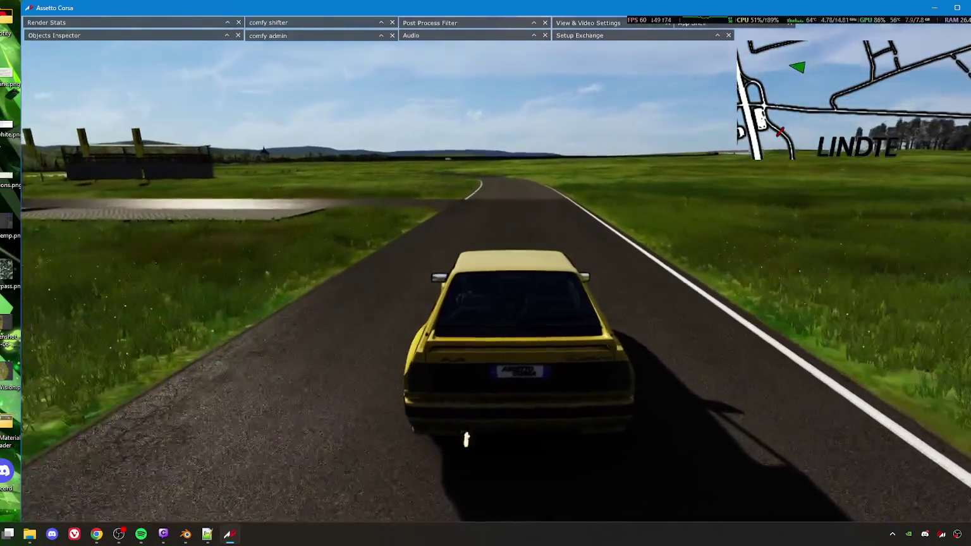
{"action": "key", "text": "Left"}
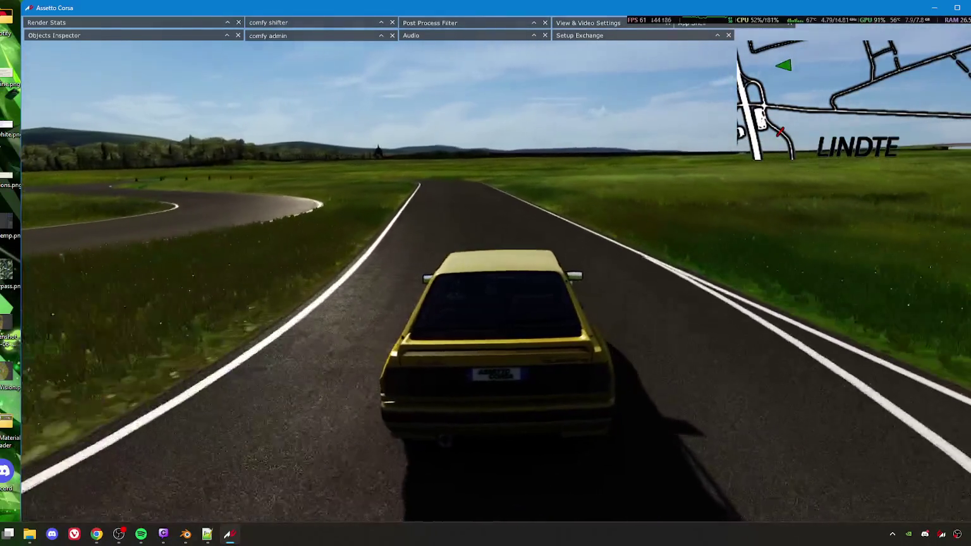
{"action": "key", "text": "Up"}
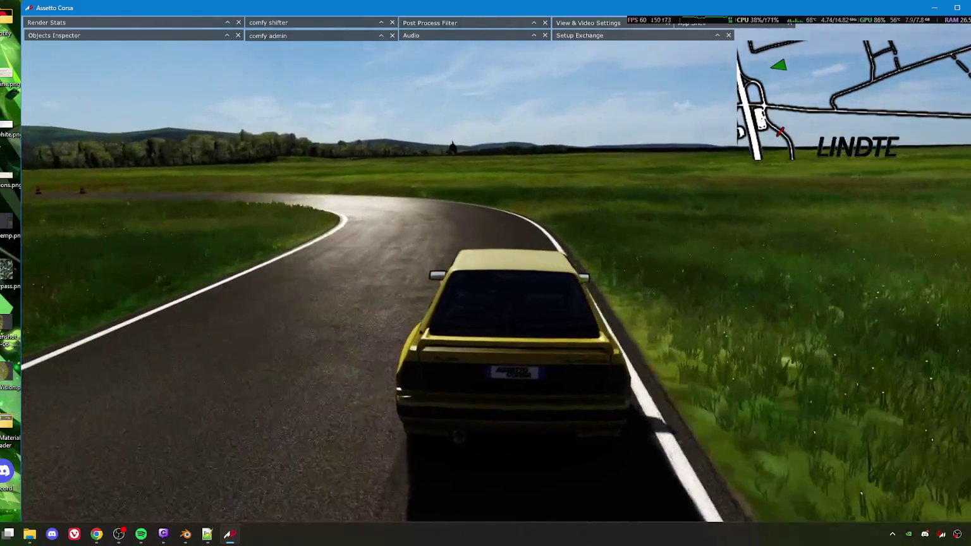
{"action": "key", "text": "Left"}
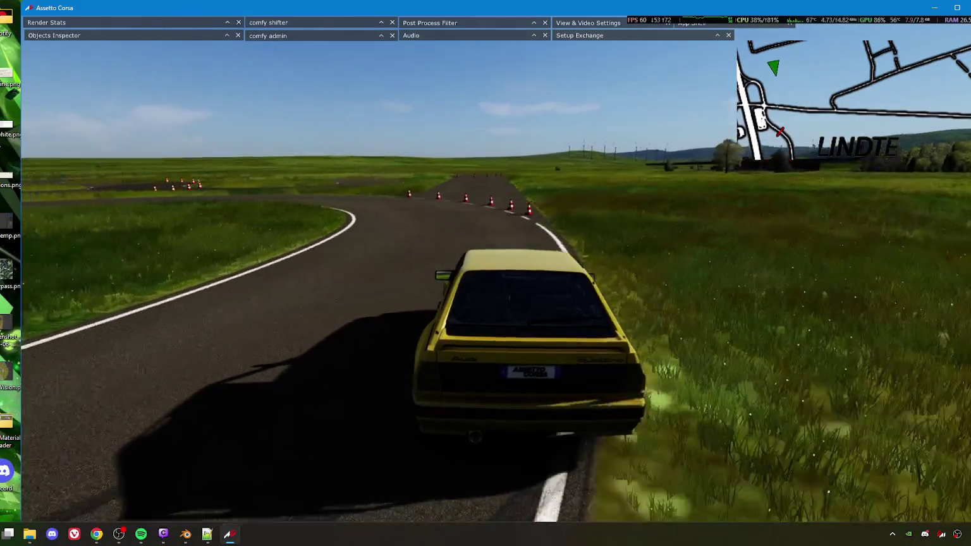
{"action": "key", "text": "Left"}
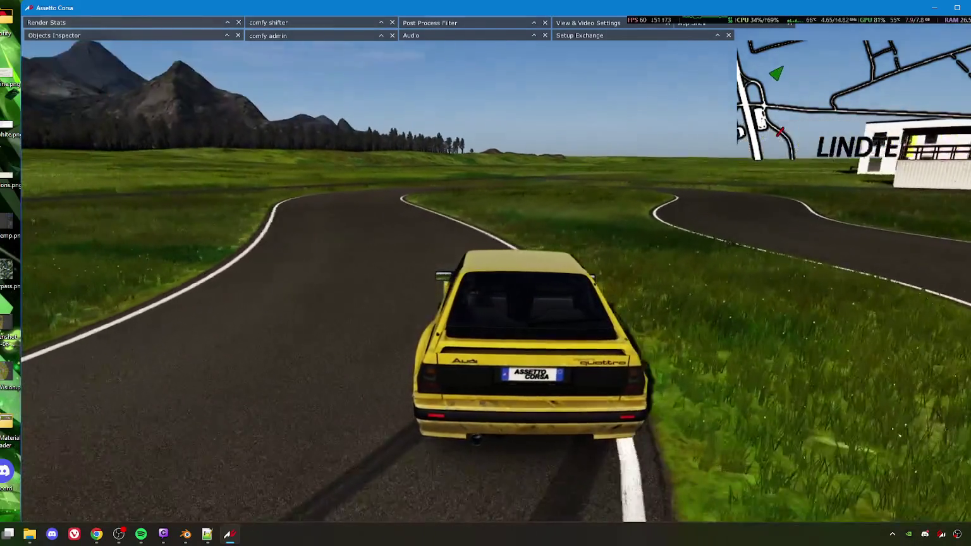
{"action": "key", "text": "Left"}
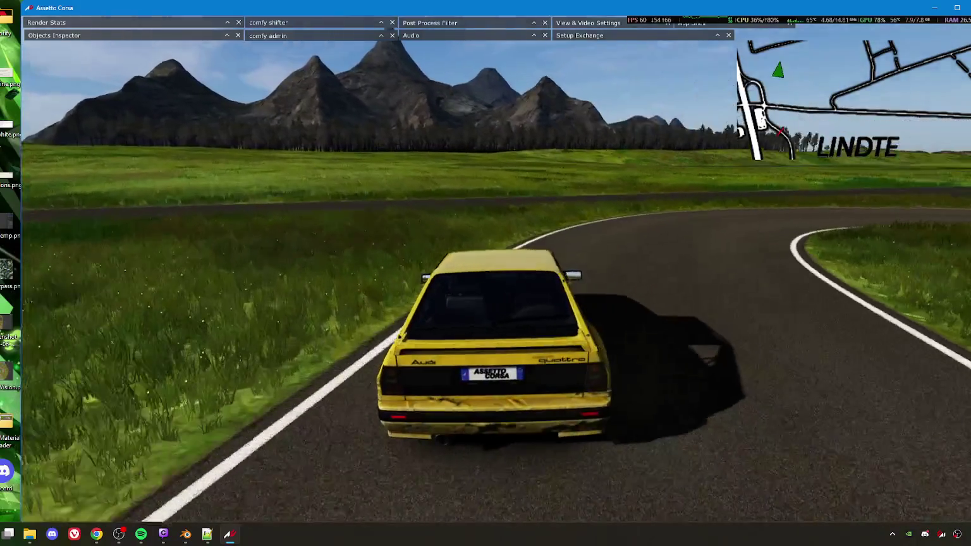
{"action": "key", "text": "Right"}
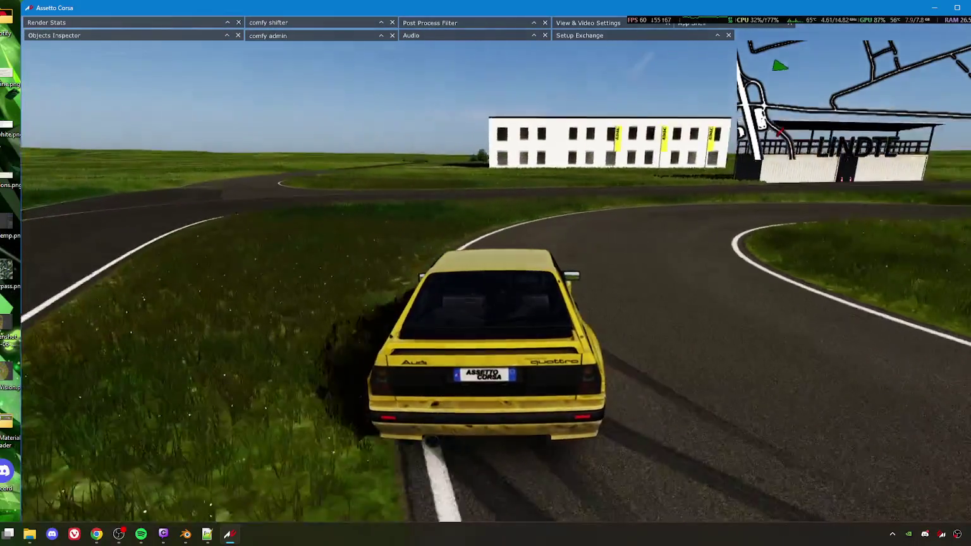
{"action": "key", "text": "Right"}
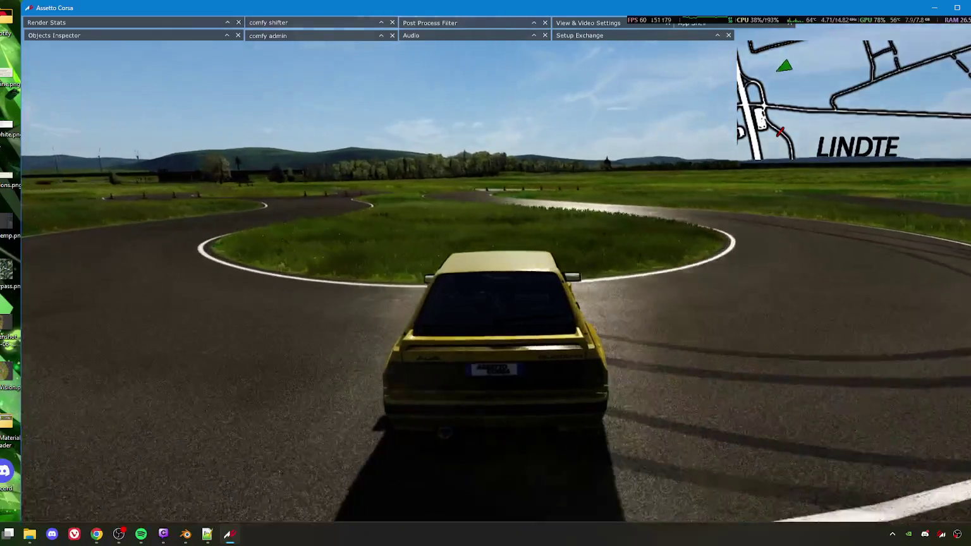
{"action": "key", "text": "Right"}
{"action": "key", "text": "Left"}
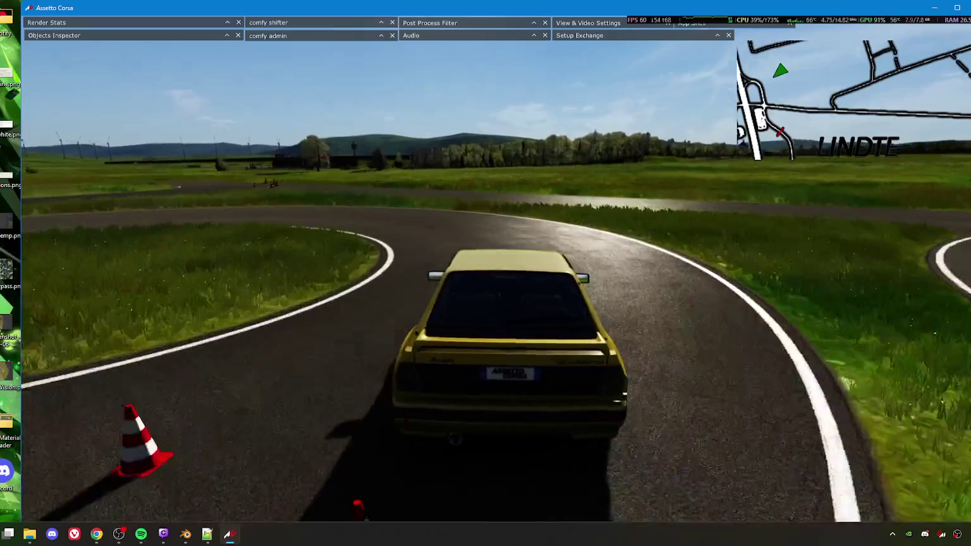
{"action": "key", "text": "Left"}
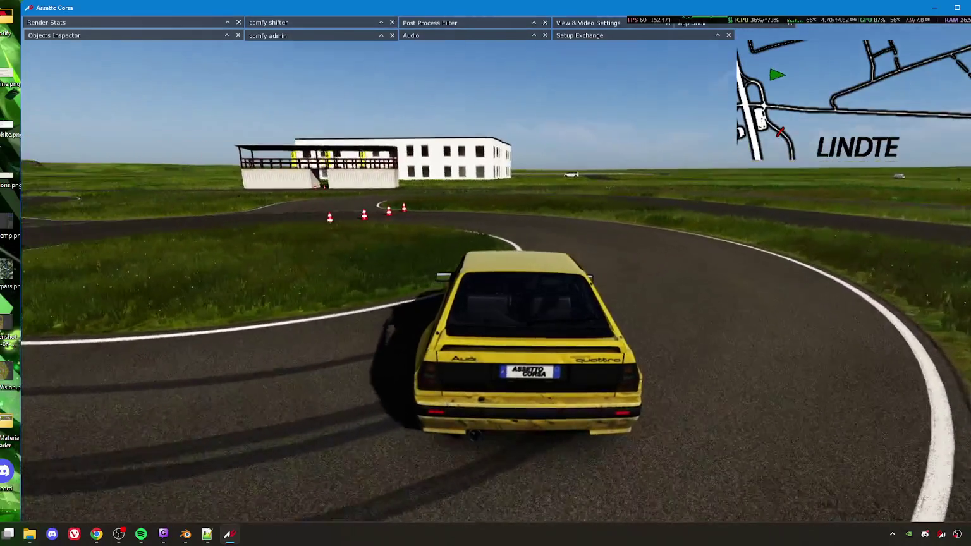
{"action": "key", "text": "Left"}
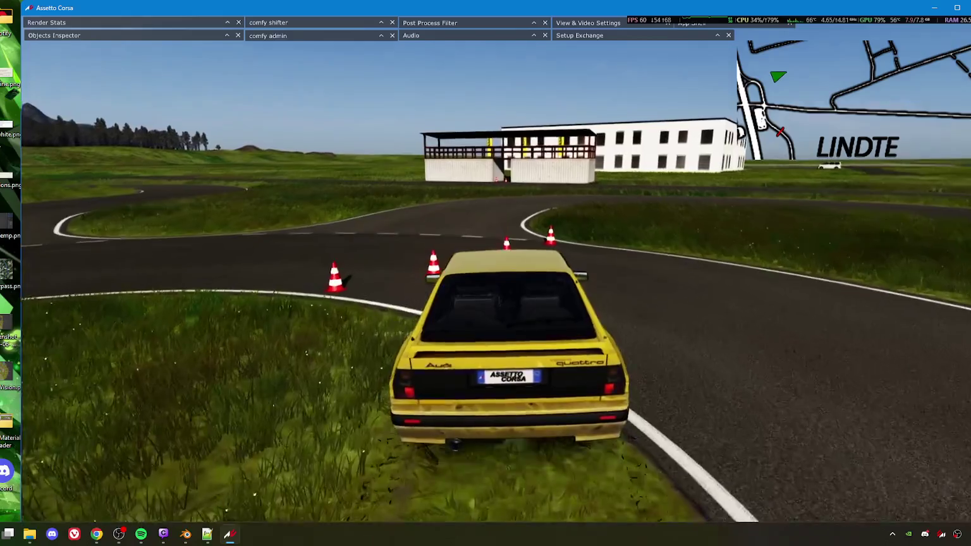
{"action": "key", "text": "Left"}
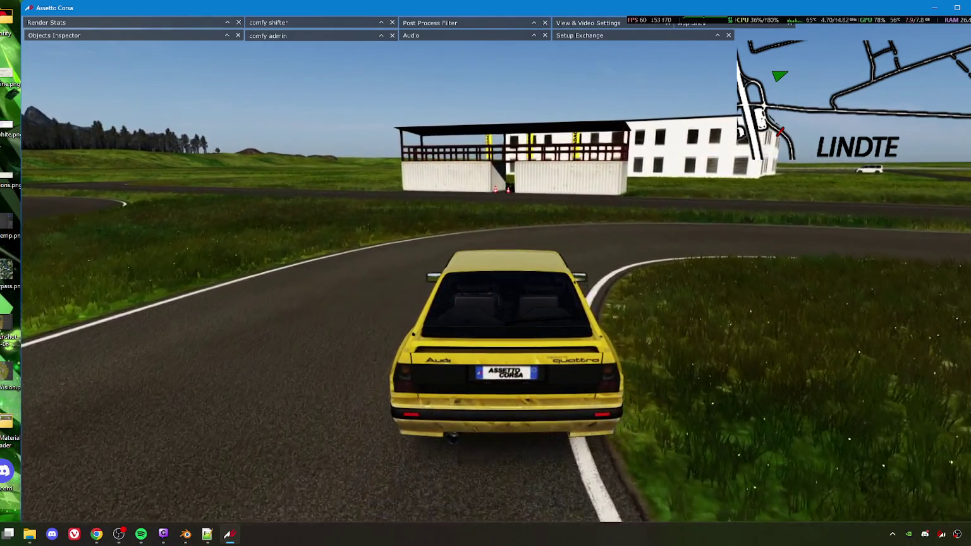
Step: Steer the Audi through the right-hand curve and line it up with the container gap
{"action": "key", "text": "Right"}
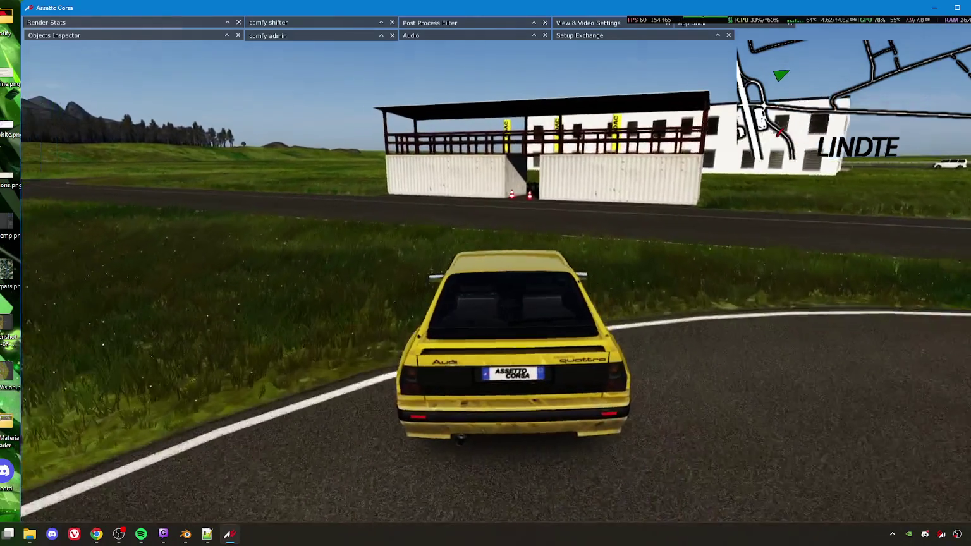
{"action": "key", "text": "Right"}
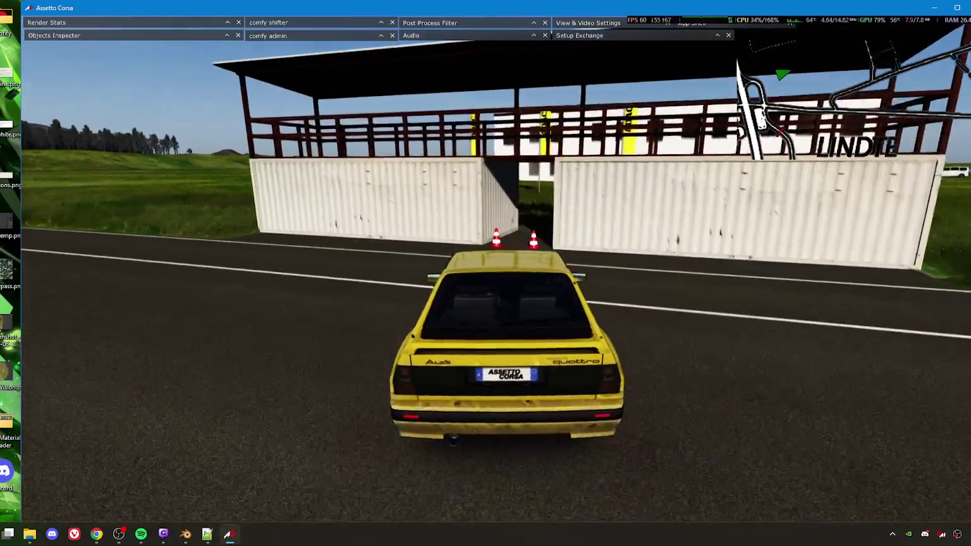
{"action": "key", "text": "Right"}
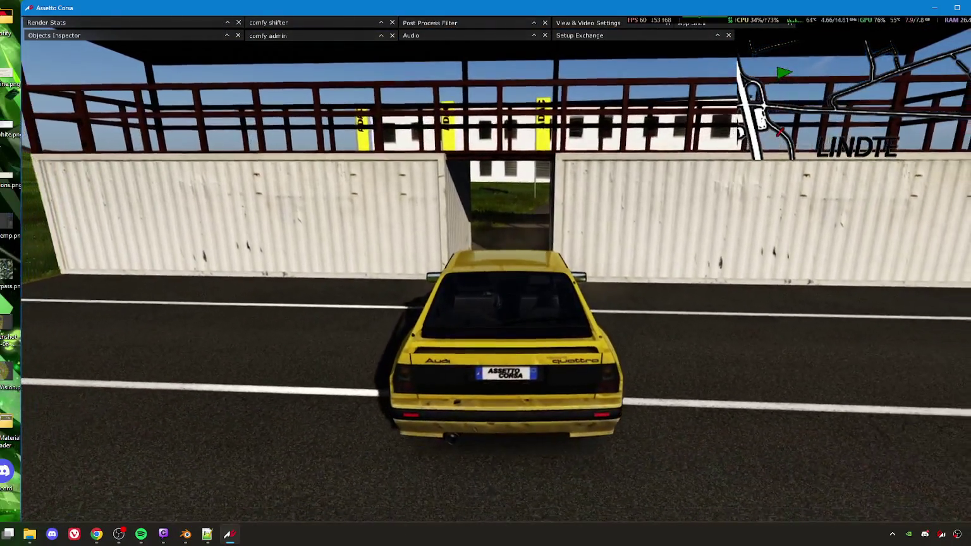
{"action": "key", "text": "Left"}
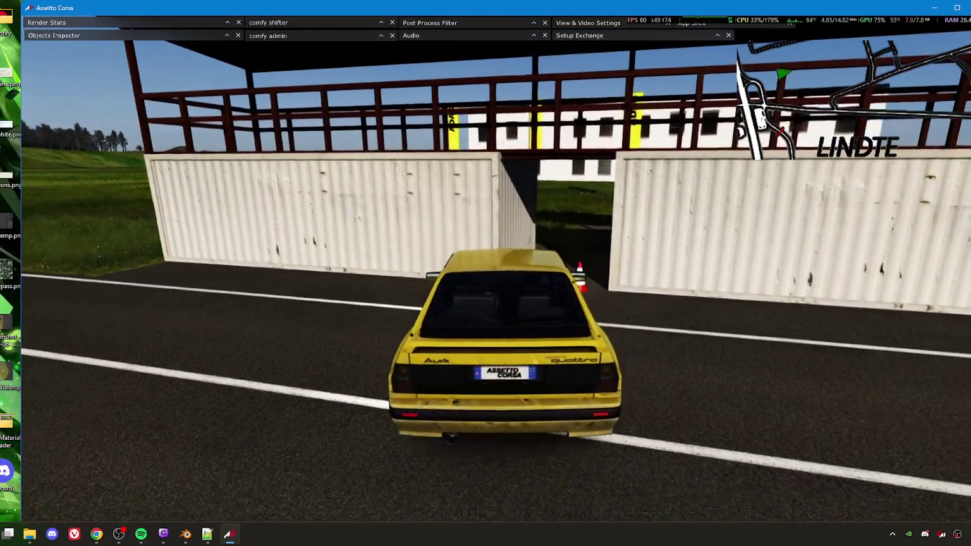
{"action": "key", "text": "Right"}
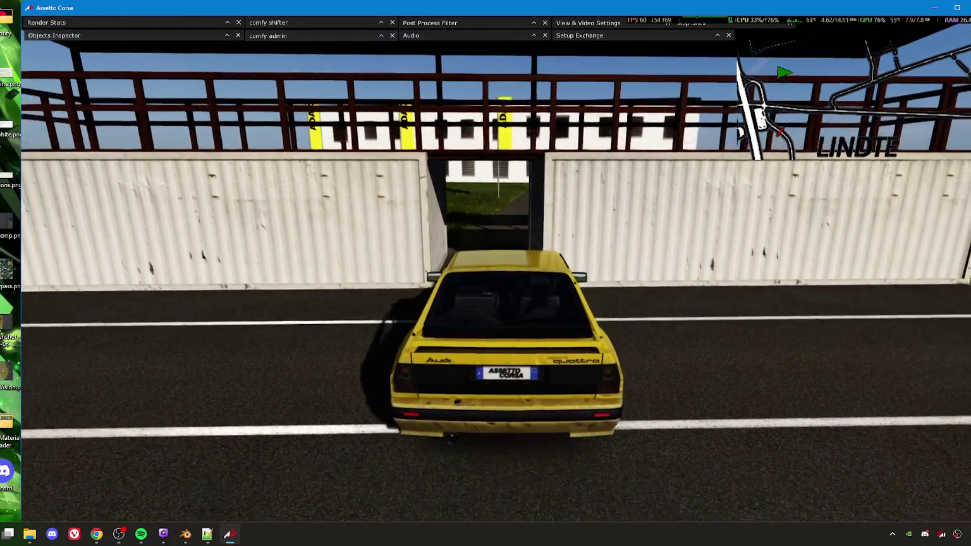
{"action": "key", "text": "Up"}
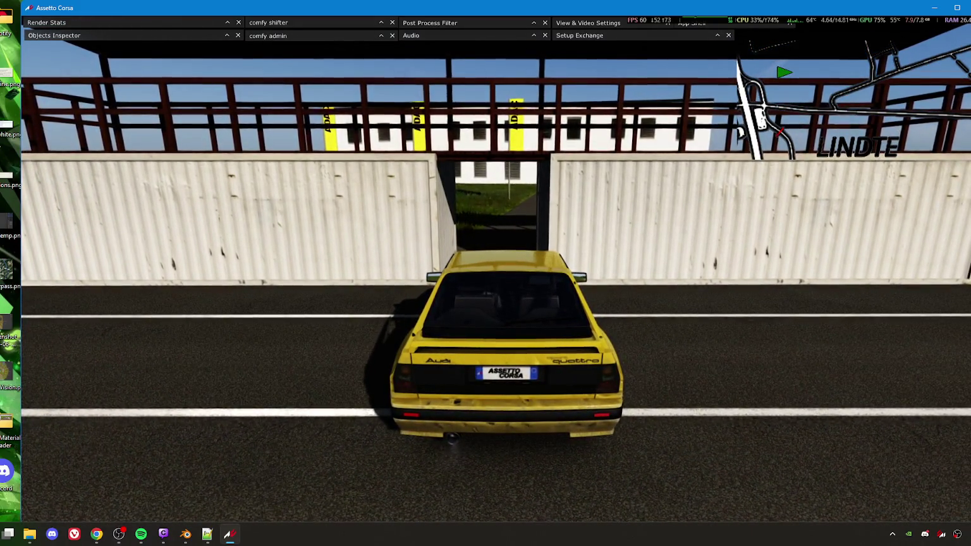
{"action": "key", "text": "Left"}
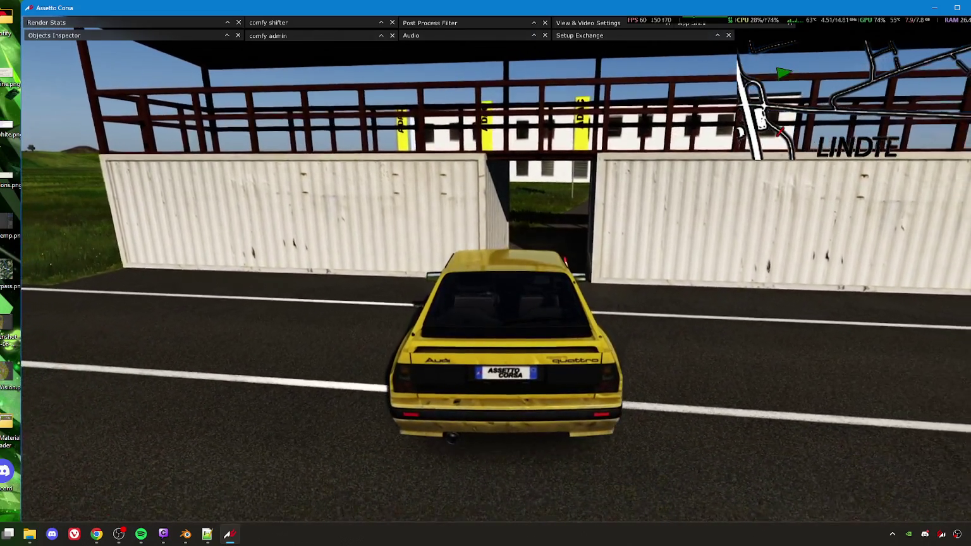
{"action": "key", "text": "Right"}
Step: Zoom into the comfy track map and pan it to choose a destination
{"action": "mouse_move", "coordinate": [776, 93]}
{"action": "scroll", "coordinate": [776, 94], "scroll_direction": "up", "scroll_amount": 3}
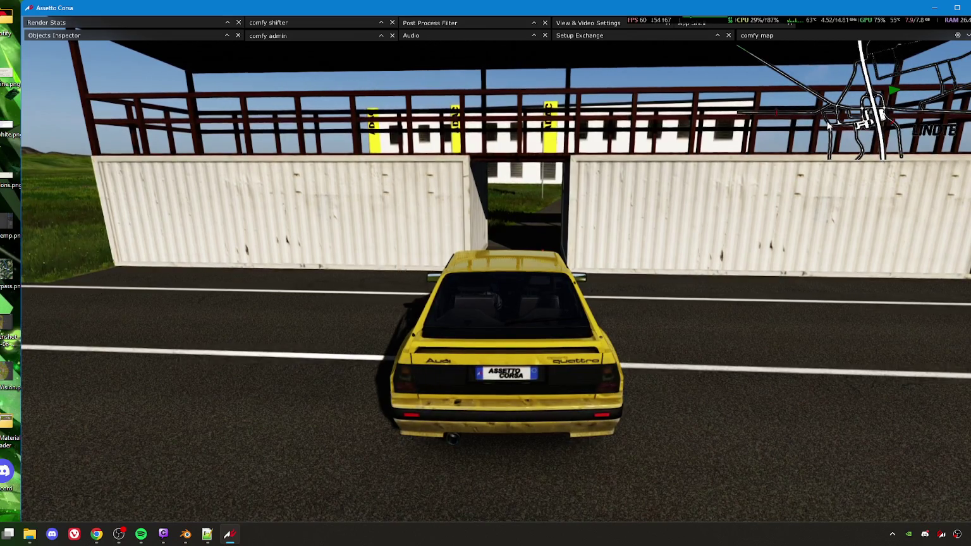
{"action": "mouse_move", "coordinate": [817, 133]}
{"action": "left_mouse_down"}
{"action": "mouse_move", "coordinate": [792, 109]}
{"action": "mouse_move", "coordinate": [831, 92]}
{"action": "left_mouse_up"}
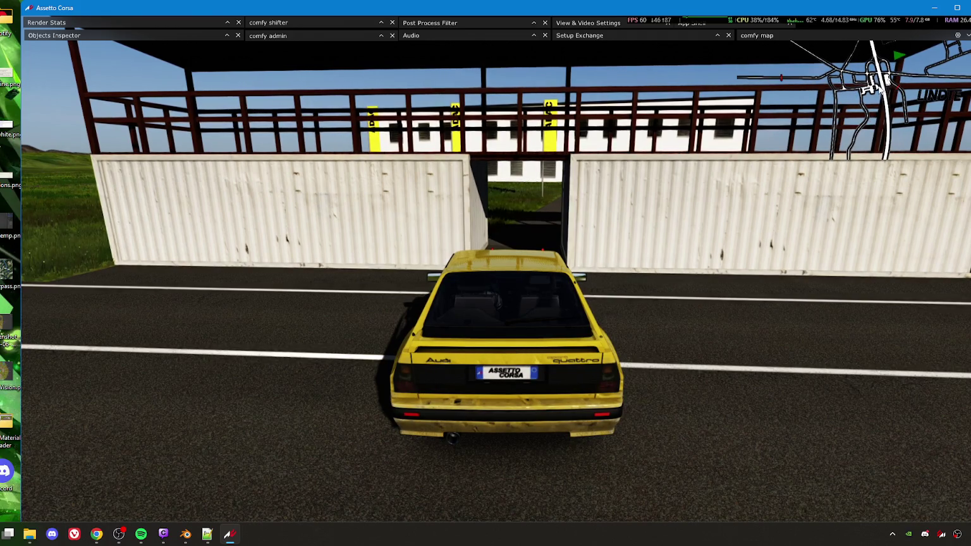
{"action": "left_click_drag", "start_coordinate": [809, 85], "coordinate": [798, 103]}
Step: Teleport the car onto the grass field and switch to a roaming camera with F1
{"action": "left_click", "coordinate": [798, 103]}
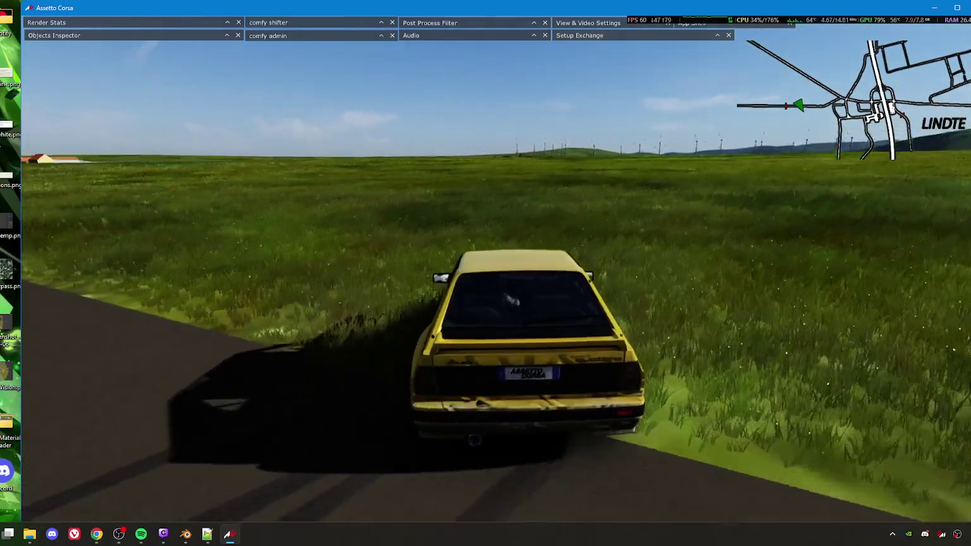
{"action": "mouse_move", "coordinate": [821, 112]}
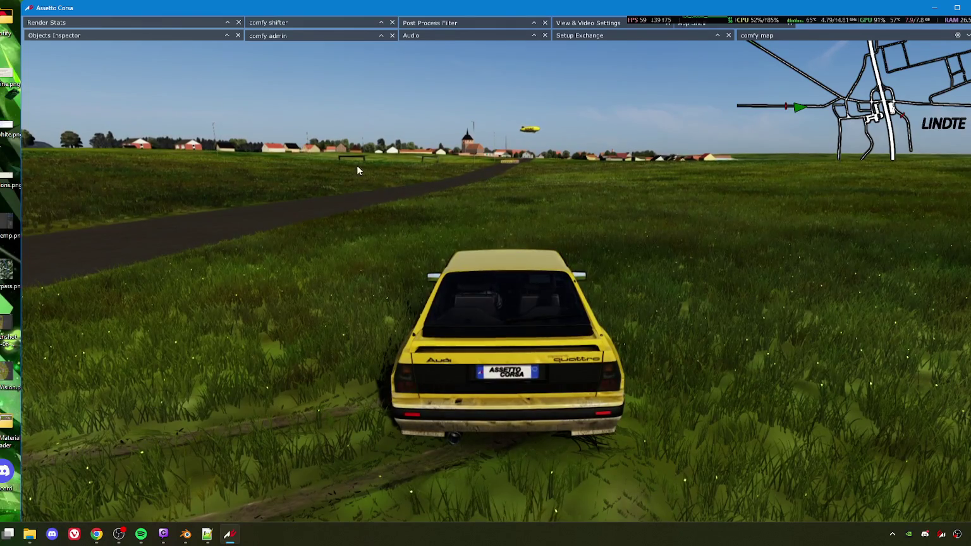
{"action": "key", "text": "F1"}
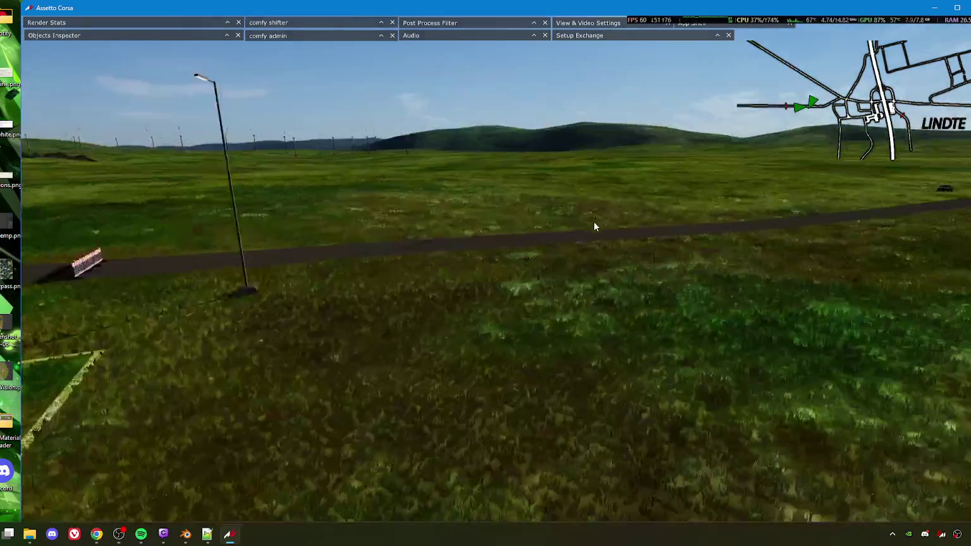
Step: Teleport the car to the parking area and look down on the road junction in free cam
{"action": "key", "text": "F1"}
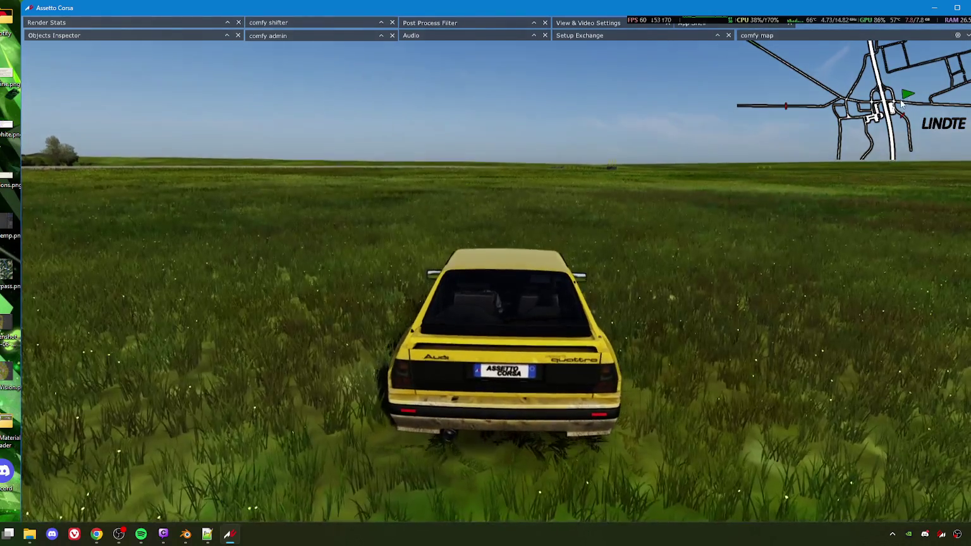
{"action": "left_click", "coordinate": [911, 82]}
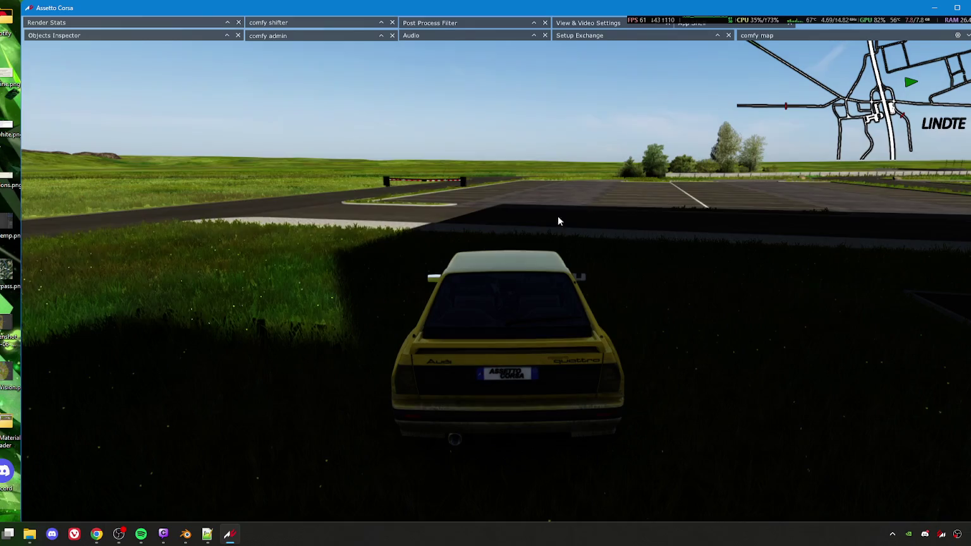
{"action": "key", "text": "F7"}
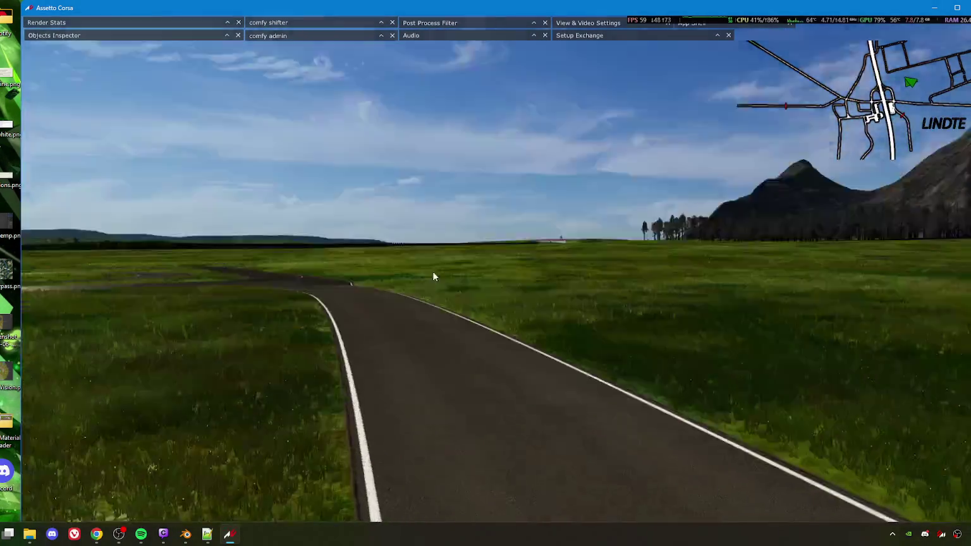
{"action": "mouse_move", "coordinate": [433, 276]}
{"action": "left_mouse_down"}
{"action": "mouse_move", "coordinate": [425, 310]}
{"action": "mouse_move", "coordinate": [256, 296]}
{"action": "mouse_move", "coordinate": [369, 290]}
{"action": "mouse_move", "coordinate": [342, 289]}
{"action": "mouse_move", "coordinate": [427, 273]}
{"action": "mouse_move", "coordinate": [379, 271]}
{"action": "mouse_move", "coordinate": [372, 282]}
{"action": "left_mouse_up"}
{"action": "key", "text": "alt+Tab"}
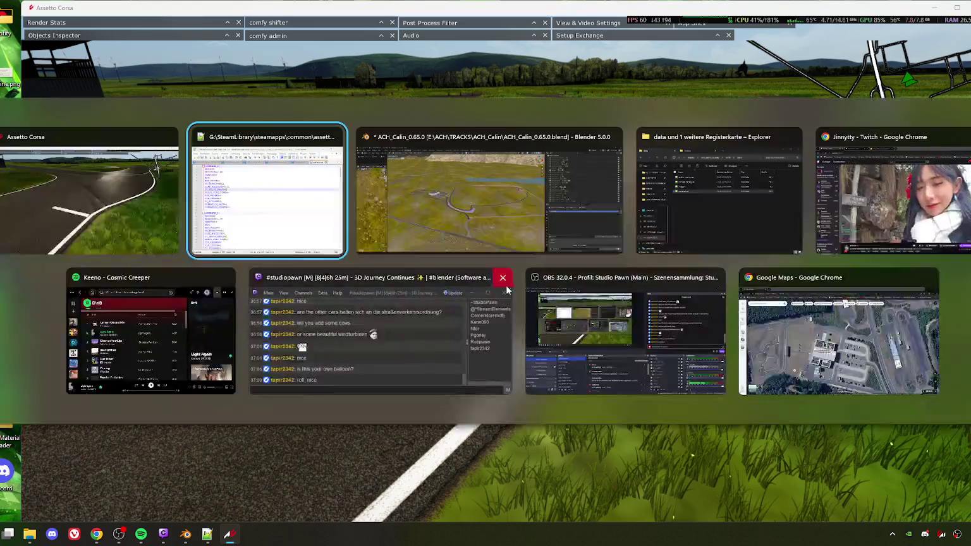
Step: Open the 1ROAD_LIN_TestTrack_DRIFT road mesh in Edit Mode, framed top-down on the junction
{"action": "left_click", "coordinate": [498, 228]}
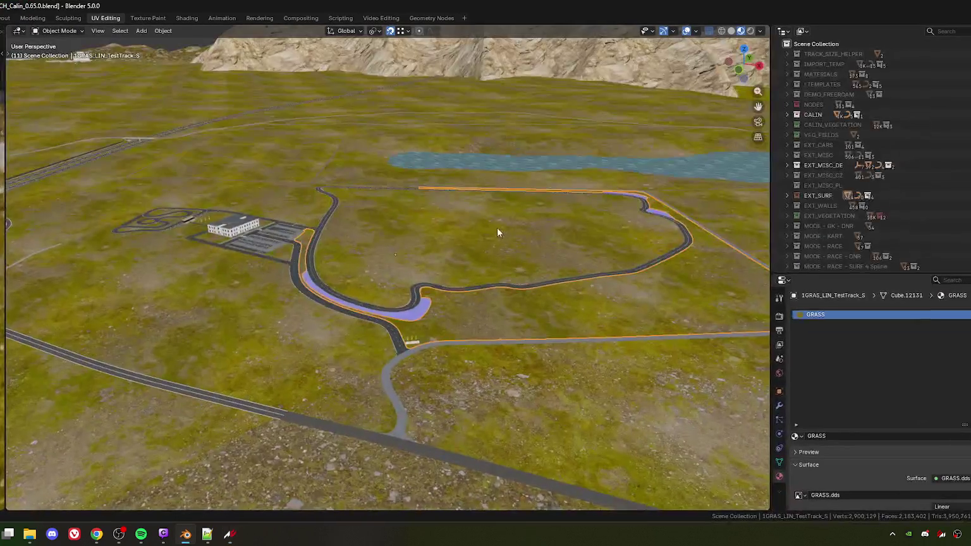
{"action": "scroll", "coordinate": [337, 259], "scroll_direction": "up", "scroll_amount": 10}
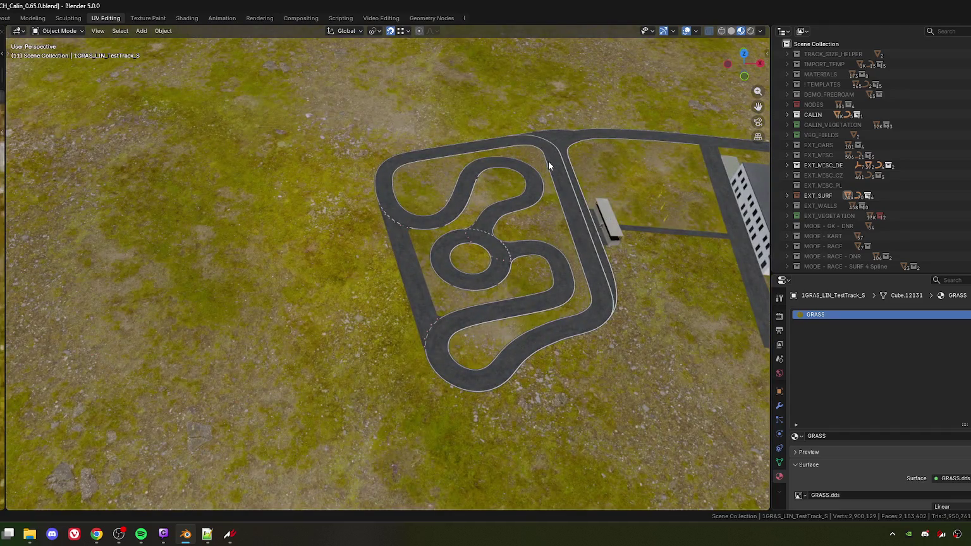
{"action": "left_click", "coordinate": [549, 165]}
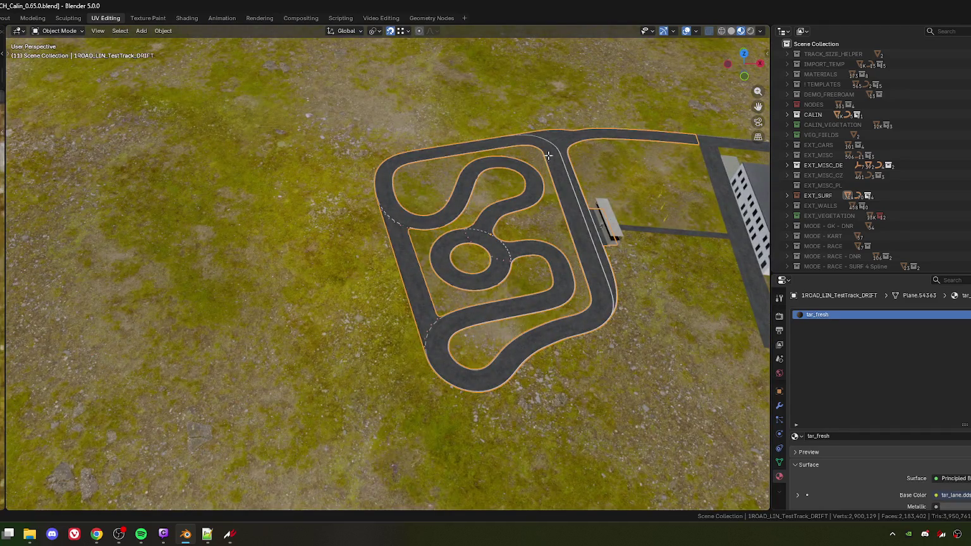
{"action": "key", "text": "Tab"}
{"action": "key", "text": "KP_Decimal"}
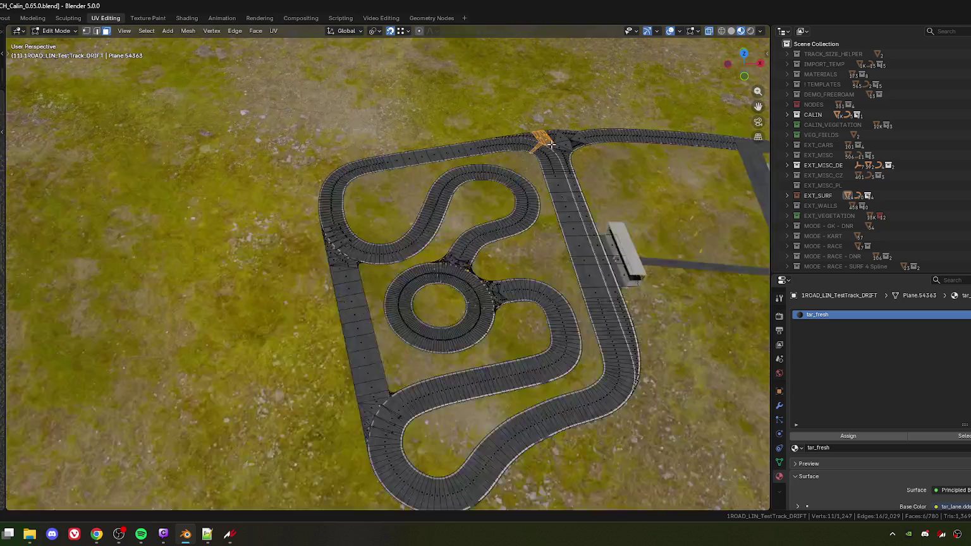
{"action": "key", "text": "KP_7"}
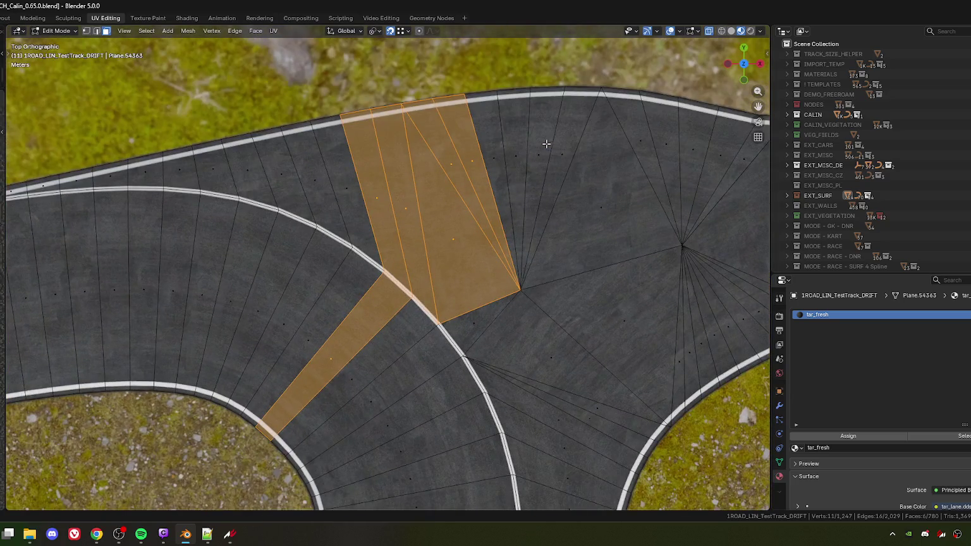
{"action": "scroll", "coordinate": [427, 217], "scroll_direction": "down", "scroll_amount": 5}
Step: Compare the junction with the game, then merge the thin sliver triangle's vertices at center
{"action": "key", "text": "alt+Tab"}
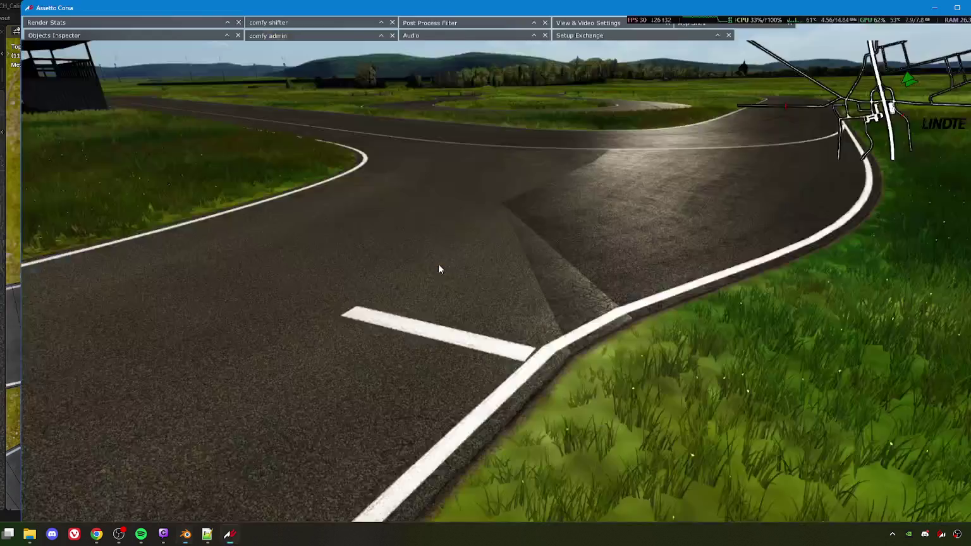
{"action": "key", "text": "alt+Tab"}
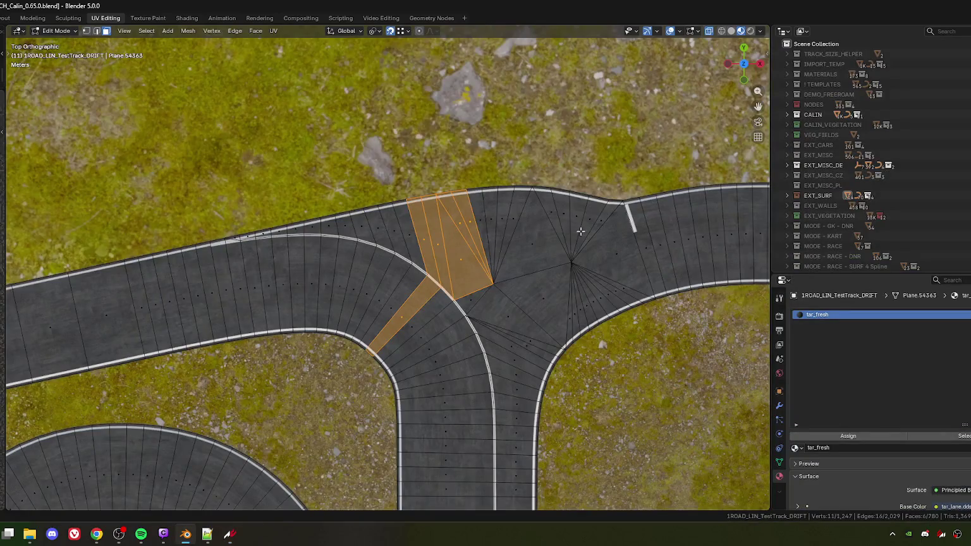
{"action": "scroll", "coordinate": [573, 232], "scroll_direction": "up", "scroll_amount": 6}
{"action": "left_click", "coordinate": [578, 307]}
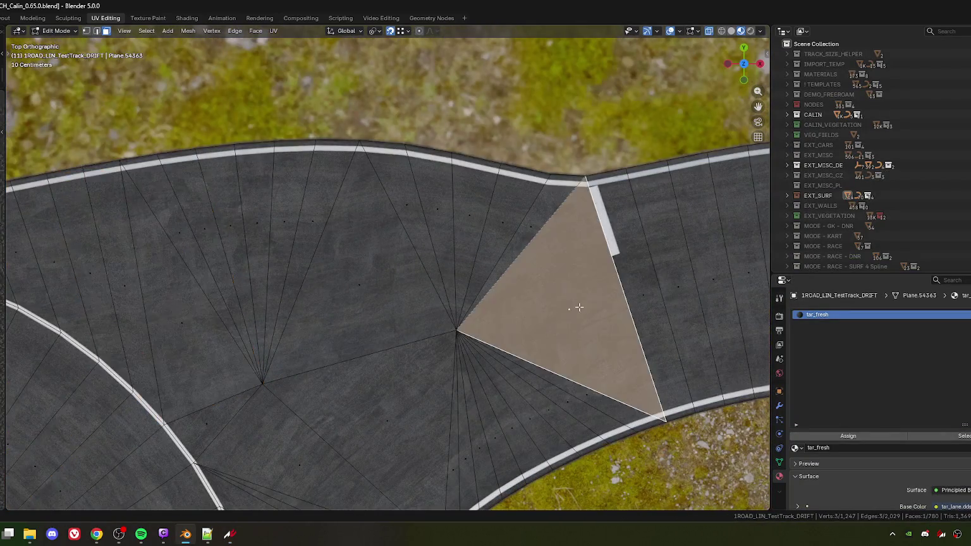
{"action": "left_click_drag", "start_coordinate": [578, 307], "coordinate": [491, 291]}
{"action": "left_click", "coordinate": [444, 211]}
{"action": "left_click", "coordinate": [450, 219]}
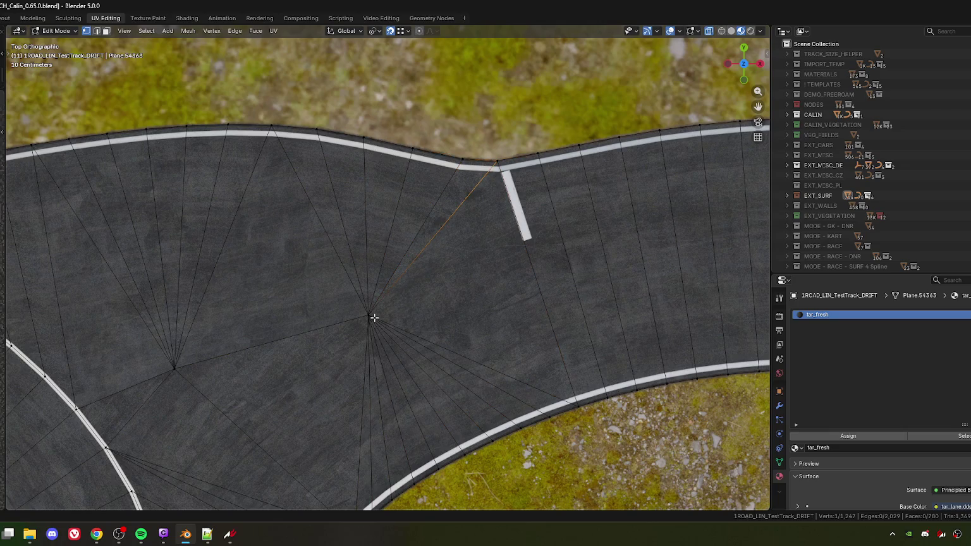
{"action": "left_click", "coordinate": [477, 233]}
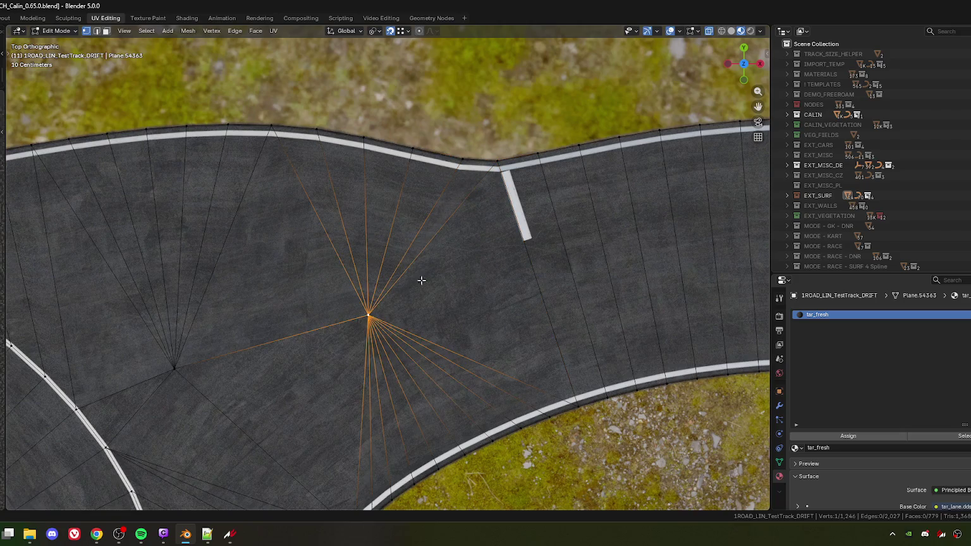
Step: Reselect the adjacent junction triangles, orbit to a tilted view and return to Object Mode
{"action": "left_click", "coordinate": [483, 295]}
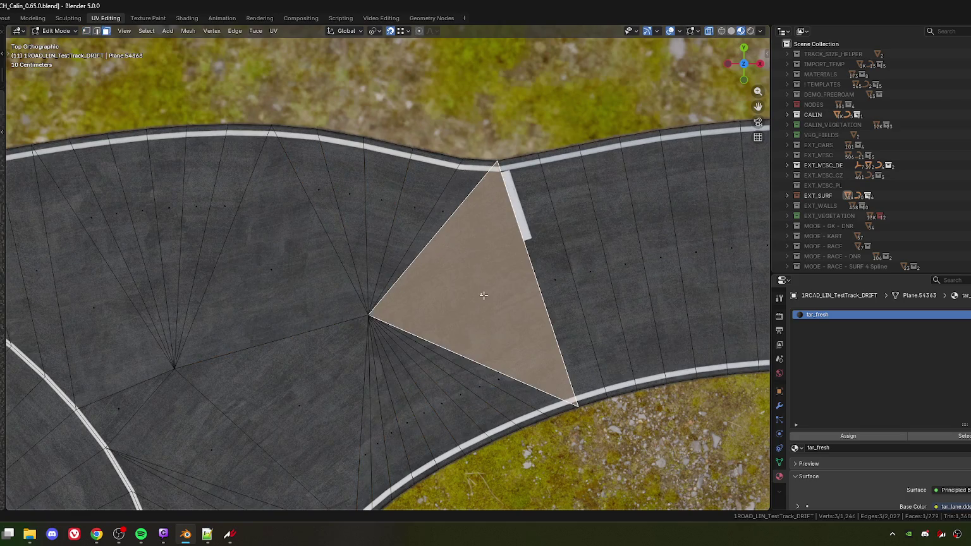
{"action": "left_click", "coordinate": [424, 208]}
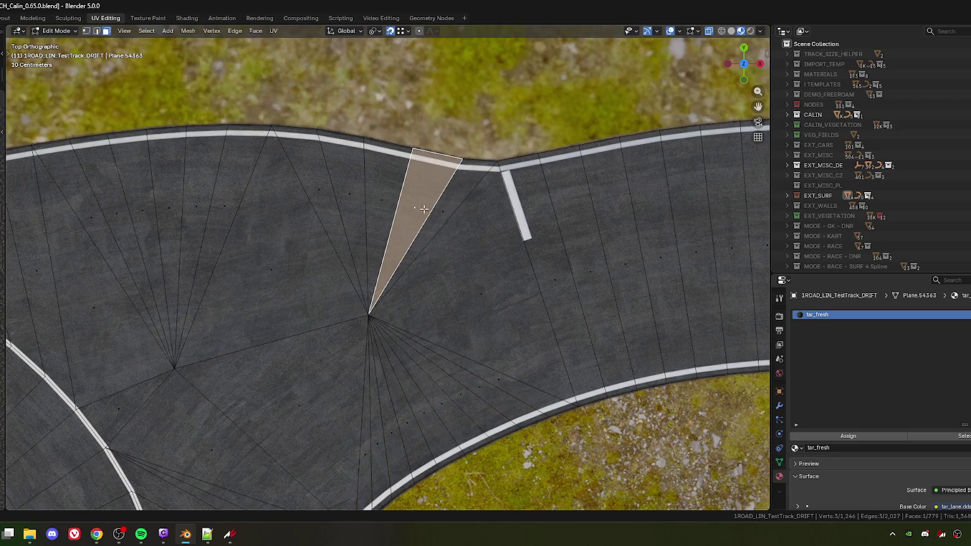
{"action": "left_click", "coordinate": [491, 298]}
{"action": "scroll", "coordinate": [491, 298], "scroll_direction": "down", "scroll_amount": 6}
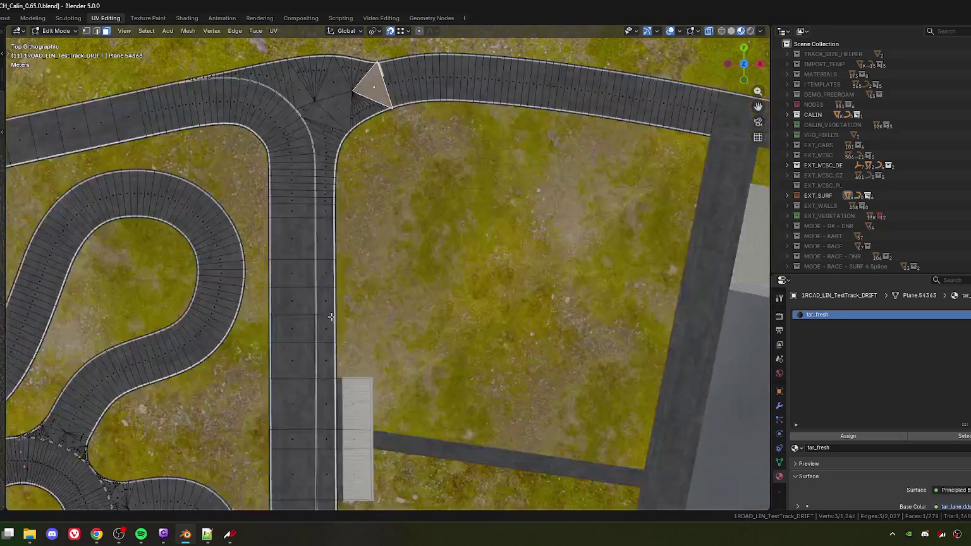
{"action": "left_click_drag", "start_coordinate": [331, 315], "coordinate": [511, 264]}
{"action": "key", "text": "Tab"}
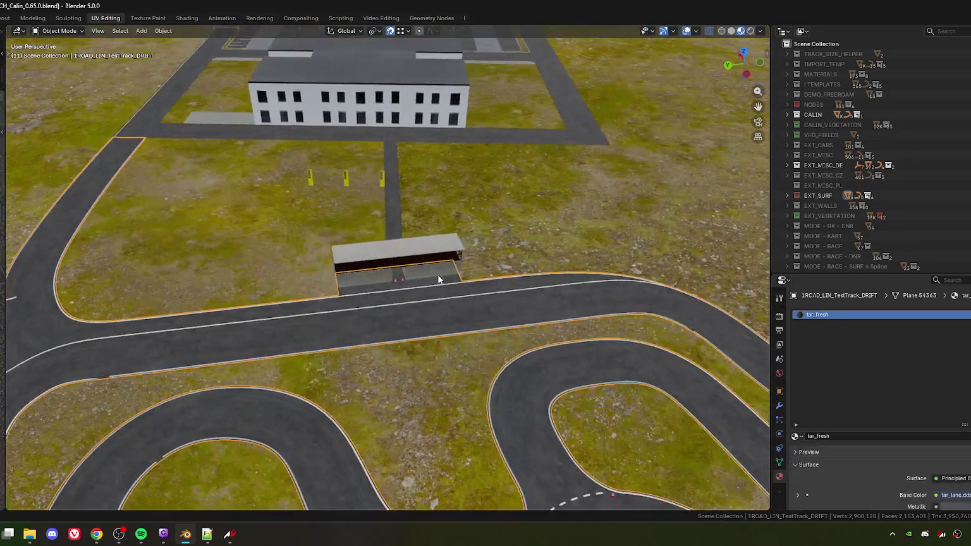
Step: Show the EXT_WALLS collection and open the tribune wall in Edit Mode, framed
{"action": "scroll", "coordinate": [387, 271], "scroll_direction": "up", "scroll_amount": 5}
{"action": "scroll", "coordinate": [416, 270], "scroll_direction": "up", "scroll_amount": 3}
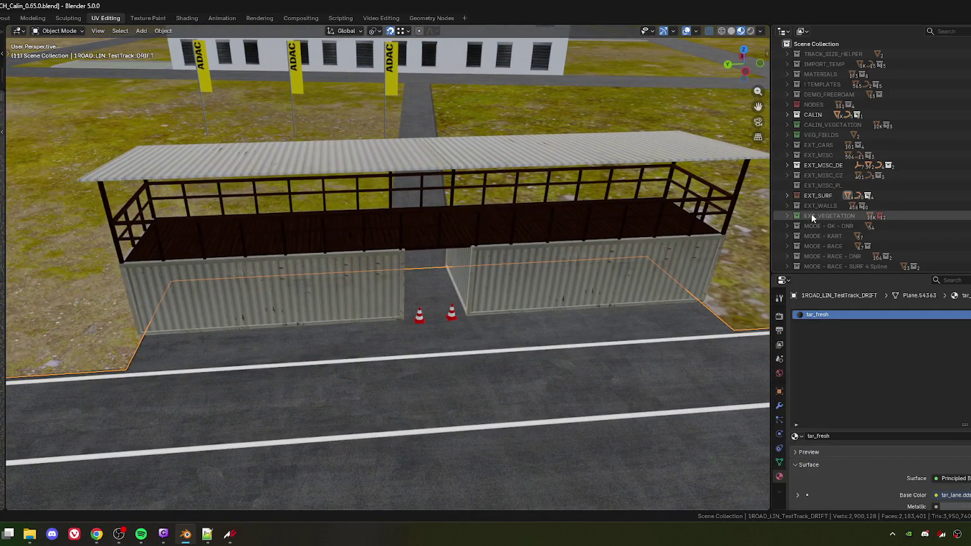
{"action": "left_click", "coordinate": [788, 206]}
{"action": "scroll", "coordinate": [835, 225], "scroll_direction": "down", "scroll_amount": 4}
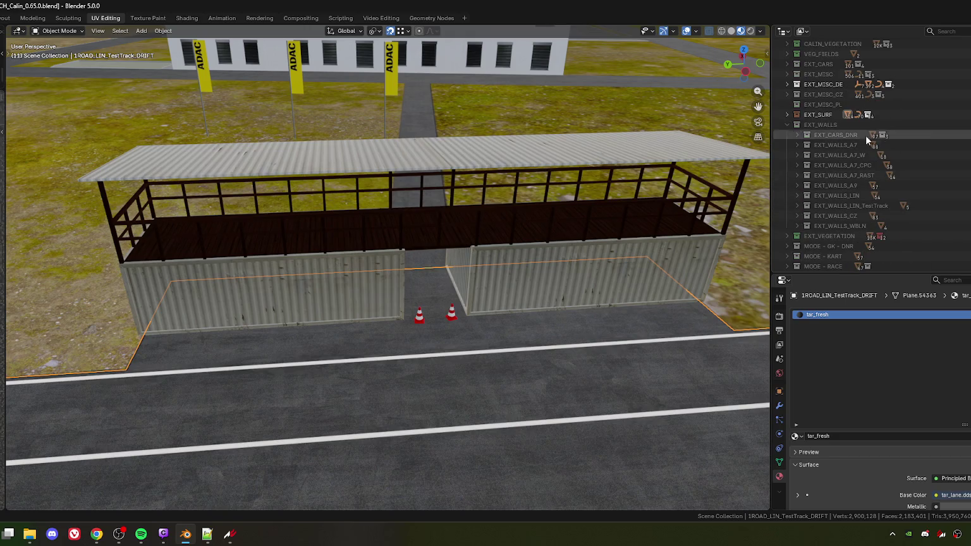
{"action": "left_click", "coordinate": [796, 125]}
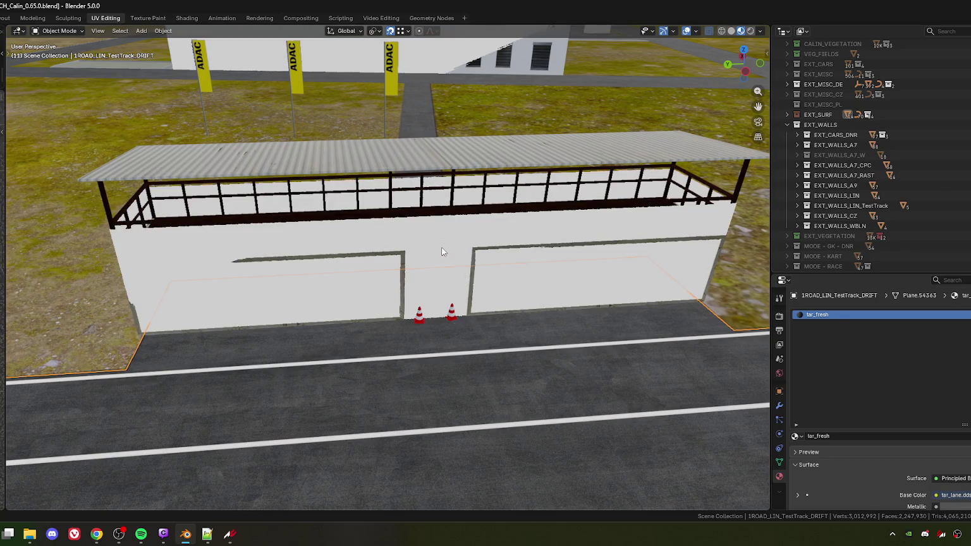
{"action": "left_click", "coordinate": [442, 252]}
{"action": "key", "text": "KP_Decimal"}
{"action": "key", "text": "Tab"}
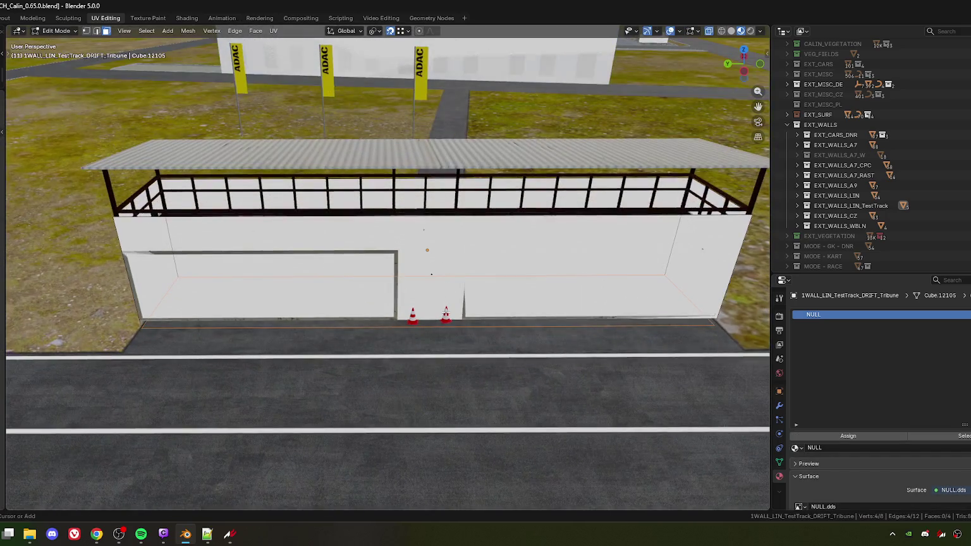
Step: Add two vertical loop cuts to the tribune wall and select its middle section
{"action": "key", "text": "ctrl+r"}
{"action": "left_click", "coordinate": [450, 322]}
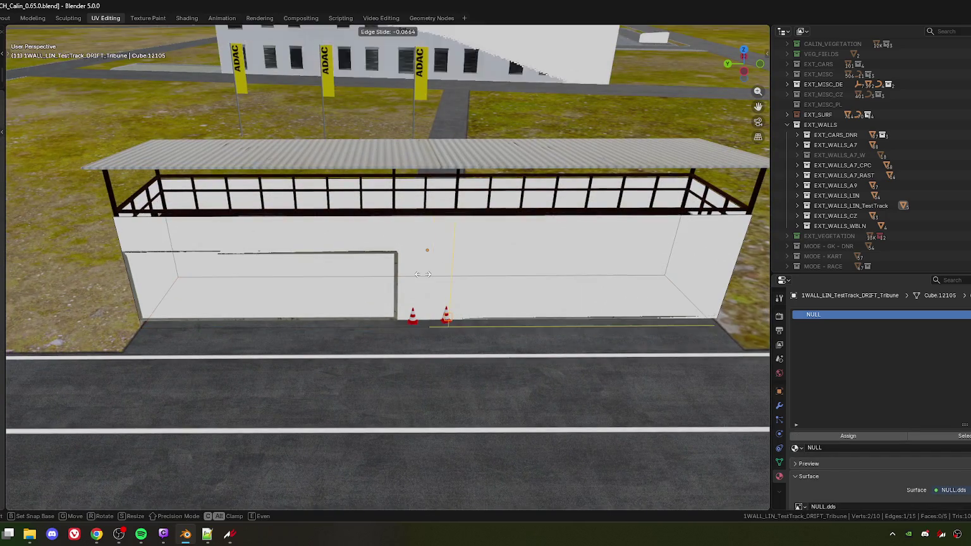
{"action": "left_click", "coordinate": [464, 329]}
{"action": "key", "text": "ctrl+r"}
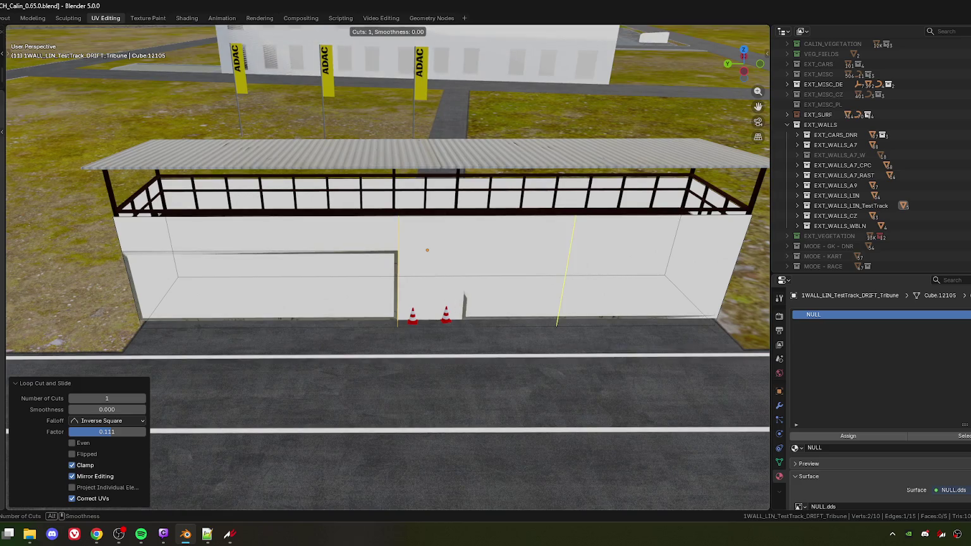
{"action": "left_click", "coordinate": [470, 249]}
{"action": "left_click", "coordinate": [465, 240]}
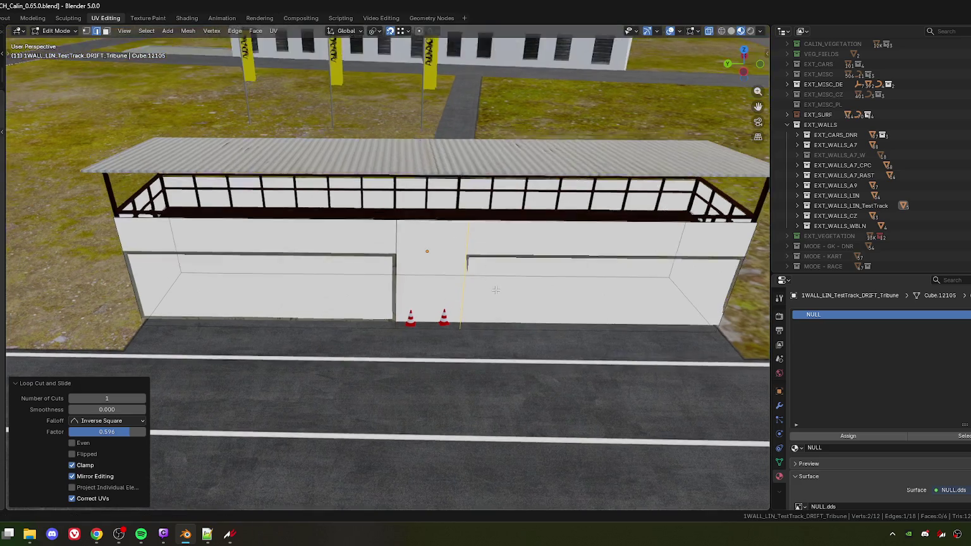
{"action": "left_click_drag", "start_coordinate": [457, 266], "coordinate": [432, 188]}
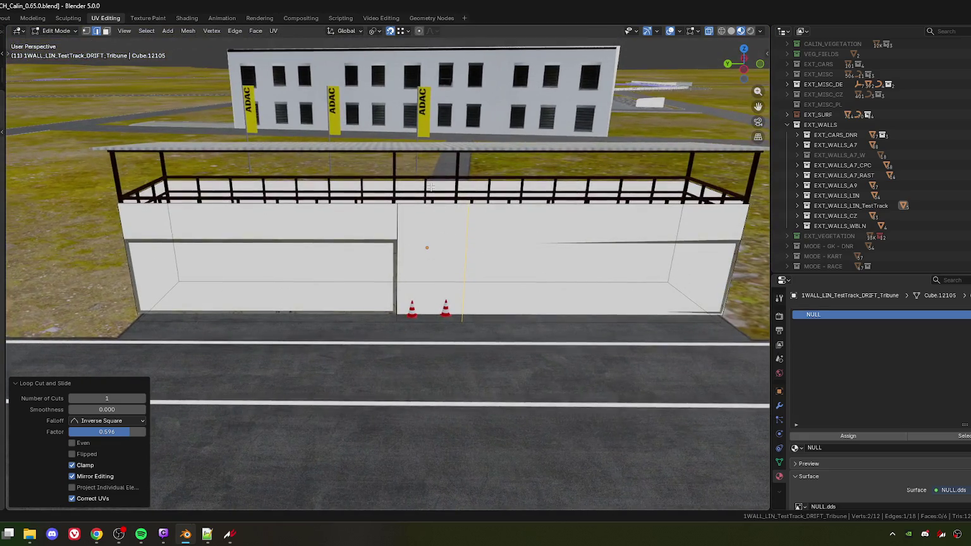
{"action": "left_click_drag", "start_coordinate": [447, 357], "coordinate": [447, 356]}
{"action": "right_click", "coordinate": [448, 355]}
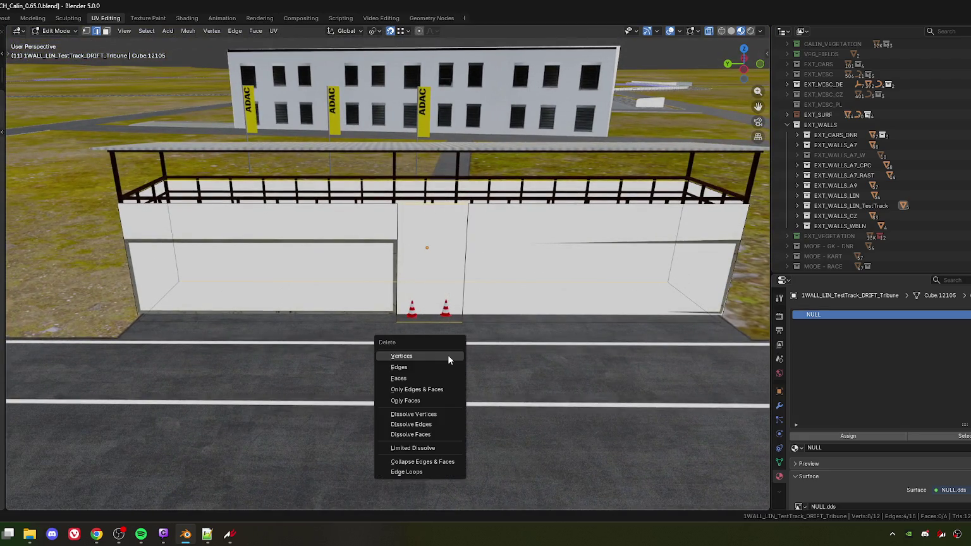
{"action": "left_click_drag", "start_coordinate": [548, 296], "coordinate": [353, 239]}
Step: Add two more loop cuts and delete the faces between them to open a wall gap
{"action": "key", "text": "ctrl+r"}
{"action": "left_click", "coordinate": [370, 239]}
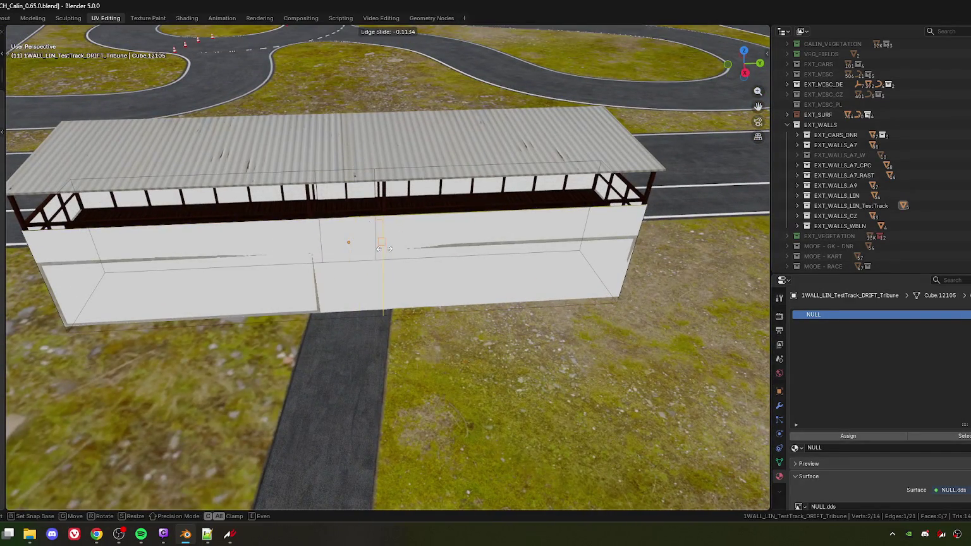
{"action": "left_click", "coordinate": [382, 248]}
{"action": "key", "text": "ctrl+r"}
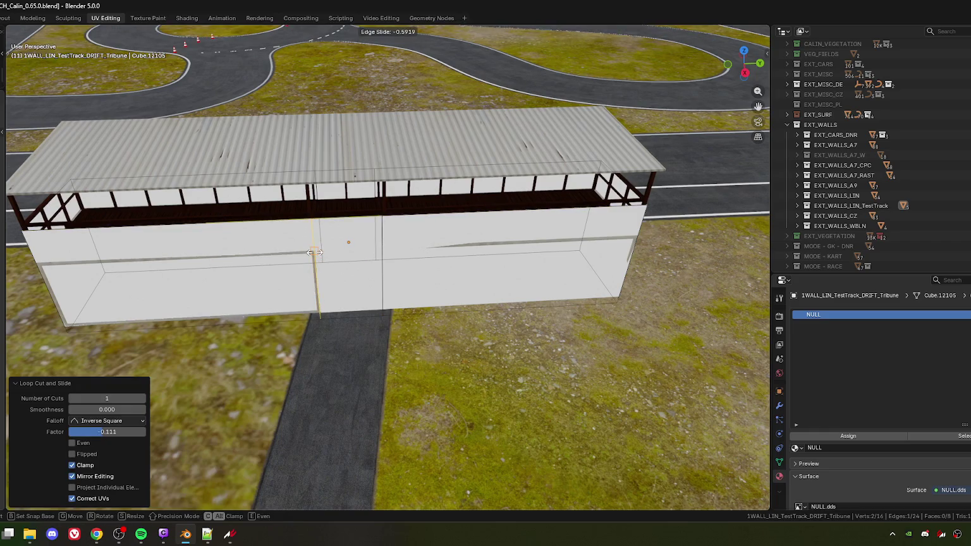
{"action": "left_click", "coordinate": [314, 252]}
{"action": "left_click_drag", "start_coordinate": [314, 252], "coordinate": [389, 257]}
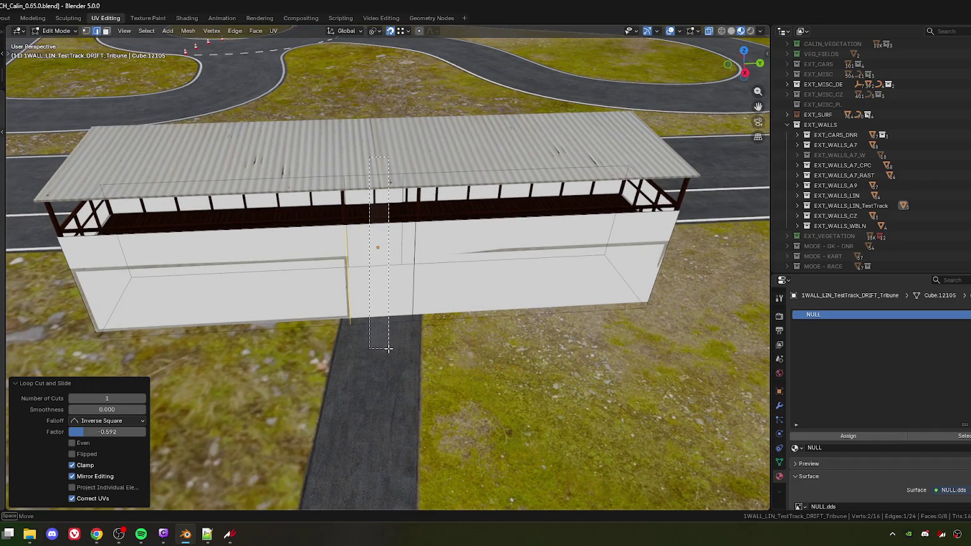
{"action": "left_click_drag", "start_coordinate": [388, 347], "coordinate": [387, 349]}
{"action": "key", "text": "x"}
{"action": "left_click", "coordinate": [361, 355]}
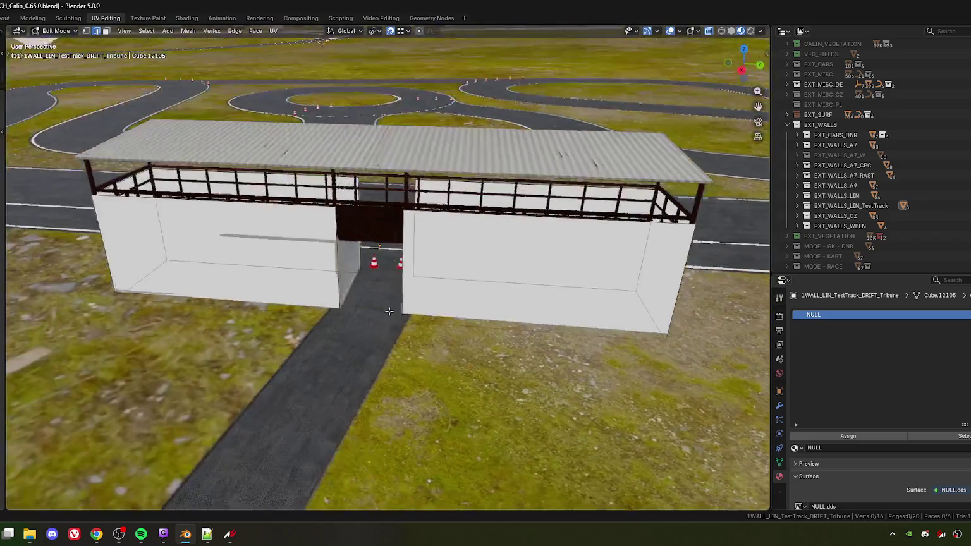
Step: Reposition the wall's bottom vertices and the slab's top corner vertex
{"action": "scroll", "coordinate": [390, 313], "scroll_direction": "up", "scroll_amount": 6}
{"action": "scroll", "coordinate": [447, 307], "scroll_direction": "down", "scroll_amount": 4}
{"action": "scroll", "coordinate": [403, 277], "scroll_direction": "up", "scroll_amount": 3}
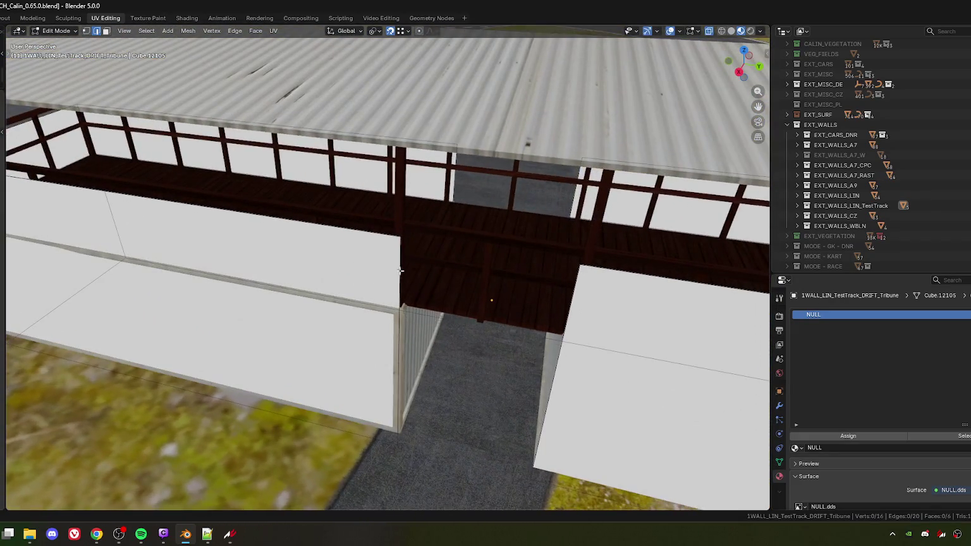
{"action": "scroll", "coordinate": [425, 409], "scroll_direction": "up", "scroll_amount": 5}
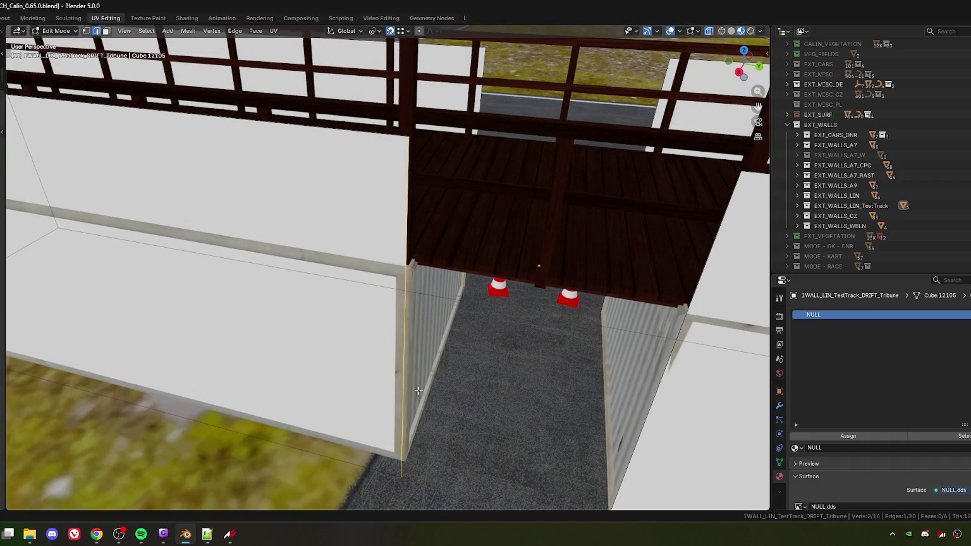
{"action": "scroll", "coordinate": [418, 386], "scroll_direction": "down", "scroll_amount": 4}
{"action": "scroll", "coordinate": [404, 354], "scroll_direction": "up", "scroll_amount": 6}
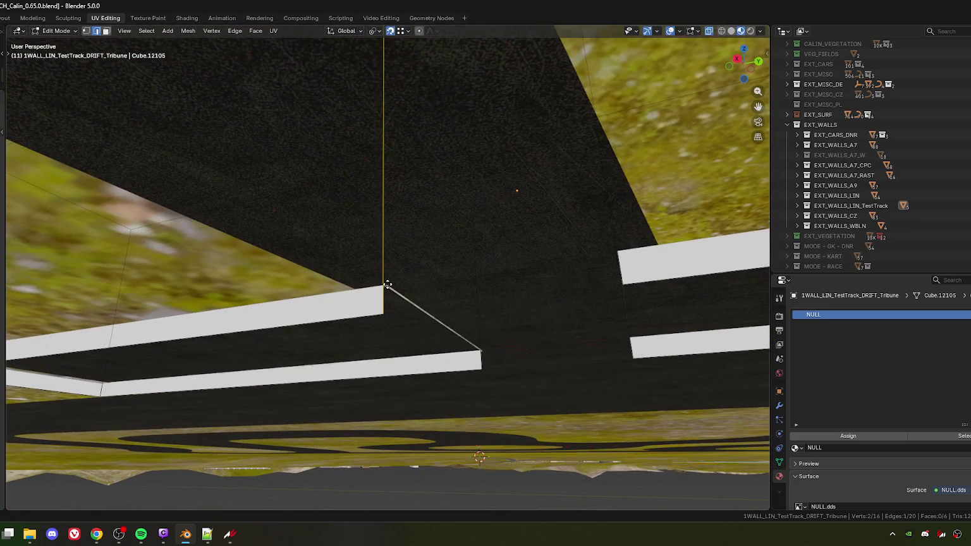
{"action": "left_click", "coordinate": [387, 285]}
{"action": "scroll", "coordinate": [398, 281], "scroll_direction": "down", "scroll_amount": 4}
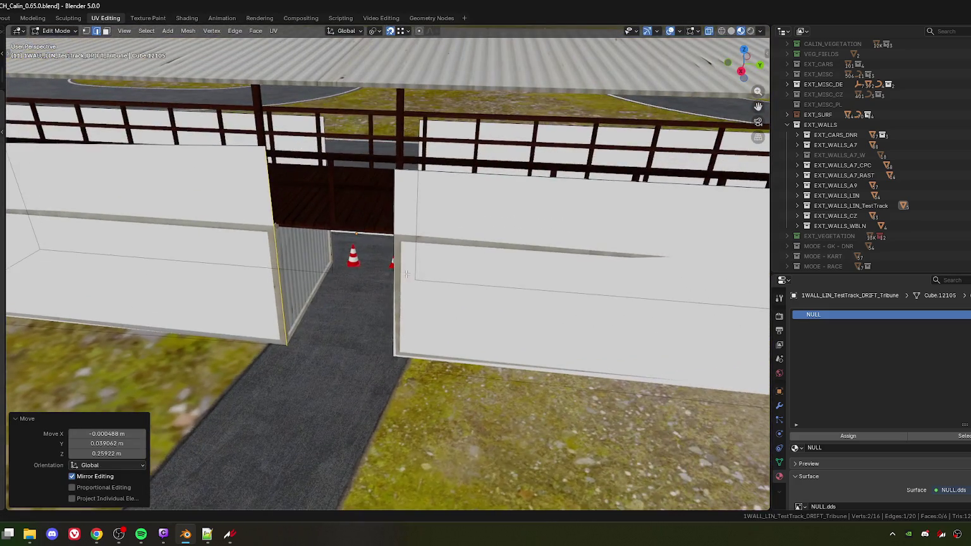
{"action": "scroll", "coordinate": [411, 275], "scroll_direction": "down", "scroll_amount": 2}
{"action": "scroll", "coordinate": [405, 278], "scroll_direction": "up", "scroll_amount": 6}
{"action": "scroll", "coordinate": [367, 253], "scroll_direction": "up", "scroll_amount": 1}
{"action": "left_click", "coordinate": [318, 177]}
{"action": "scroll", "coordinate": [364, 233], "scroll_direction": "down", "scroll_amount": 5}
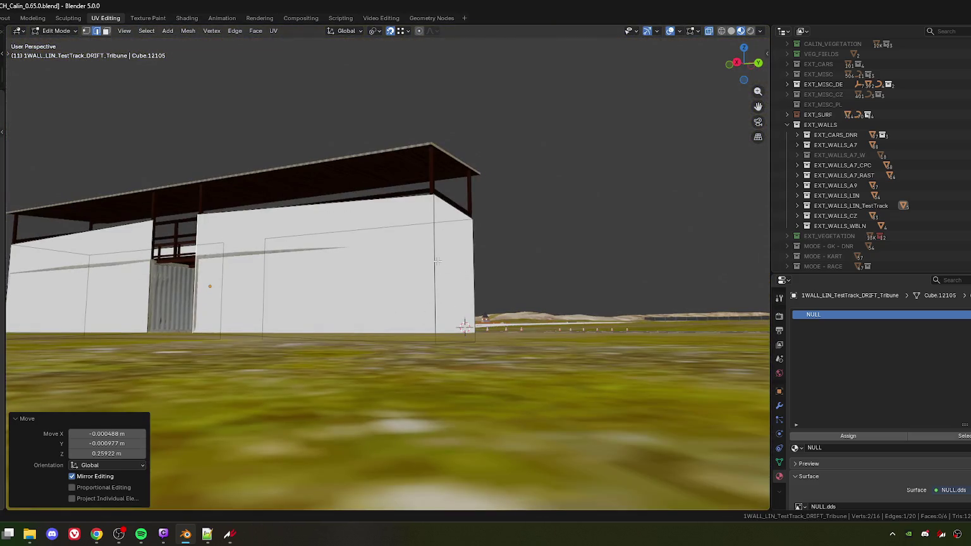
{"action": "scroll", "coordinate": [436, 261], "scroll_direction": "down", "scroll_amount": 3}
{"action": "scroll", "coordinate": [430, 271], "scroll_direction": "up", "scroll_amount": 5}
{"action": "scroll", "coordinate": [425, 296], "scroll_direction": "down", "scroll_amount": 5}
{"action": "left_click_drag", "start_coordinate": [384, 188], "coordinate": [378, 213]}
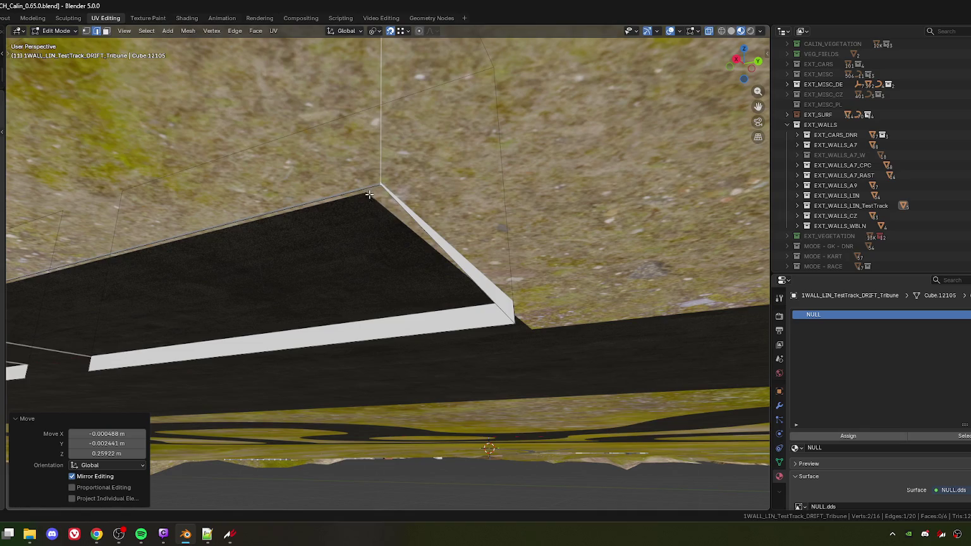
Step: Raise the selected vertex 0.259 m straight up along Z
{"action": "scroll", "coordinate": [513, 287], "scroll_direction": "up", "scroll_amount": 5}
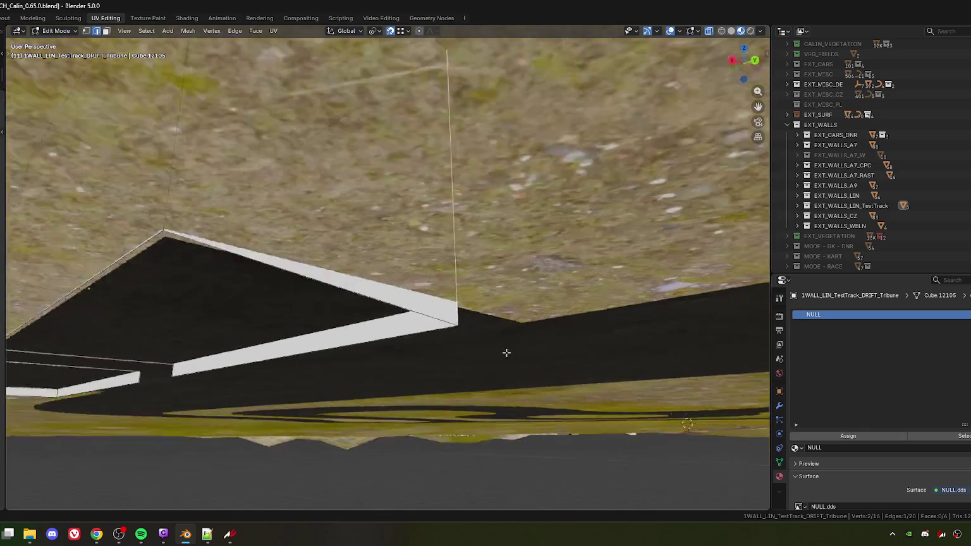
{"action": "scroll", "coordinate": [428, 276], "scroll_direction": "up", "scroll_amount": 5}
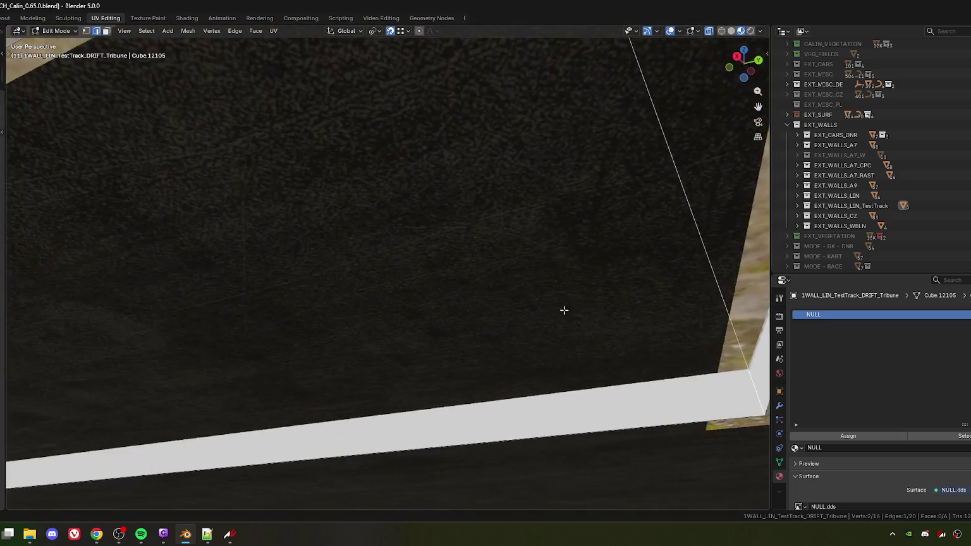
{"action": "scroll", "coordinate": [443, 314], "scroll_direction": "up", "scroll_amount": 5}
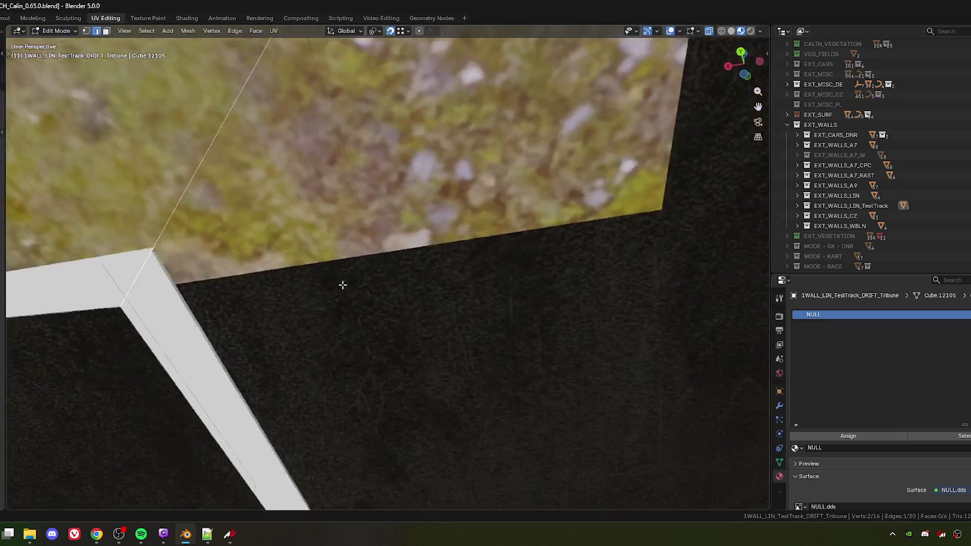
{"action": "key", "text": "g"}
{"action": "key", "text": "z"}
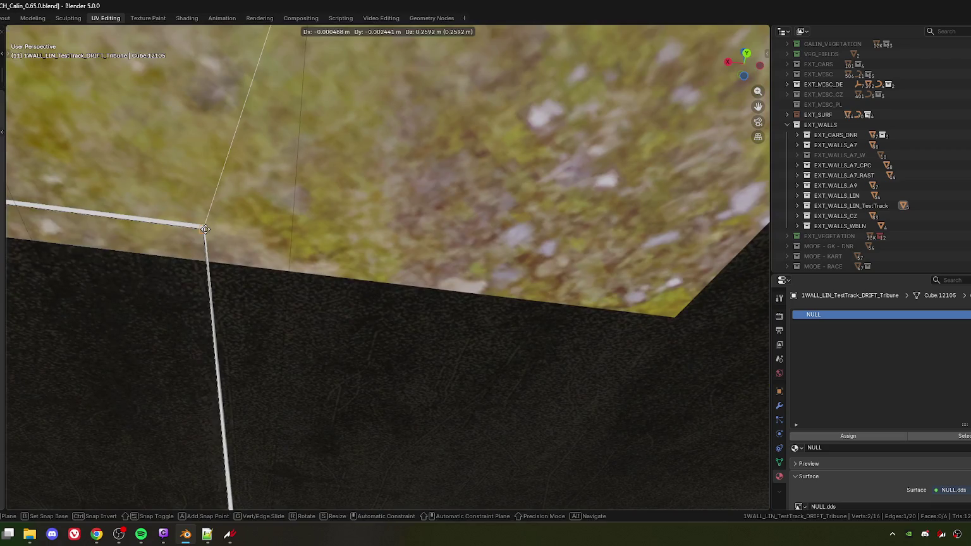
{"action": "left_click", "coordinate": [294, 273]}
{"action": "scroll", "coordinate": [316, 271], "scroll_direction": "down", "scroll_amount": 6}
{"action": "scroll", "coordinate": [345, 265], "scroll_direction": "up", "scroll_amount": 5}
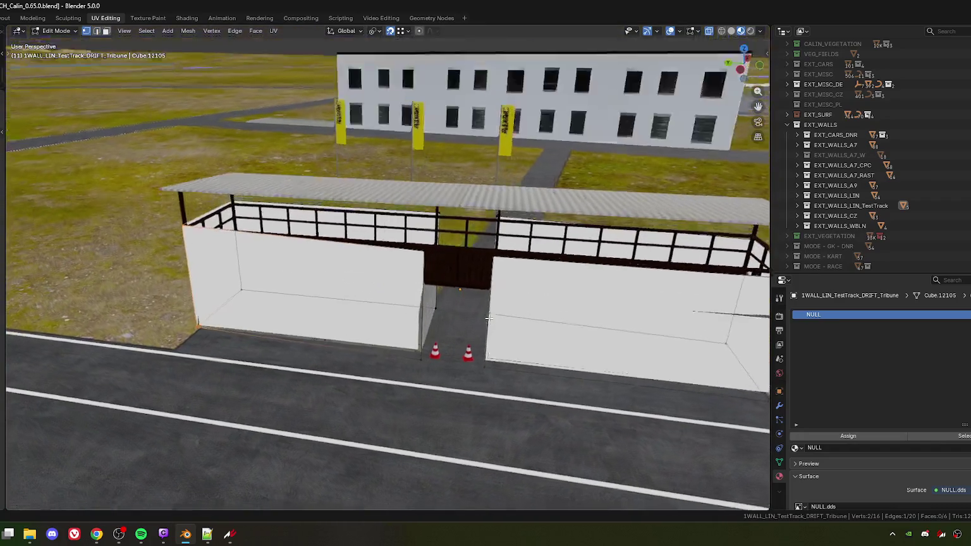
Step: Select the edge at the wall gap and raise it by 0.259 m
{"action": "left_click_drag", "start_coordinate": [394, 183], "coordinate": [427, 256]}
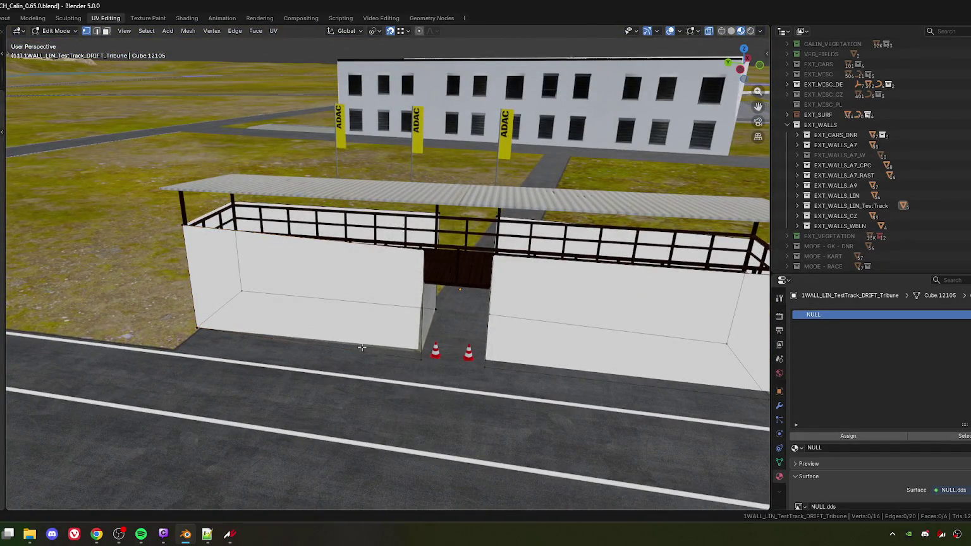
{"action": "left_click", "coordinate": [430, 358]}
{"action": "scroll", "coordinate": [432, 348], "scroll_direction": "up", "scroll_amount": 10}
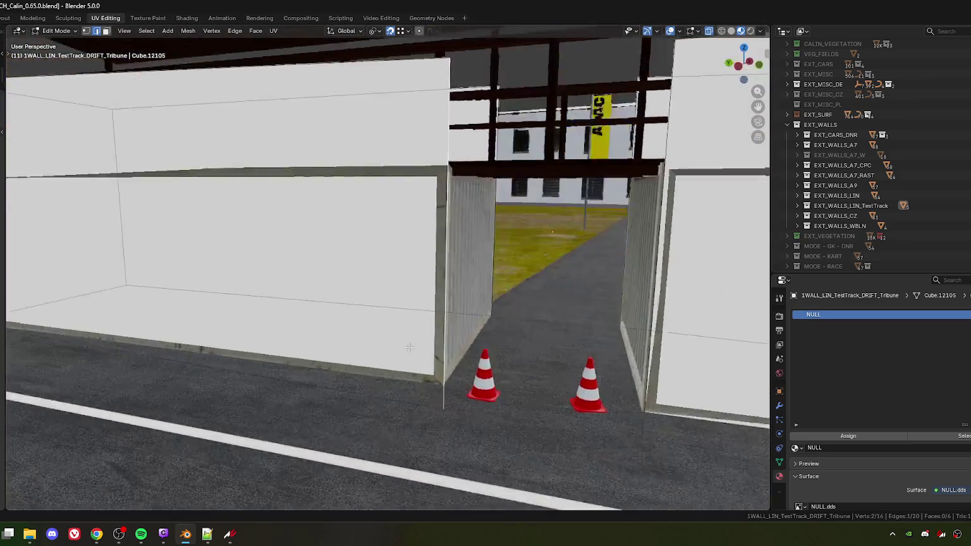
{"action": "key", "text": "g"}
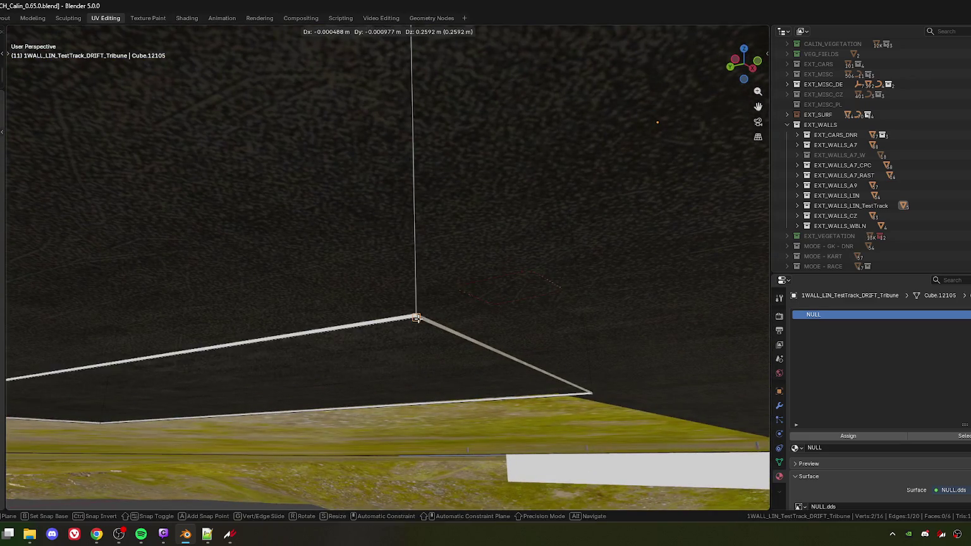
{"action": "left_click", "coordinate": [503, 271]}
{"action": "scroll", "coordinate": [481, 297], "scroll_direction": "down", "scroll_amount": 5}
Step: Raise another wall vertex vertically along Z to the wall top
{"action": "left_click_drag", "start_coordinate": [459, 326], "coordinate": [587, 310]}
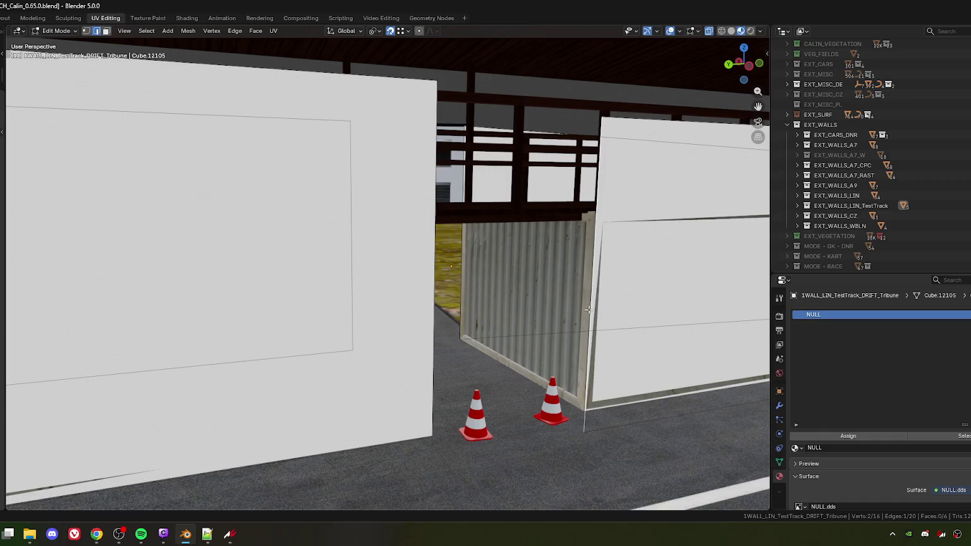
{"action": "scroll", "coordinate": [625, 361], "scroll_direction": "down", "scroll_amount": 3}
{"action": "scroll", "coordinate": [495, 268], "scroll_direction": "up", "scroll_amount": 8}
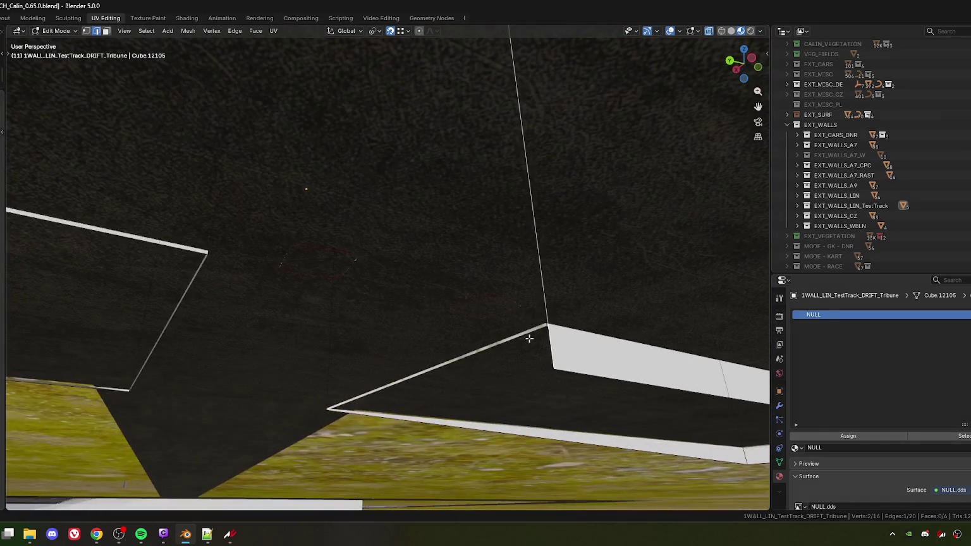
{"action": "left_click", "coordinate": [544, 326]}
{"action": "scroll", "coordinate": [477, 250], "scroll_direction": "down", "scroll_amount": 8}
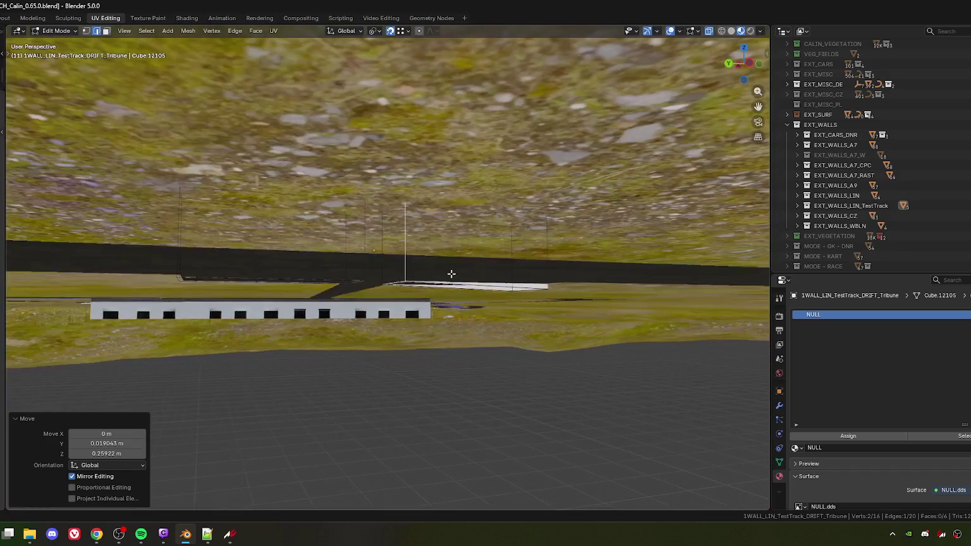
{"action": "scroll", "coordinate": [554, 258], "scroll_direction": "up", "scroll_amount": 5}
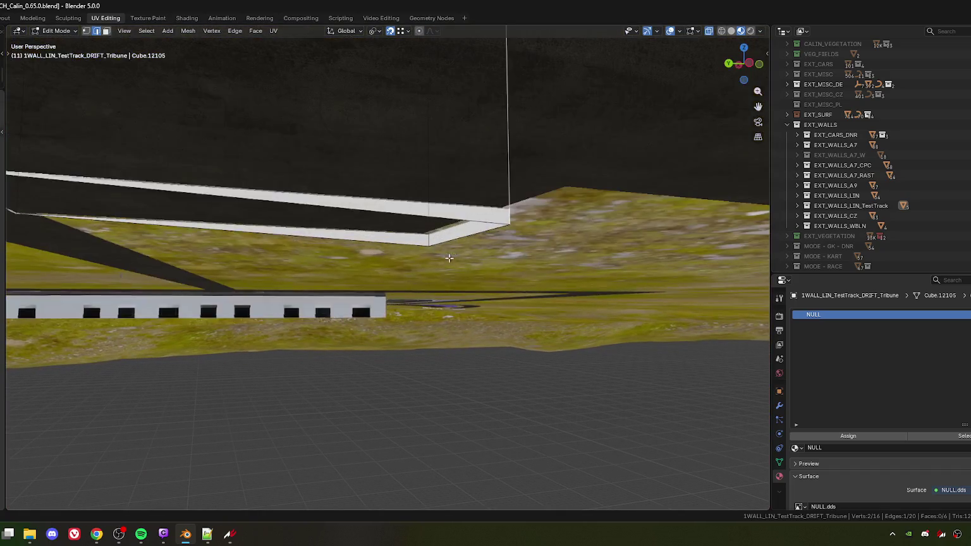
{"action": "scroll", "coordinate": [510, 252], "scroll_direction": "up", "scroll_amount": 5}
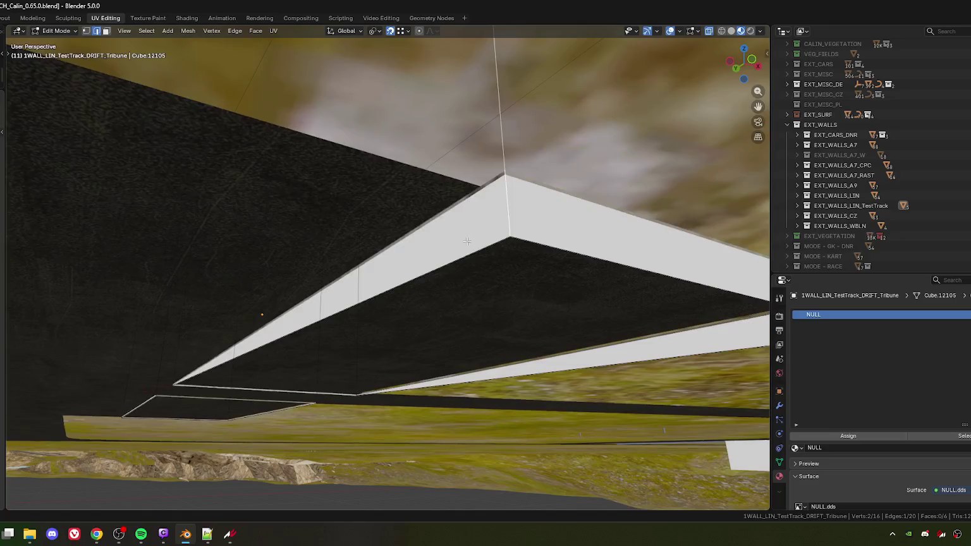
{"action": "key", "text": "g"}
{"action": "key", "text": "z"}
{"action": "left_click", "coordinate": [473, 232]}
Step: Raise the wall corner vertex vertically along Z to level it with the top
{"action": "scroll", "coordinate": [369, 321], "scroll_direction": "down", "scroll_amount": 6}
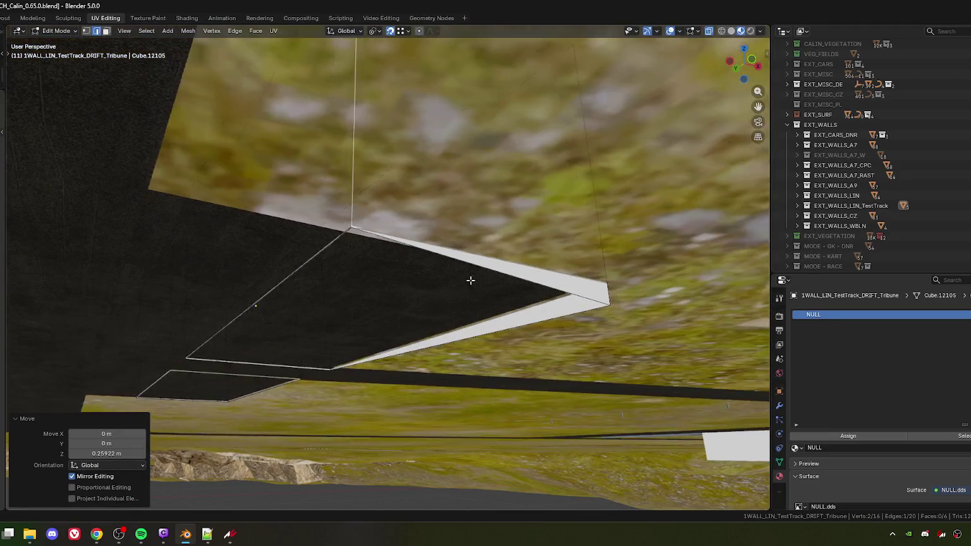
{"action": "scroll", "coordinate": [368, 321], "scroll_direction": "up", "scroll_amount": 5}
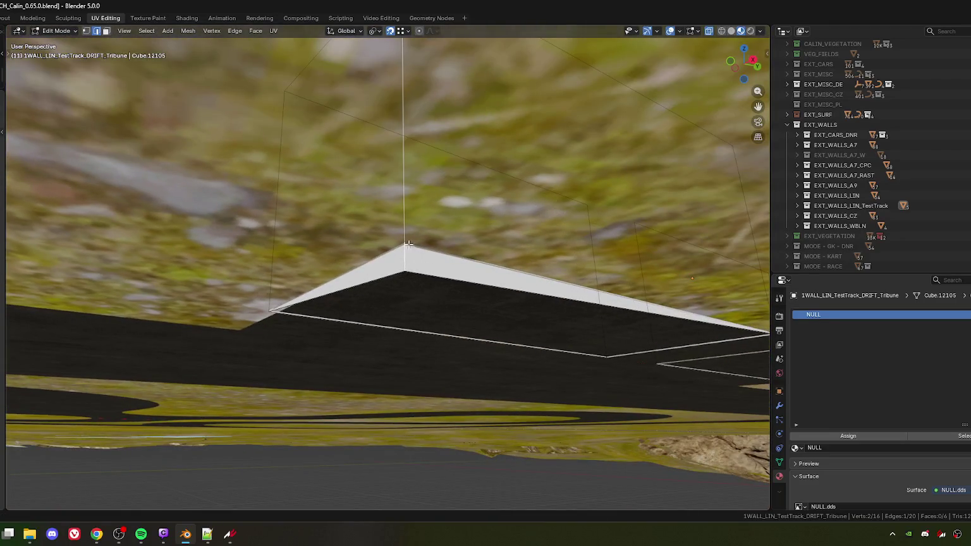
{"action": "key", "text": "g"}
{"action": "key", "text": "z"}
{"action": "left_click", "coordinate": [421, 275]}
{"action": "scroll", "coordinate": [422, 275], "scroll_direction": "down", "scroll_amount": 6}
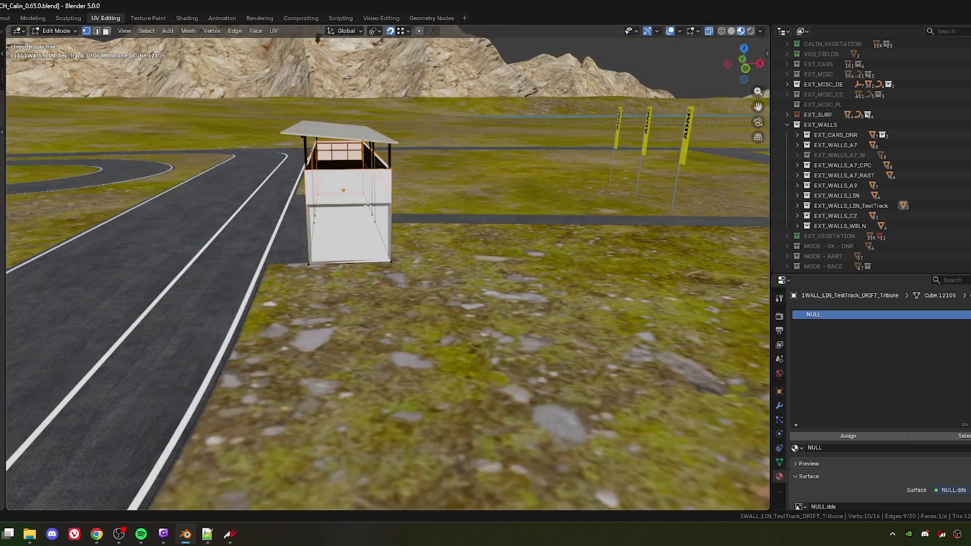
{"action": "mouse_move", "coordinate": [367, 206]}
{"action": "left_mouse_down"}
{"action": "mouse_move", "coordinate": [354, 284]}
{"action": "mouse_move", "coordinate": [396, 267]}
{"action": "left_mouse_up"}
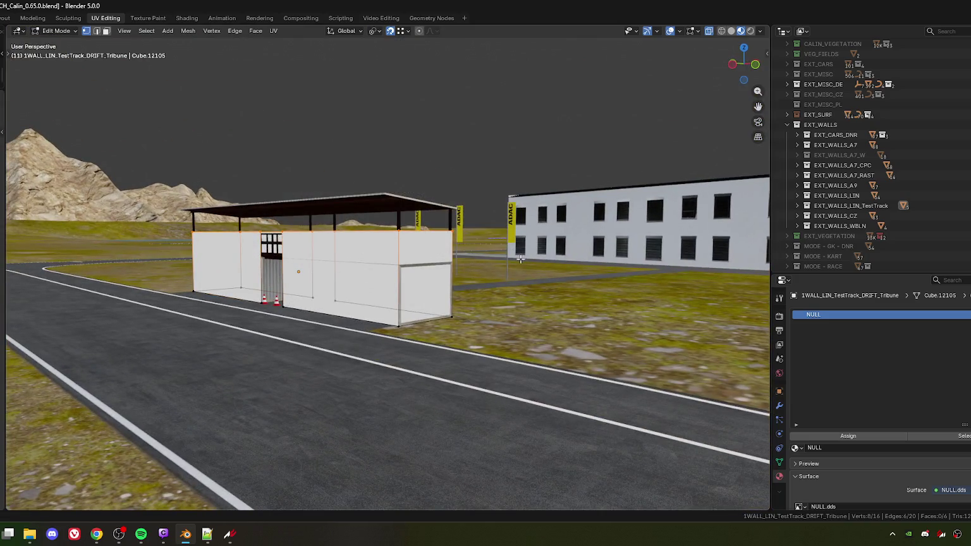
Step: Flatten the selected tribune vertices to one height by scaling Z to 0
{"action": "key", "text": "s"}
{"action": "key", "text": "z"}
{"action": "key", "text": "0"}
{"action": "key", "text": "Return"}
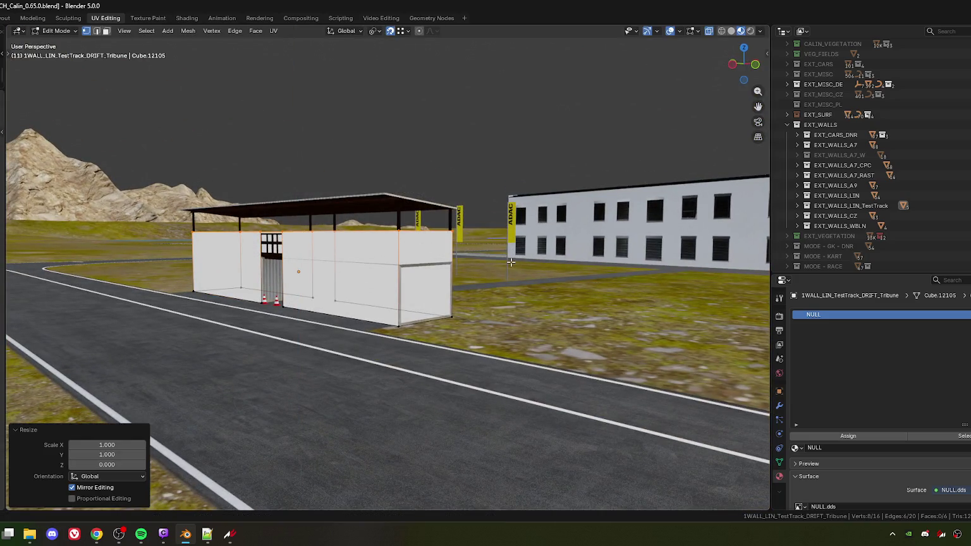
{"action": "left_click_drag", "start_coordinate": [314, 315], "coordinate": [363, 286]}
{"action": "left_click_drag", "start_coordinate": [356, 288], "coordinate": [419, 289]}
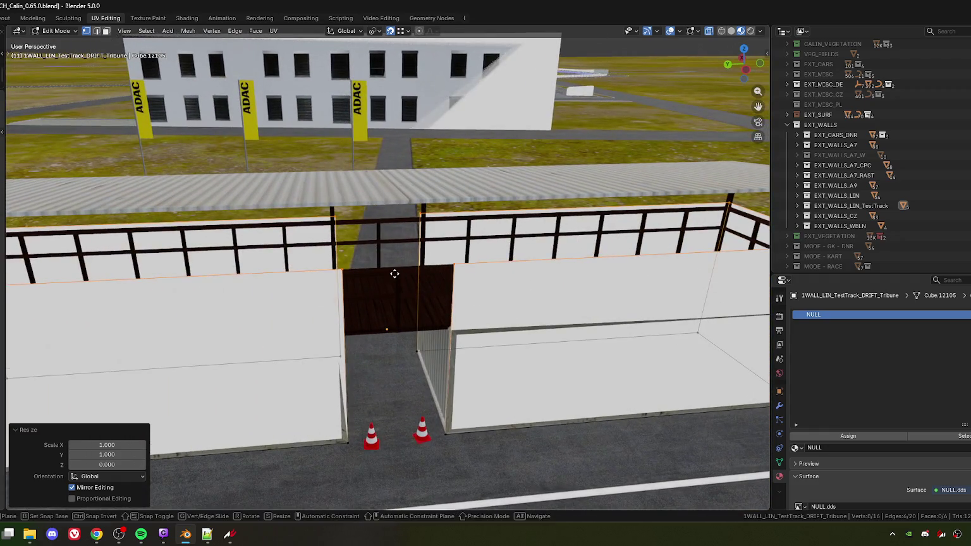
Step: Lower the gate 0.17029 m along Z, box-select the wall edges beside it, exit Edit Mode
{"action": "key", "text": "g"}
{"action": "key", "text": "z"}
{"action": "left_click", "coordinate": [405, 284]}
{"action": "scroll", "coordinate": [405, 284], "scroll_direction": "down", "scroll_amount": 5}
{"action": "scroll", "coordinate": [434, 363], "scroll_direction": "up", "scroll_amount": 3}
{"action": "scroll", "coordinate": [434, 363], "scroll_direction": "up", "scroll_amount": 2}
{"action": "mouse_move", "coordinate": [314, 243]}
{"action": "left_mouse_down"}
{"action": "mouse_move", "coordinate": [396, 349]}
{"action": "mouse_move", "coordinate": [401, 387]}
{"action": "left_mouse_up"}
{"action": "mouse_move", "coordinate": [338, 292]}
{"action": "left_mouse_down"}
{"action": "mouse_move", "coordinate": [369, 197]}
{"action": "mouse_move", "coordinate": [405, 403]}
{"action": "left_mouse_up"}
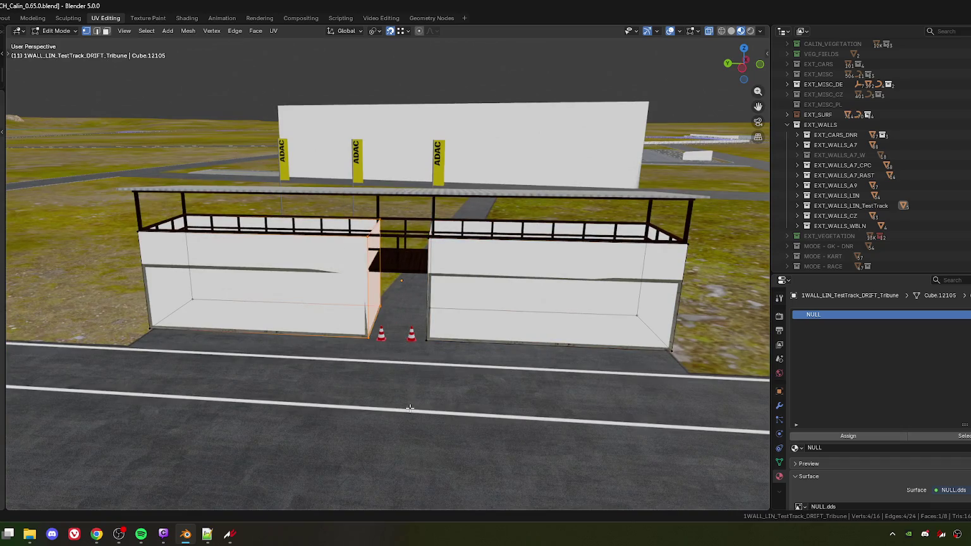
{"action": "key", "text": "Tab"}
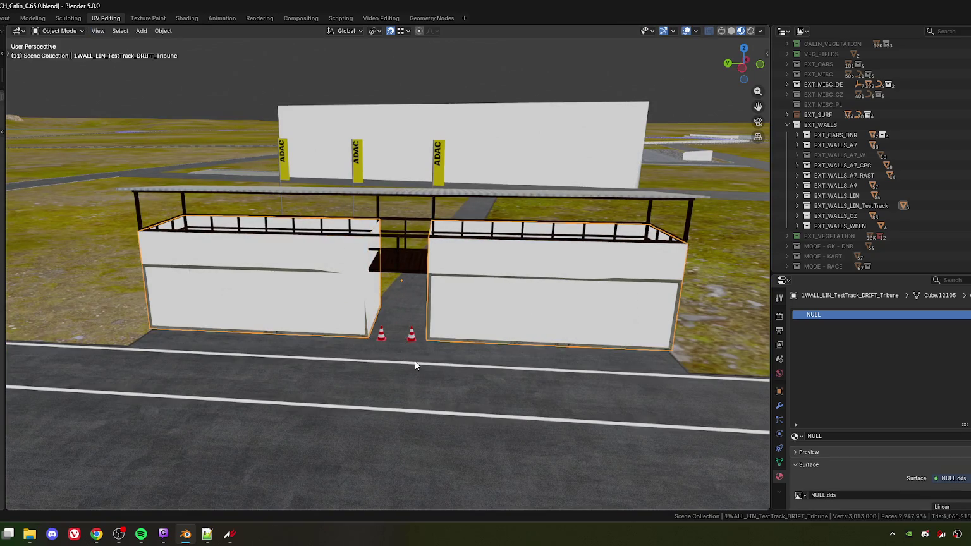
Step: Apply rotation and scale to the tribune walls and show Face Orientation to check normals
{"action": "key", "text": "ctrl+a"}
{"action": "left_click", "coordinate": [383, 362]}
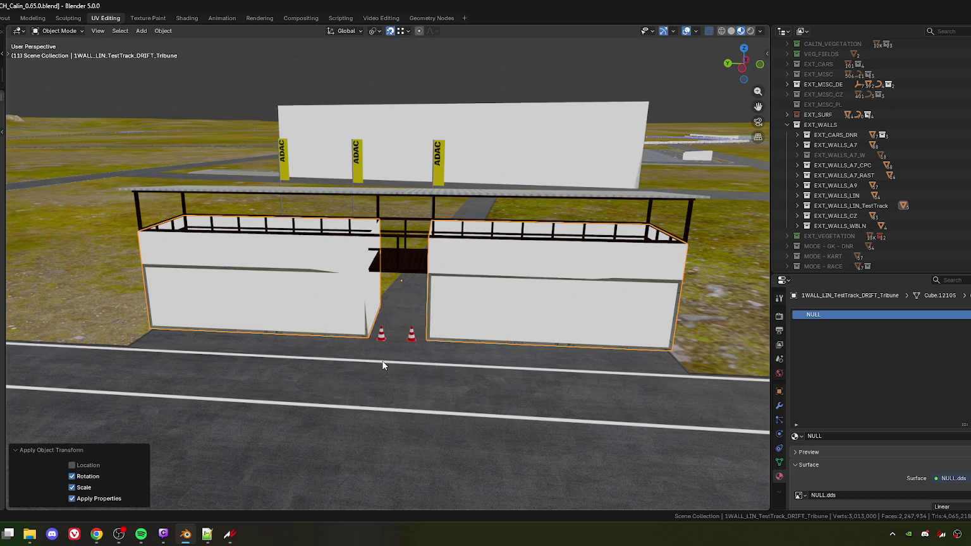
{"action": "left_click", "coordinate": [697, 31]}
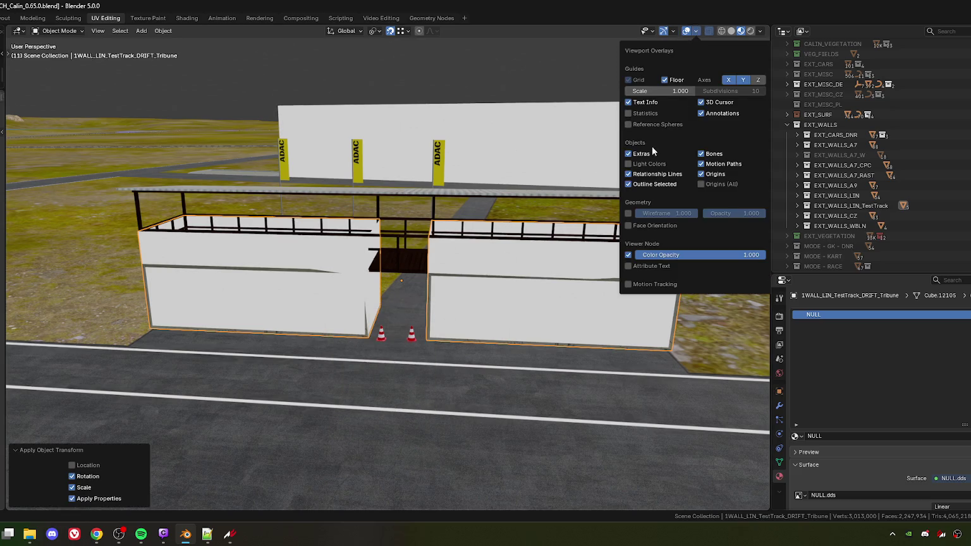
{"action": "left_click", "coordinate": [630, 226]}
Step: Turn Face Orientation off again and zoom toward the parking lot boom gate
{"action": "scroll", "coordinate": [452, 316], "scroll_direction": "up", "scroll_amount": 5}
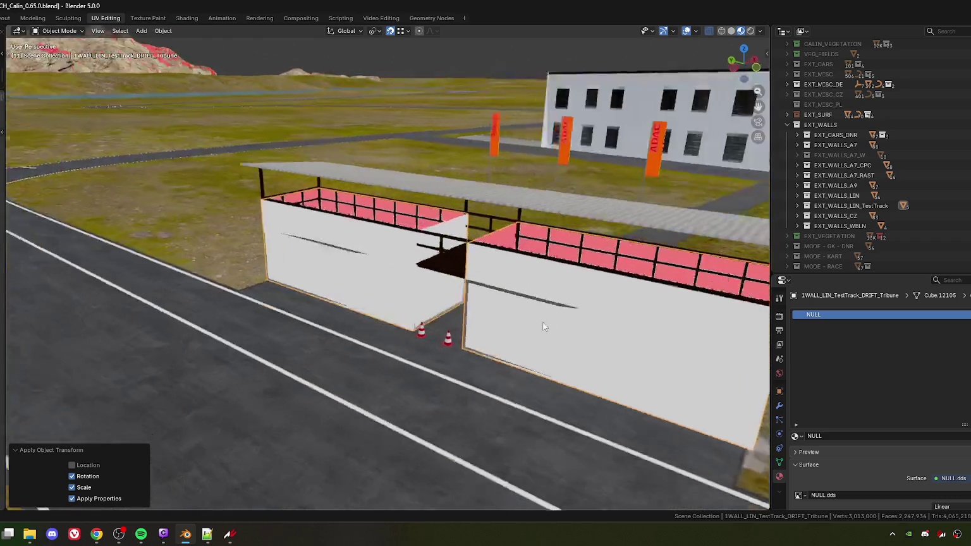
{"action": "scroll", "coordinate": [372, 304], "scroll_direction": "down", "scroll_amount": 8}
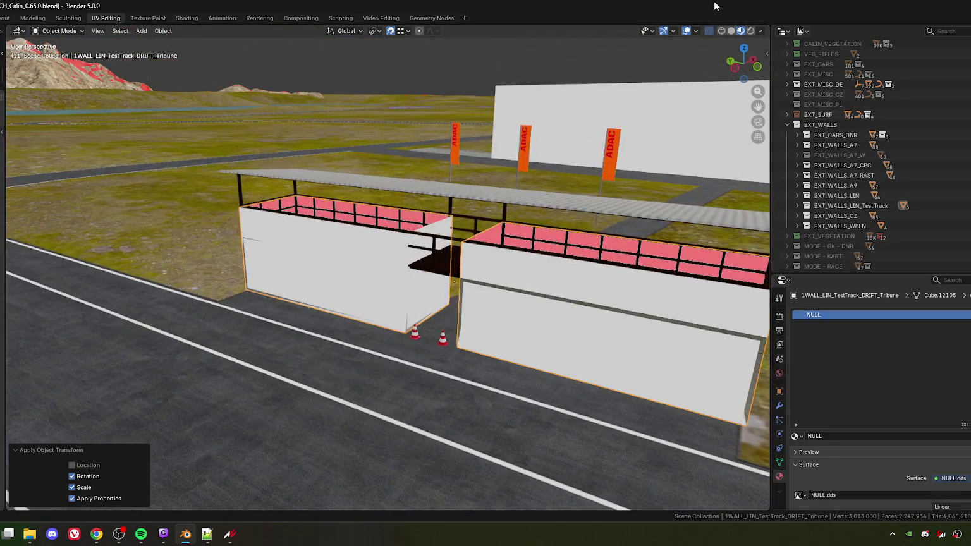
{"action": "left_click", "coordinate": [697, 32]}
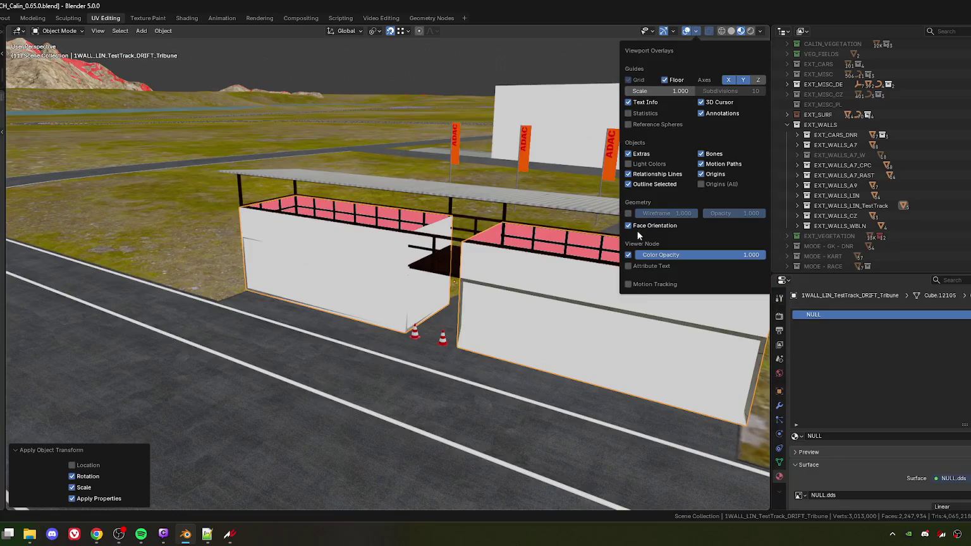
{"action": "left_click", "coordinate": [628, 226]}
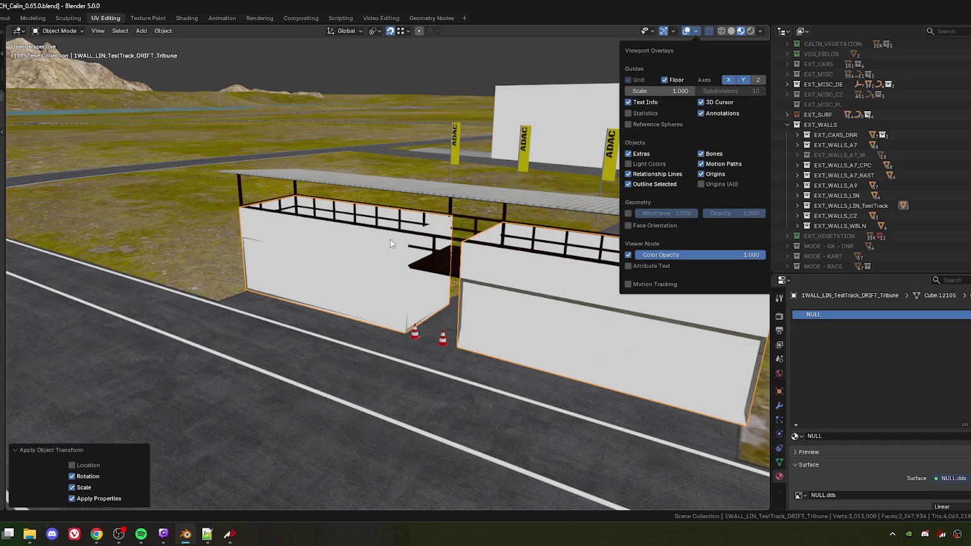
{"action": "scroll", "coordinate": [332, 259], "scroll_direction": "down", "scroll_amount": 6}
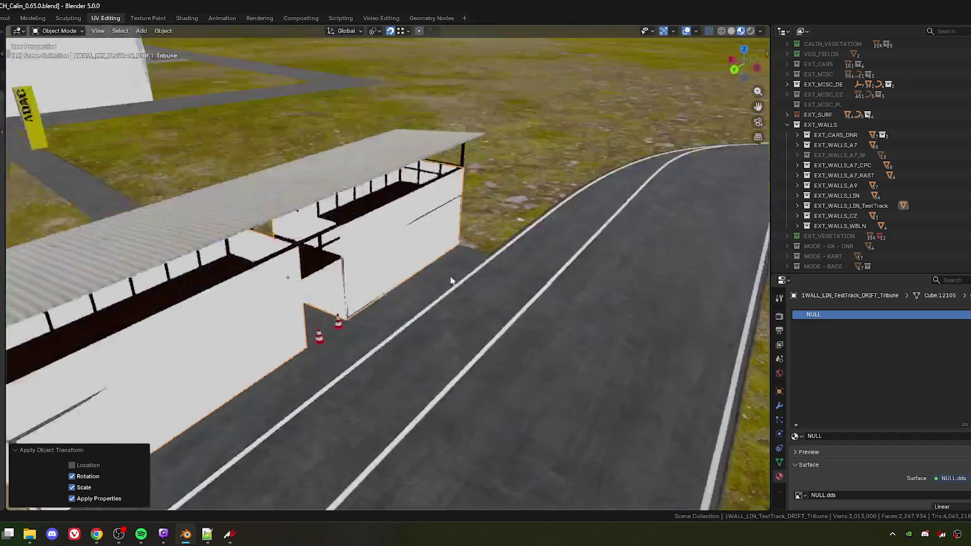
{"action": "scroll", "coordinate": [474, 281], "scroll_direction": "up", "scroll_amount": 3}
{"action": "scroll", "coordinate": [379, 276], "scroll_direction": "up", "scroll_amount": 4}
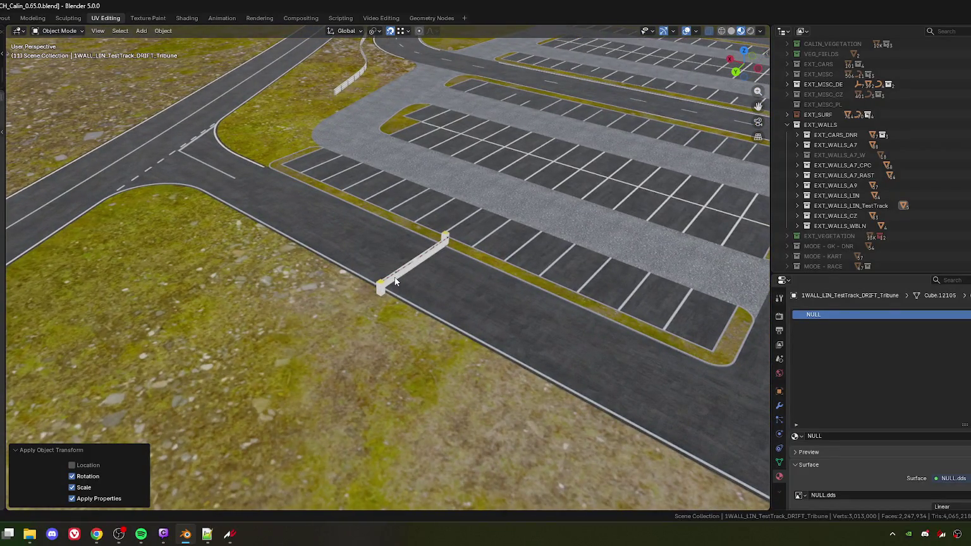
Step: Select 1WALL_LIN_TestTrack_BoomGate and bring up the EXT_WALLS collection's context menu in the Outliner
{"action": "left_click", "coordinate": [395, 282]}
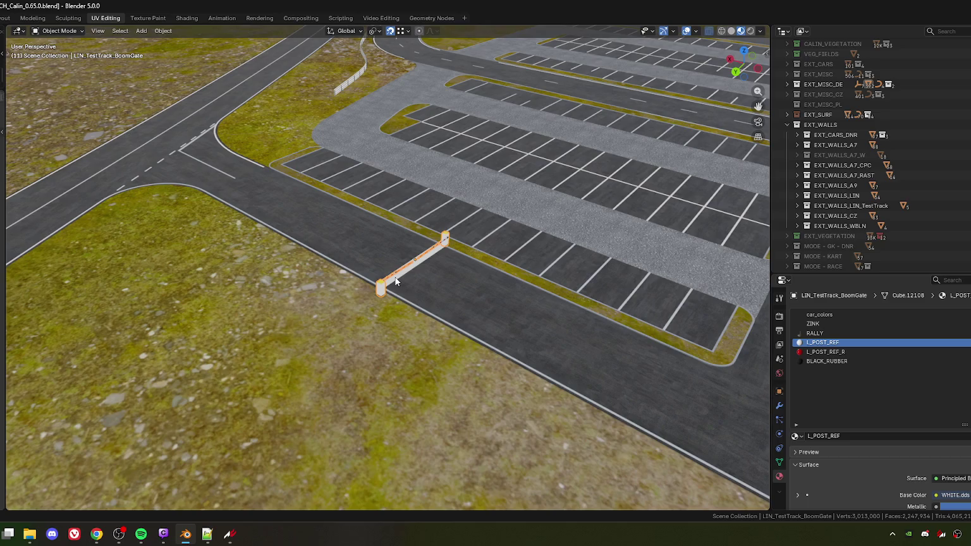
{"action": "left_click", "coordinate": [395, 282]}
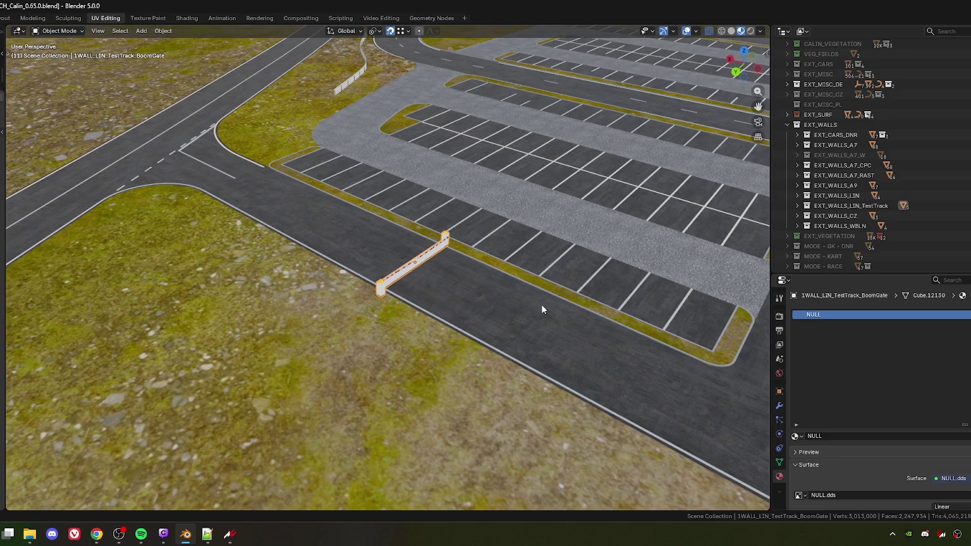
{"action": "right_click", "coordinate": [821, 125]}
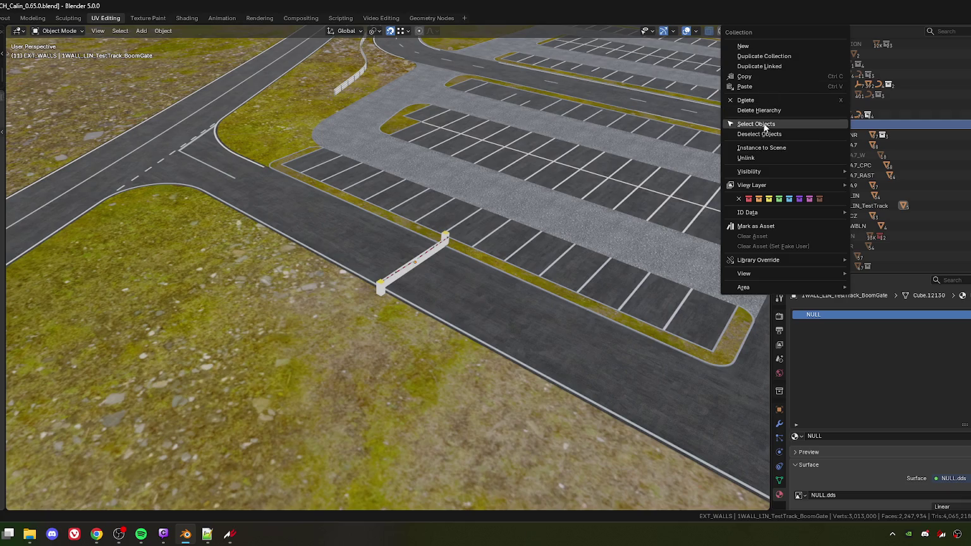
Step: Export all EXT_WALLS objects, including the boom gate, over EXTENSION_WALLS.fbx
{"action": "left_click", "coordinate": [764, 125]}
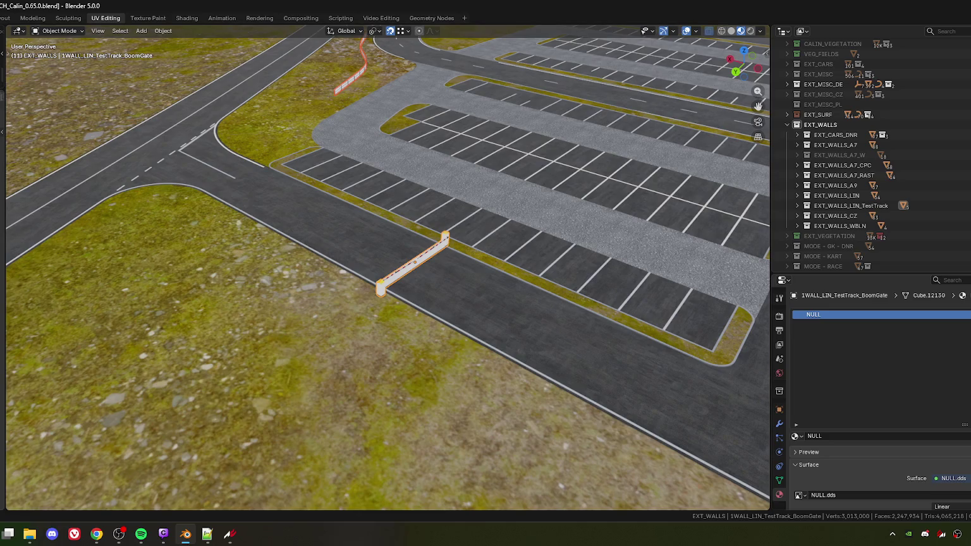
{"action": "key", "text": "q"}
{"action": "left_click", "coordinate": [21, 250]}
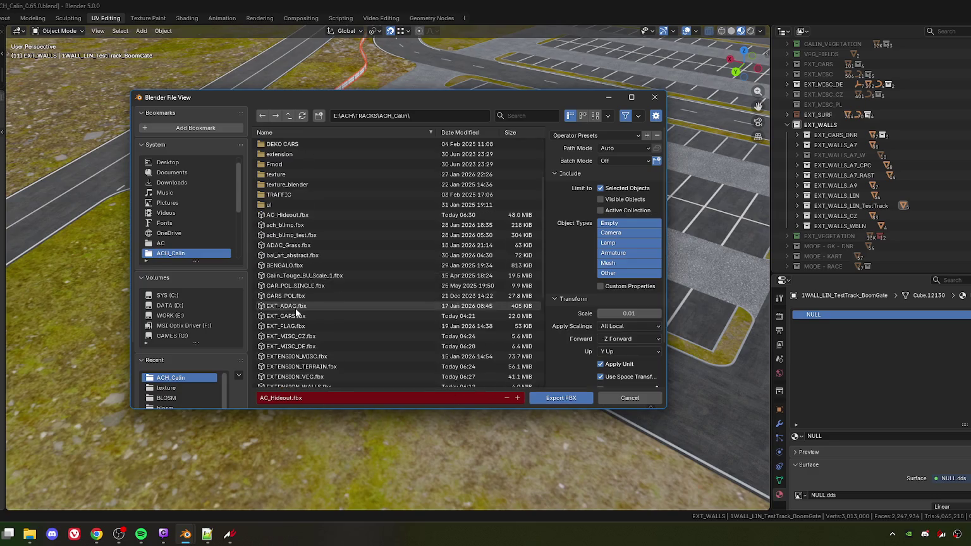
{"action": "scroll", "coordinate": [297, 312], "scroll_direction": "down", "scroll_amount": 5}
{"action": "left_click", "coordinate": [379, 286]}
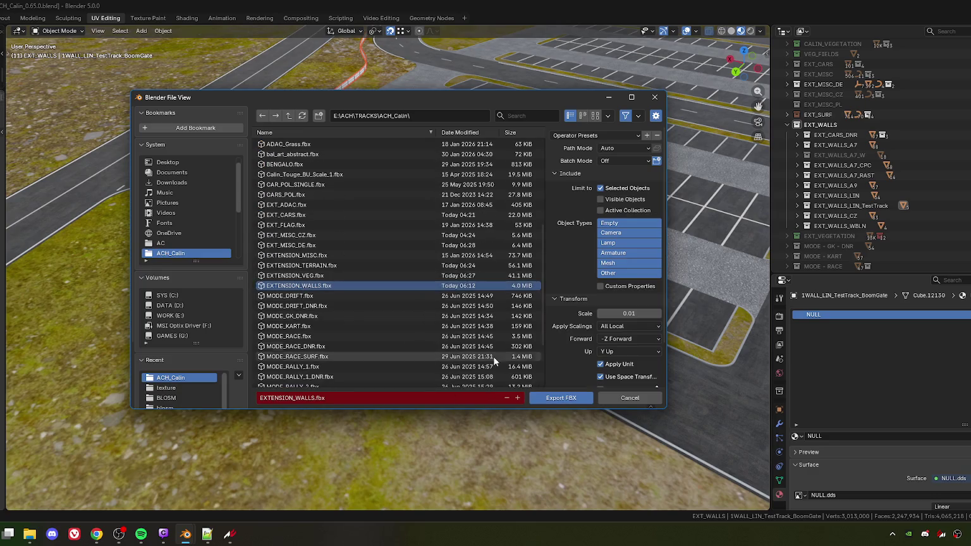
{"action": "left_click", "coordinate": [563, 398]}
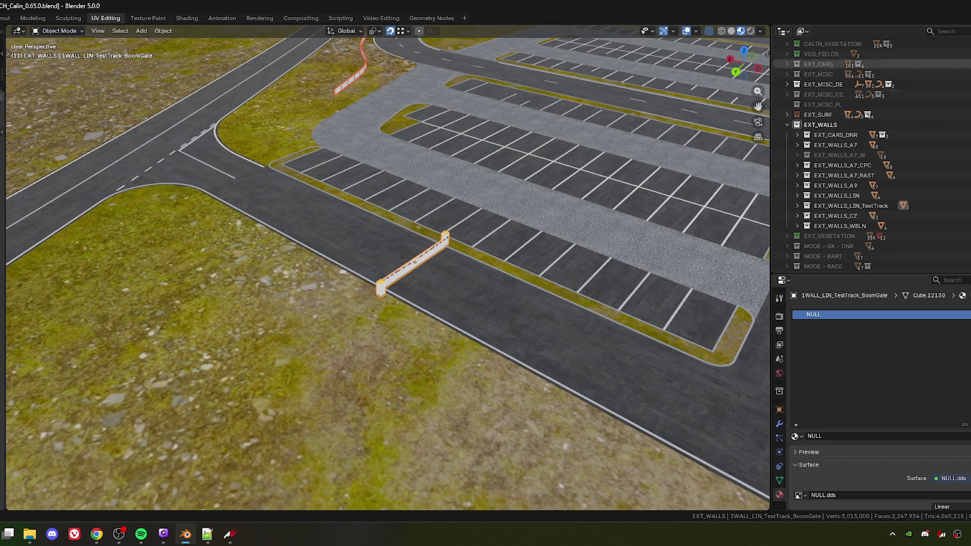
Step: Collapse and hide the EXT_WALLS collection in the Outliner
{"action": "left_click", "coordinate": [787, 124]}
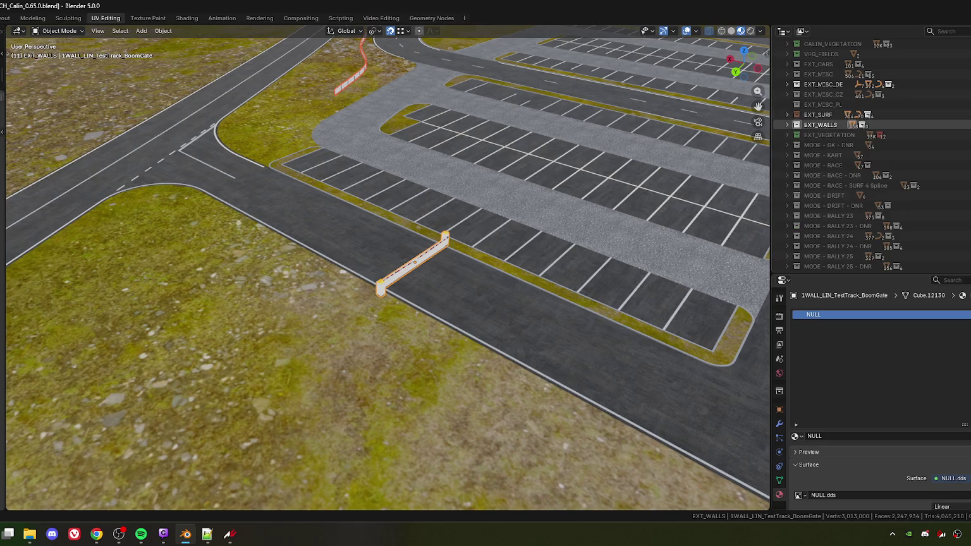
{"action": "left_click", "coordinate": [796, 124]}
{"action": "key", "text": "alt+Tab"}
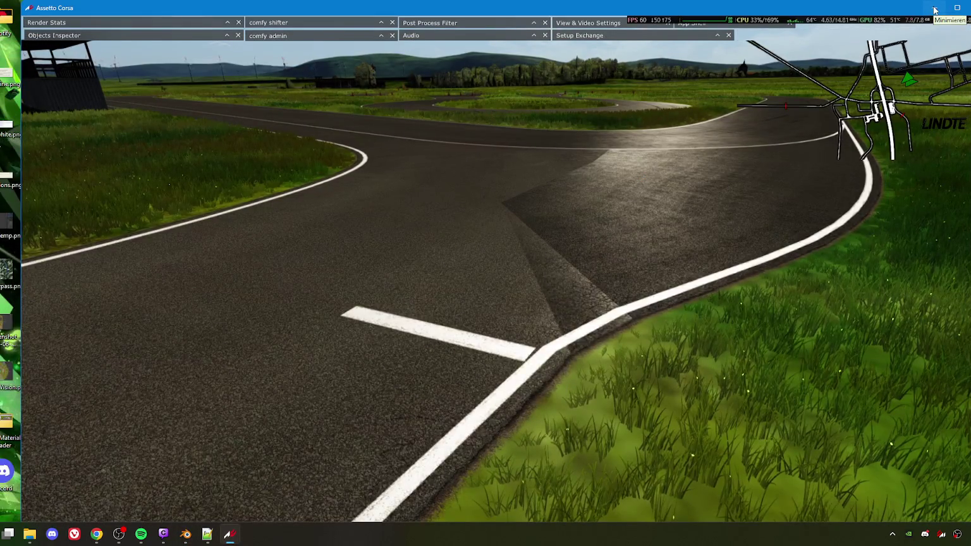
Step: Fly the camera up over the fields, then quit Assetto Corsa
{"action": "key", "text": "Up"}
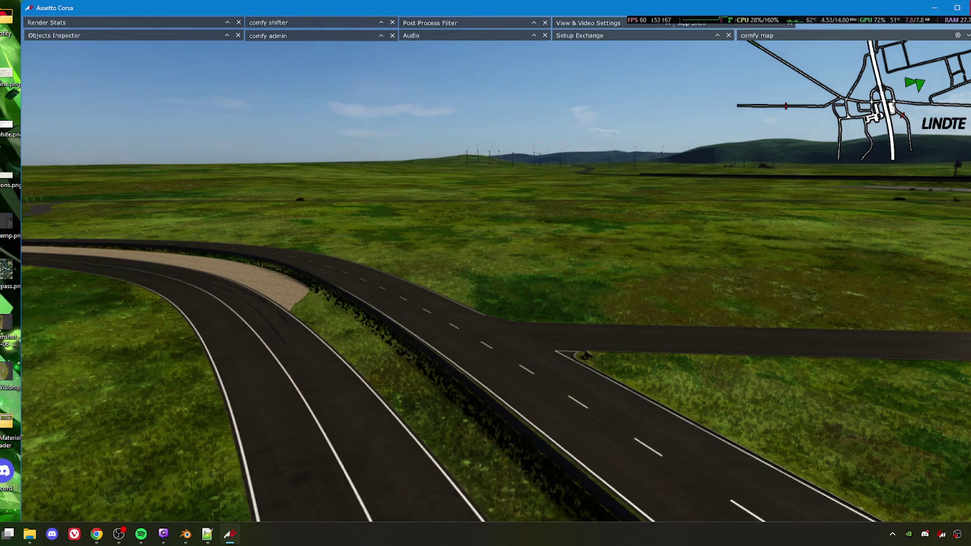
{"action": "key", "text": "alt+F4"}
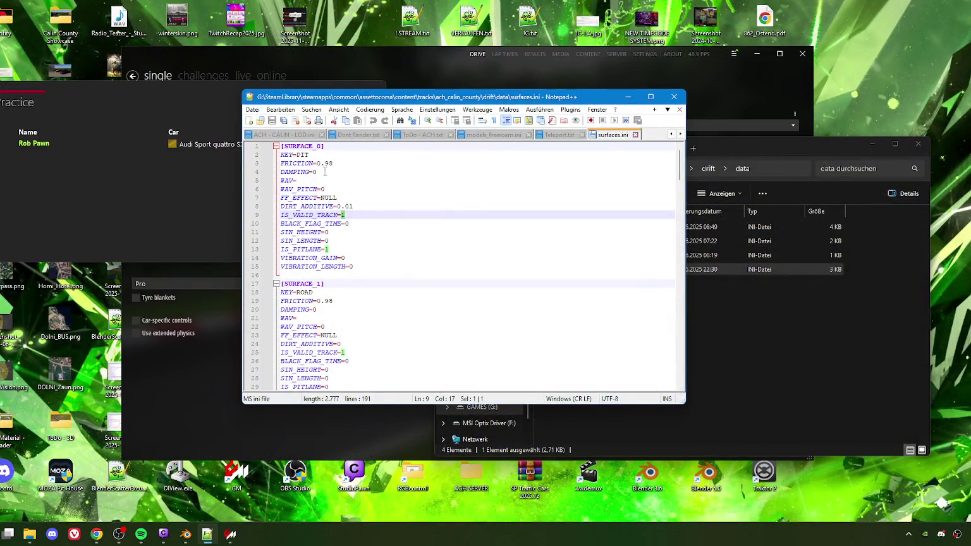
Step: Scroll through surfaces.ini to review the surface entries
{"action": "scroll", "coordinate": [314, 187], "scroll_direction": "down", "scroll_amount": 5}
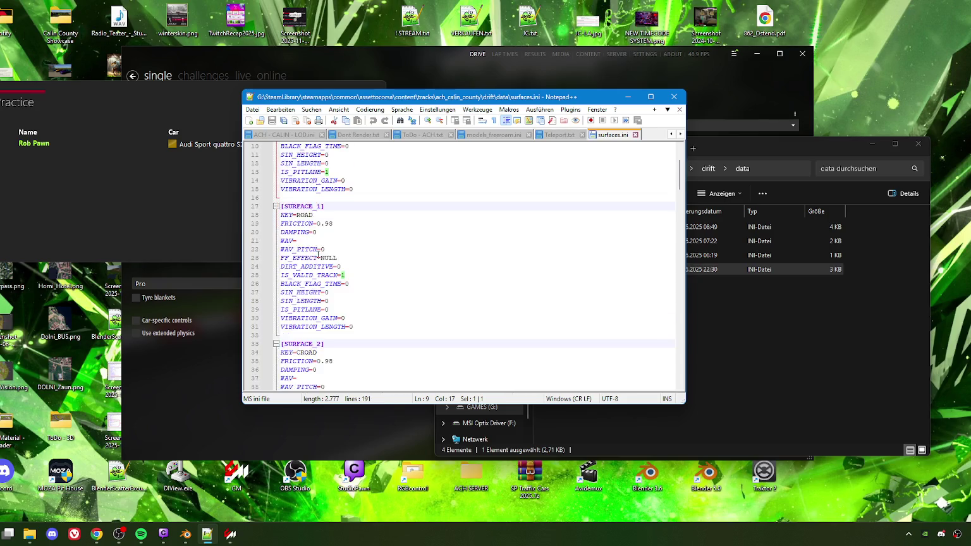
{"action": "scroll", "coordinate": [321, 248], "scroll_direction": "up", "scroll_amount": 3}
{"action": "scroll", "coordinate": [321, 248], "scroll_direction": "up", "scroll_amount": 2}
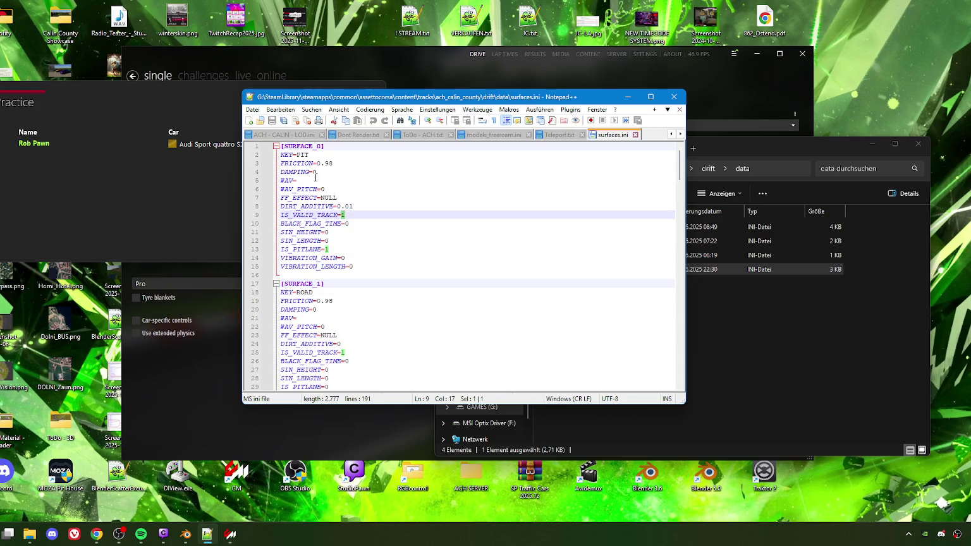
{"action": "scroll", "coordinate": [313, 294], "scroll_direction": "down", "scroll_amount": 4}
{"action": "scroll", "coordinate": [315, 297], "scroll_direction": "up", "scroll_amount": 2}
{"action": "scroll", "coordinate": [343, 172], "scroll_direction": "down", "scroll_amount": 2}
Step: Open models_freeroam.ini and select the PROBABILITY value 100 on line 77
{"action": "left_click", "coordinate": [567, 138]}
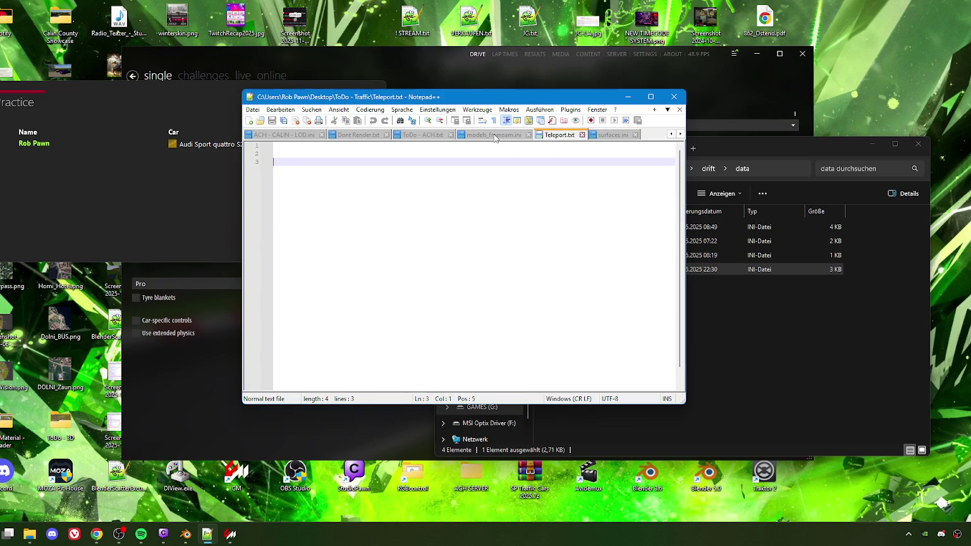
{"action": "left_click", "coordinate": [496, 136]}
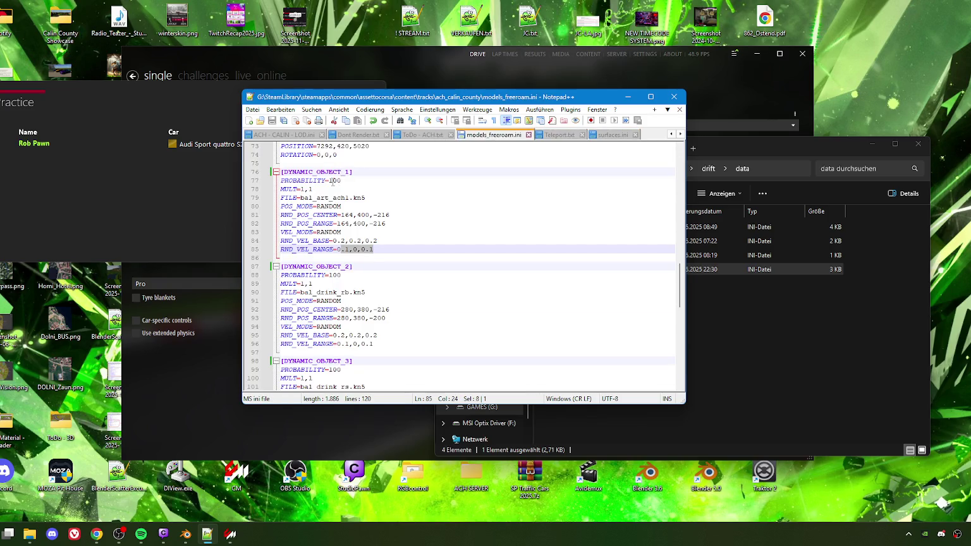
{"action": "double_click", "coordinate": [331, 180]}
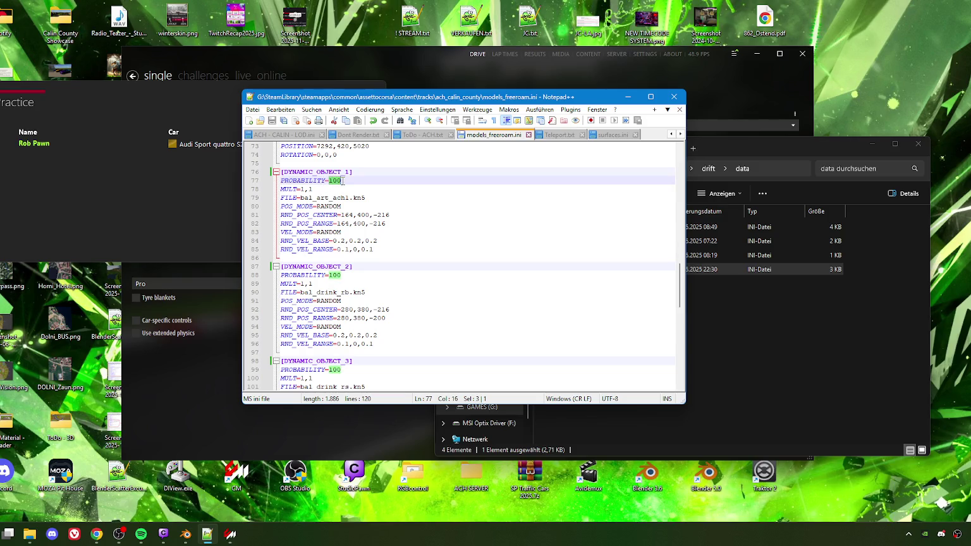
{"action": "left_click", "coordinate": [332, 180]}
{"action": "double_click", "coordinate": [332, 180]}
{"action": "left_click", "coordinate": [341, 181]}
Step: Dismiss the practice results and minimise Content Manager
{"action": "left_click", "coordinate": [194, 89]}
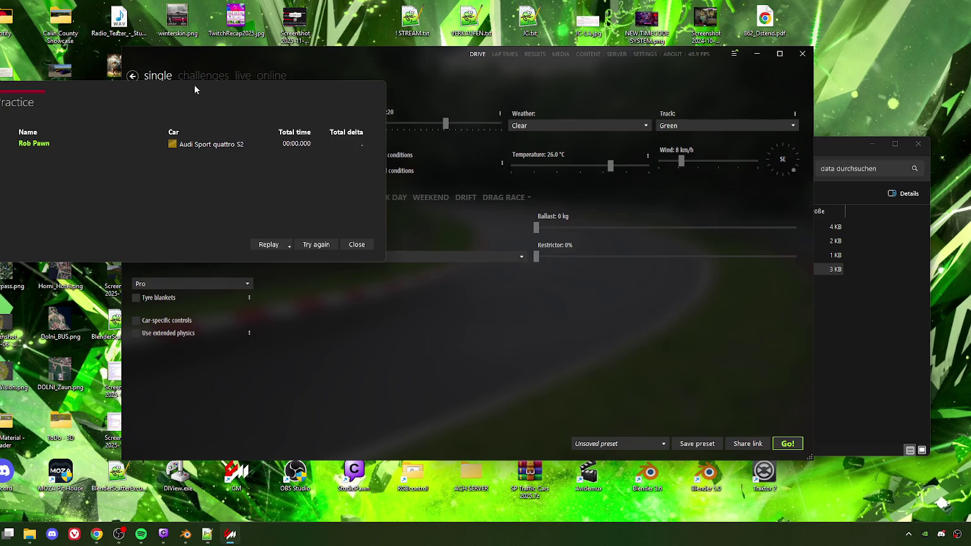
{"action": "left_click", "coordinate": [355, 246]}
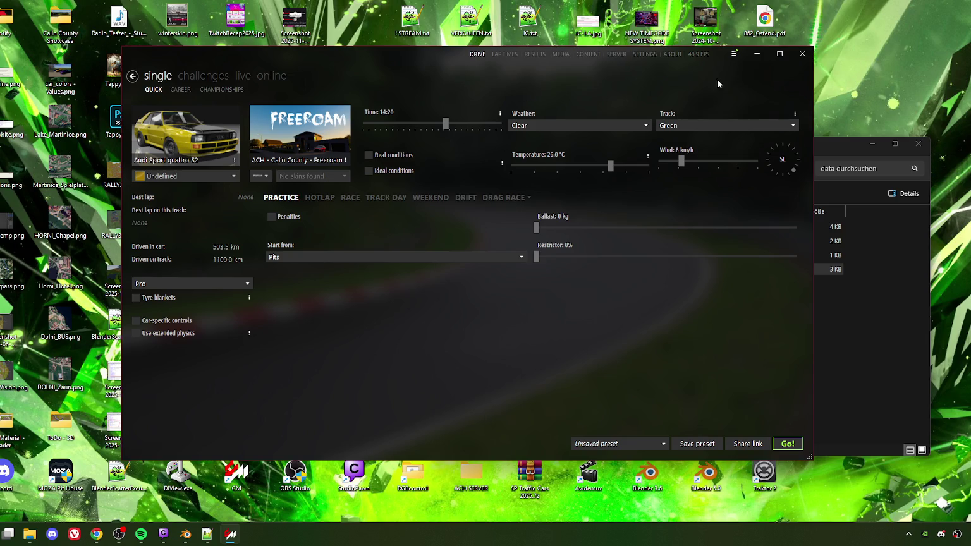
{"action": "left_click", "coordinate": [756, 53]}
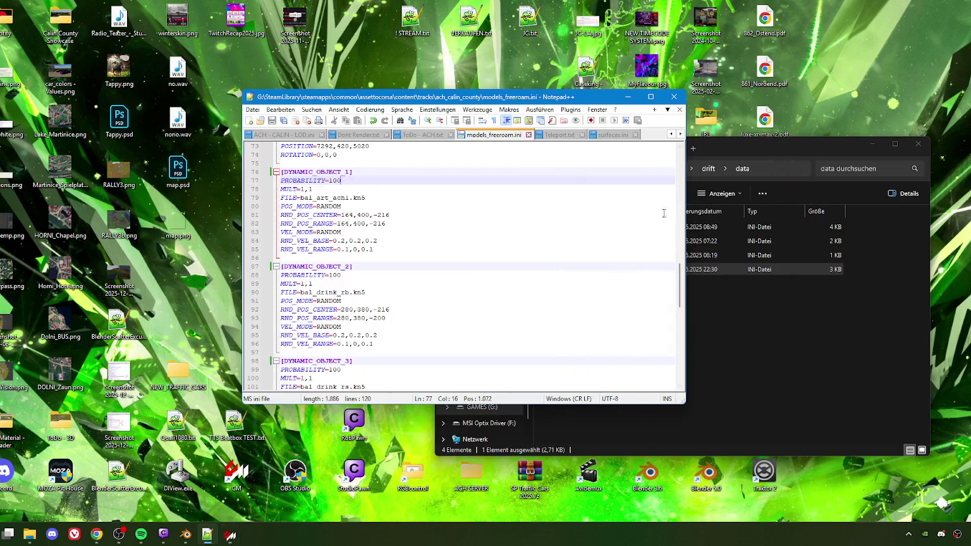
Step: Minimise Notepad++ and File Explorer, then launch ksEditor and centre its window
{"action": "double_click", "coordinate": [332, 181]}
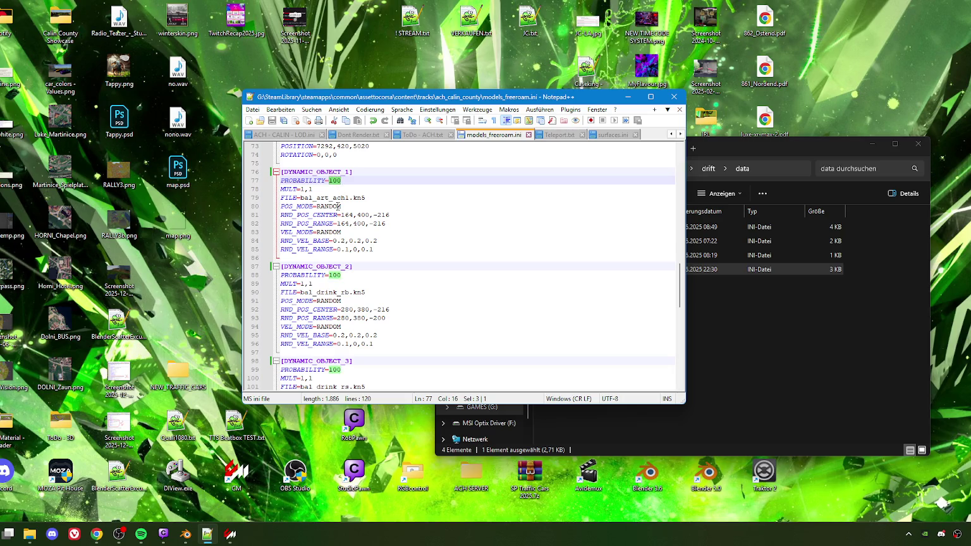
{"action": "left_click", "coordinate": [629, 97]}
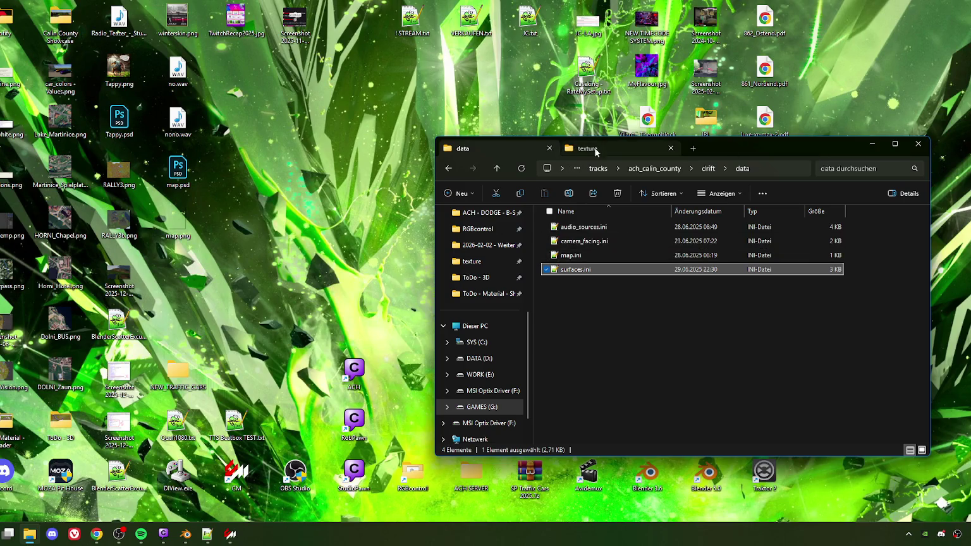
{"action": "scroll", "coordinate": [483, 266], "scroll_direction": "up", "scroll_amount": 2}
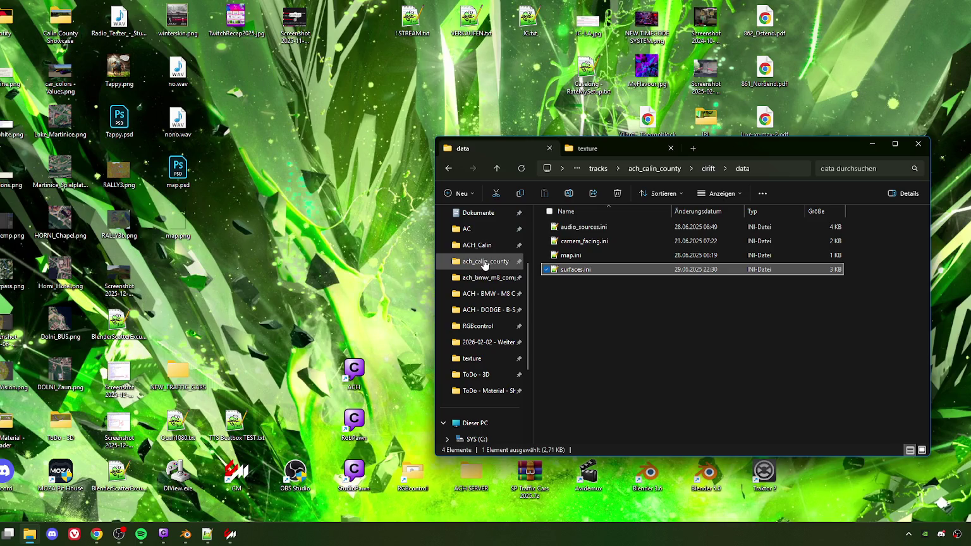
{"action": "left_click", "coordinate": [485, 264]}
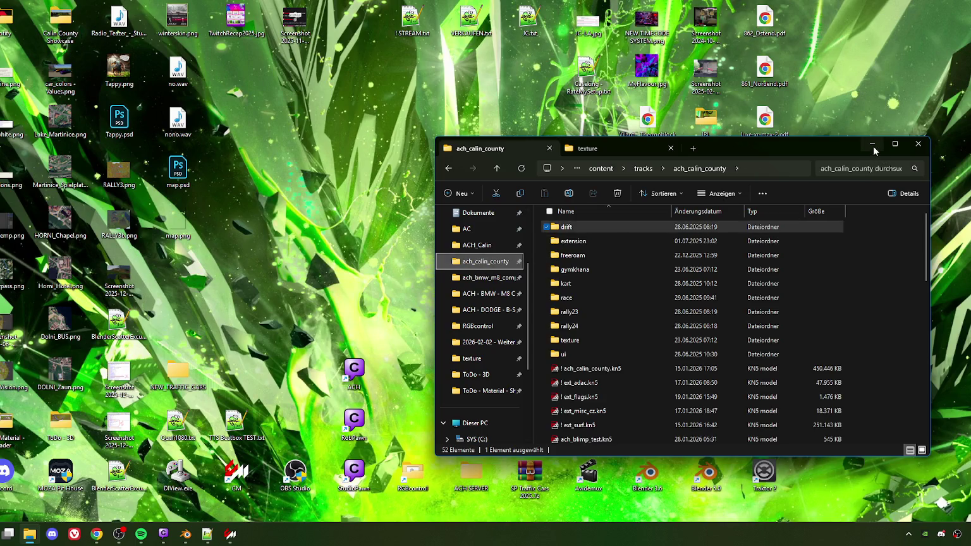
{"action": "left_click", "coordinate": [873, 145]}
{"action": "double_click", "coordinate": [706, 373]}
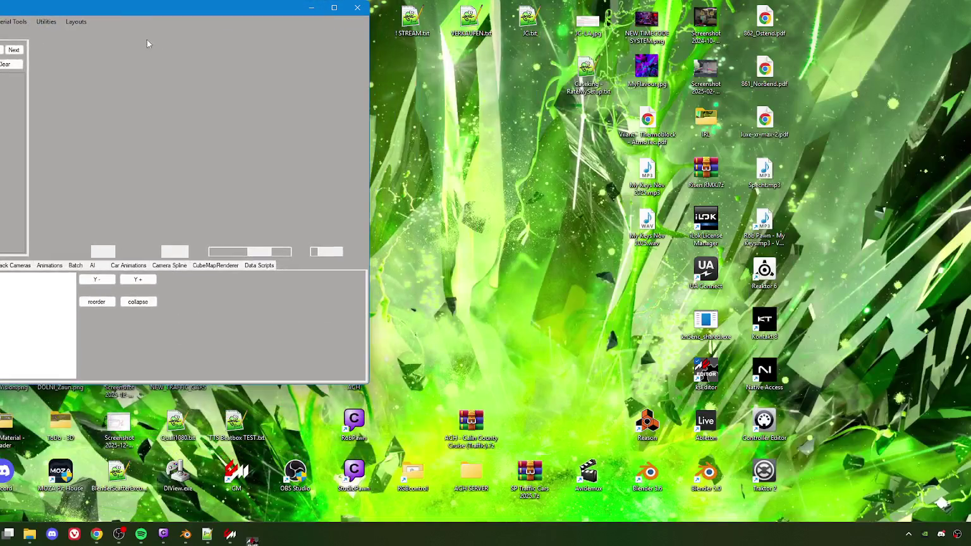
{"action": "mouse_move", "coordinate": [128, 8]}
{"action": "left_mouse_down"}
{"action": "mouse_move", "coordinate": [450, 93]}
{"action": "mouse_move", "coordinate": [407, 69]}
{"action": "left_mouse_up"}
Step: Load EXTENSION_WALLS.fbx from the ACH_Calin folder and search the scene for 'boom'
{"action": "left_click", "coordinate": [150, 82]}
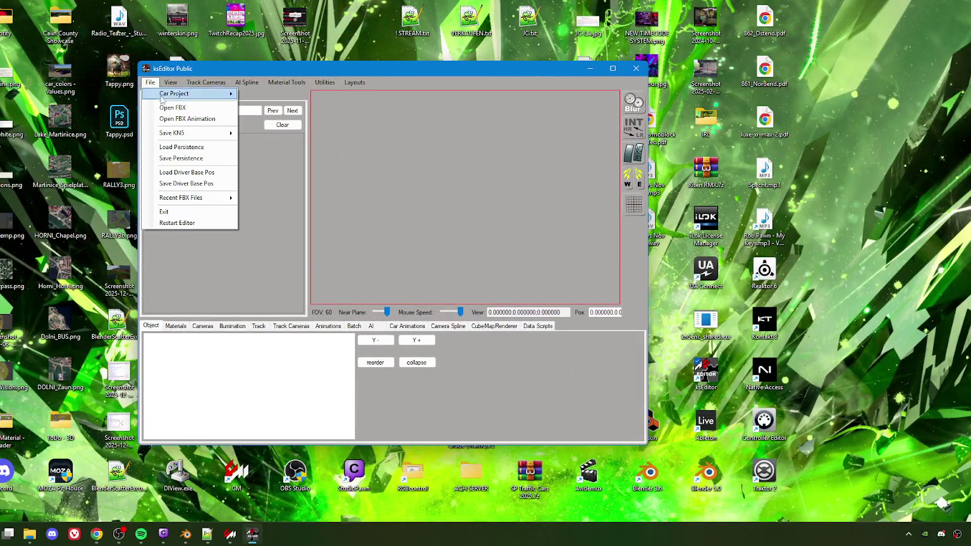
{"action": "left_click", "coordinate": [175, 112]}
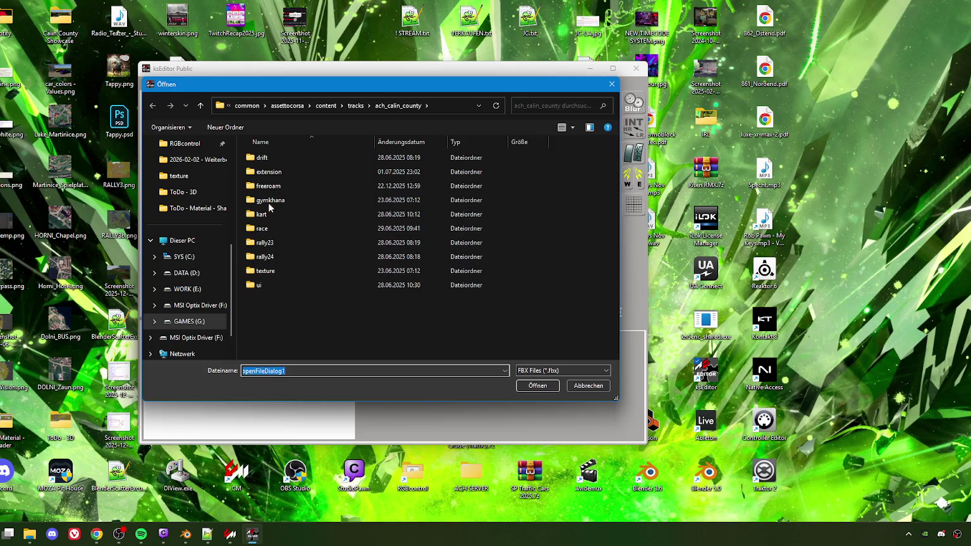
{"action": "scroll", "coordinate": [190, 190], "scroll_direction": "up", "scroll_amount": 3}
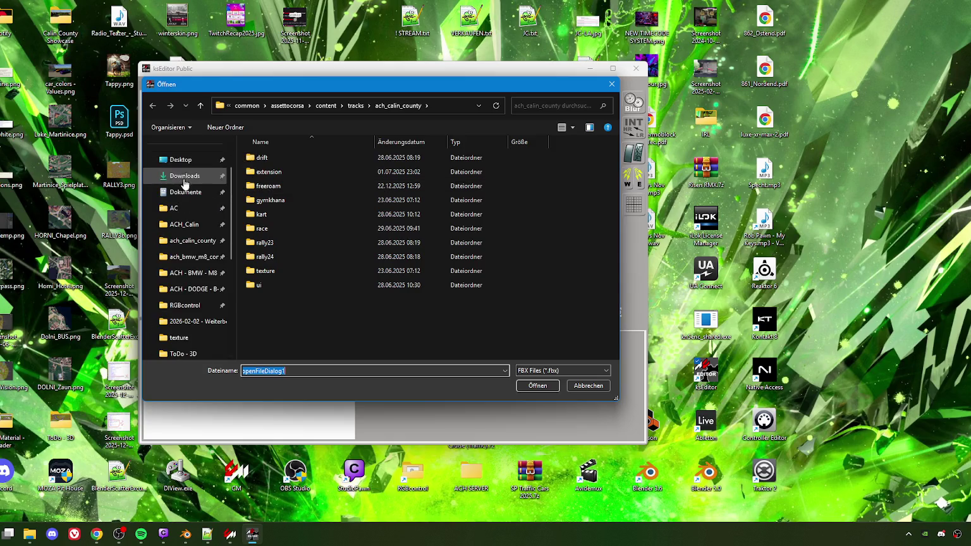
{"action": "left_click", "coordinate": [184, 225]}
{"action": "scroll", "coordinate": [261, 253], "scroll_direction": "down", "scroll_amount": 8}
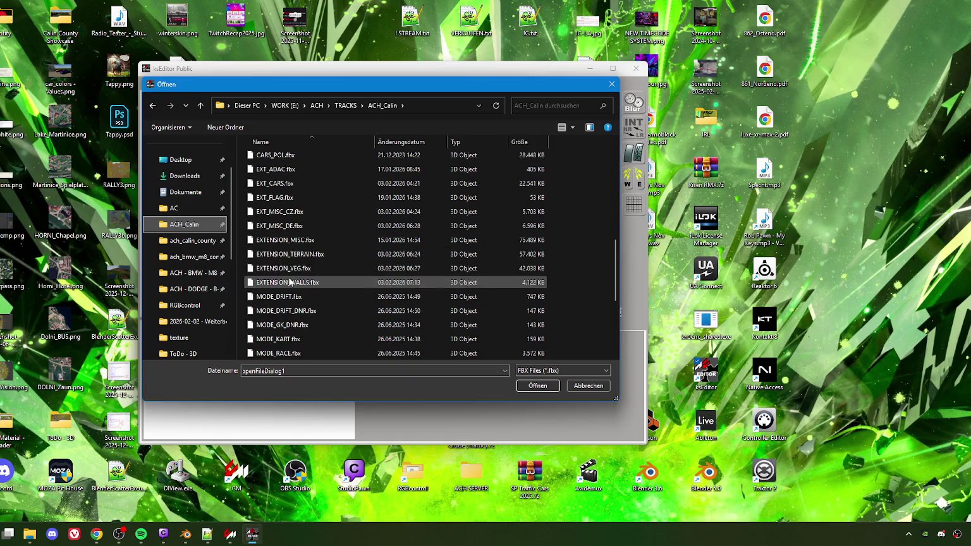
{"action": "left_click", "coordinate": [288, 282]}
{"action": "left_click", "coordinate": [535, 386]}
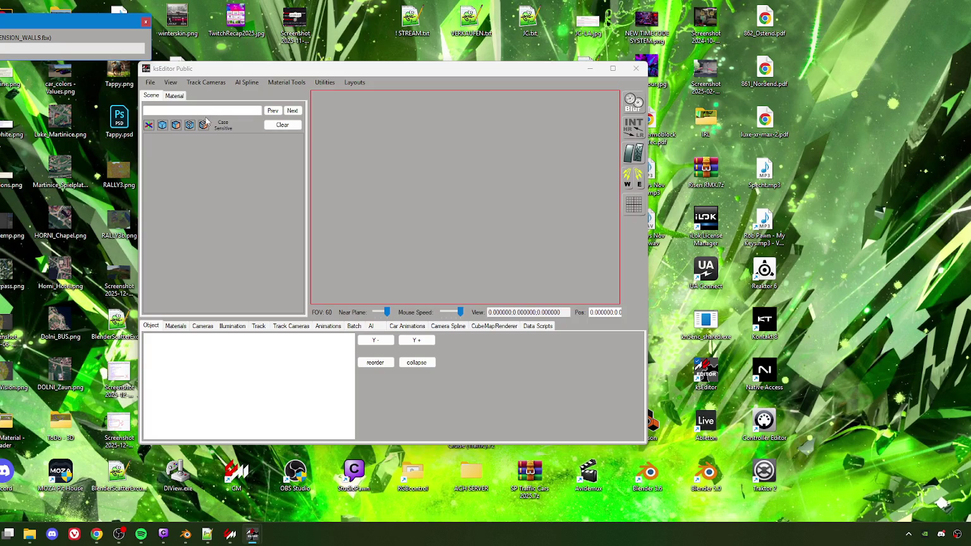
{"action": "type", "text": "b"}
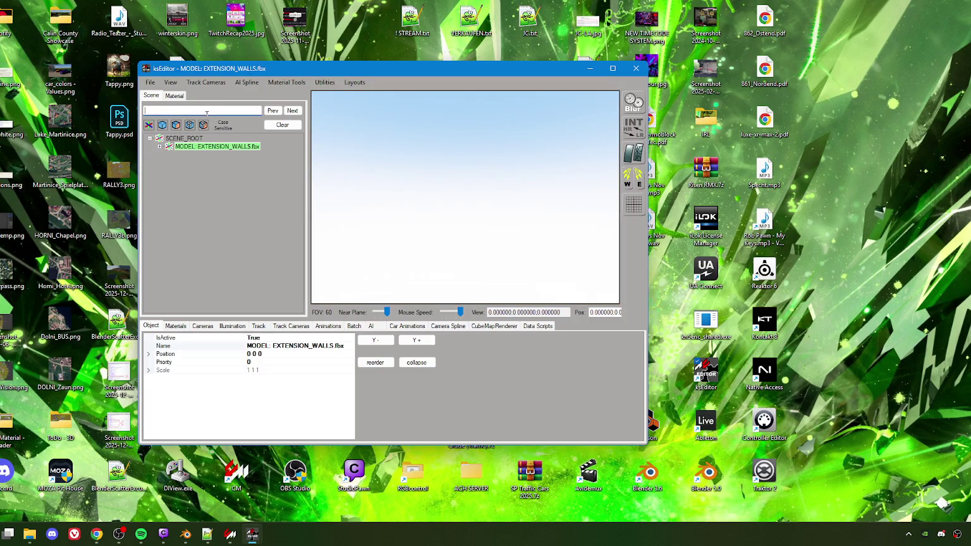
{"action": "type", "text": "oom"}
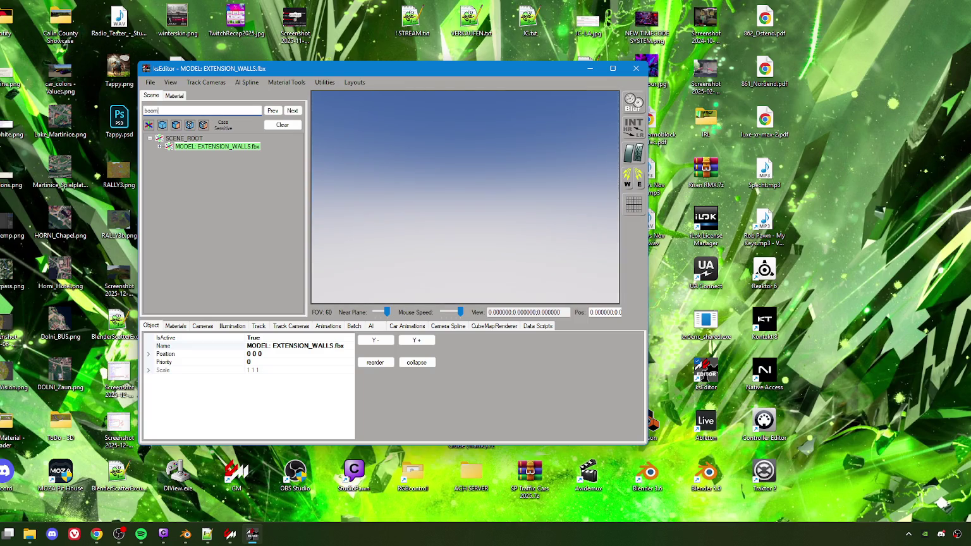
Step: Find and select the BoomGate child mesh in the scene tree
{"action": "left_click", "coordinate": [292, 110]}
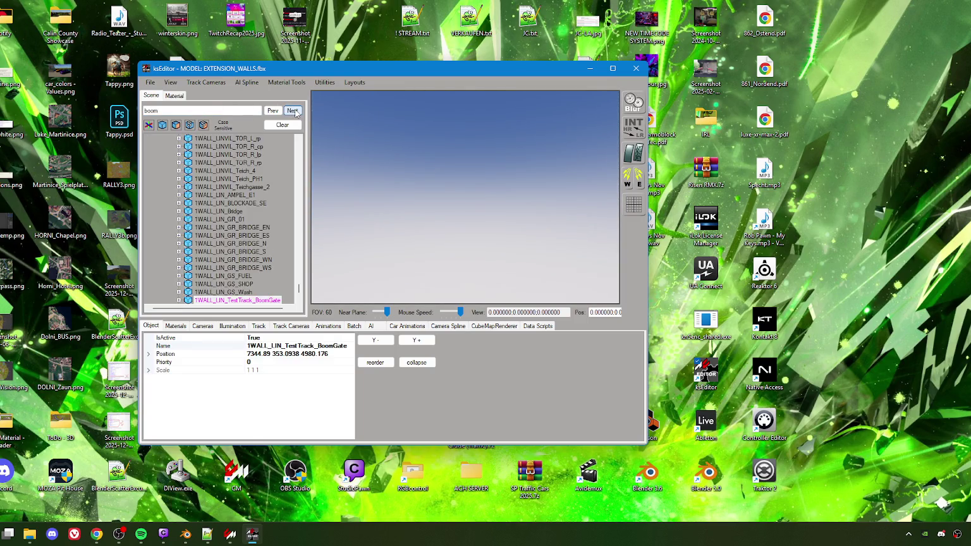
{"action": "left_click", "coordinate": [261, 301]}
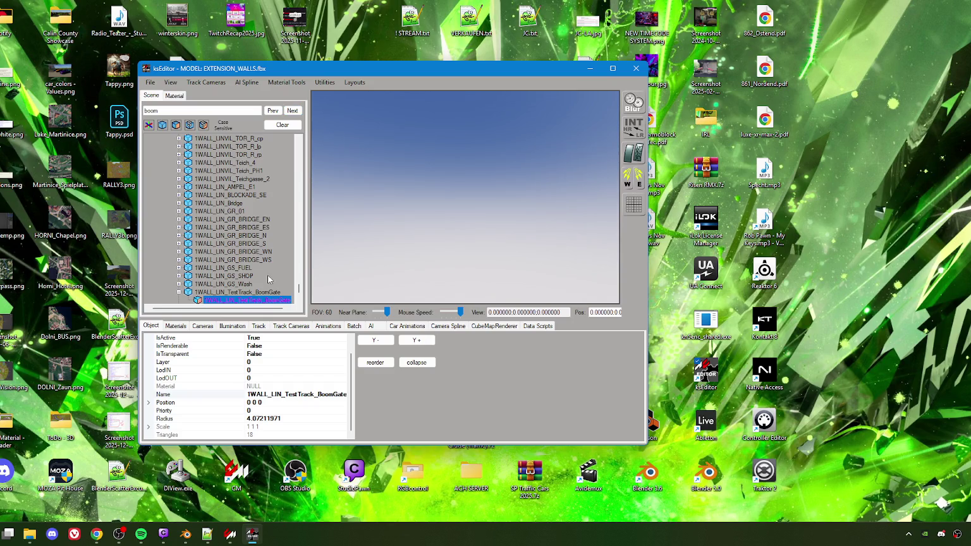
{"action": "scroll", "coordinate": [247, 266], "scroll_direction": "down", "scroll_amount": 3}
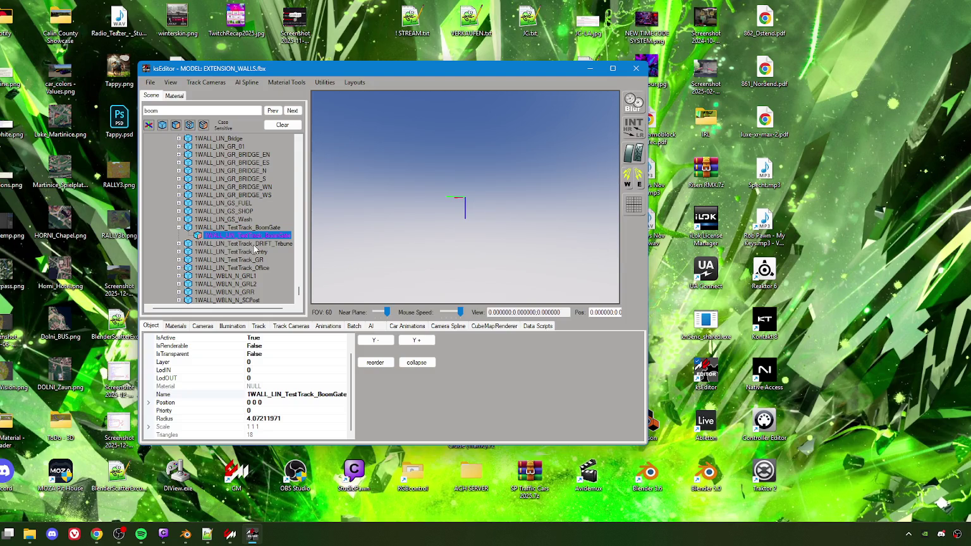
Step: Frame the DRIFT_Tribune mesh and orbit the viewport to locate it
{"action": "left_click", "coordinate": [178, 243]}
{"action": "left_click", "coordinate": [240, 253]}
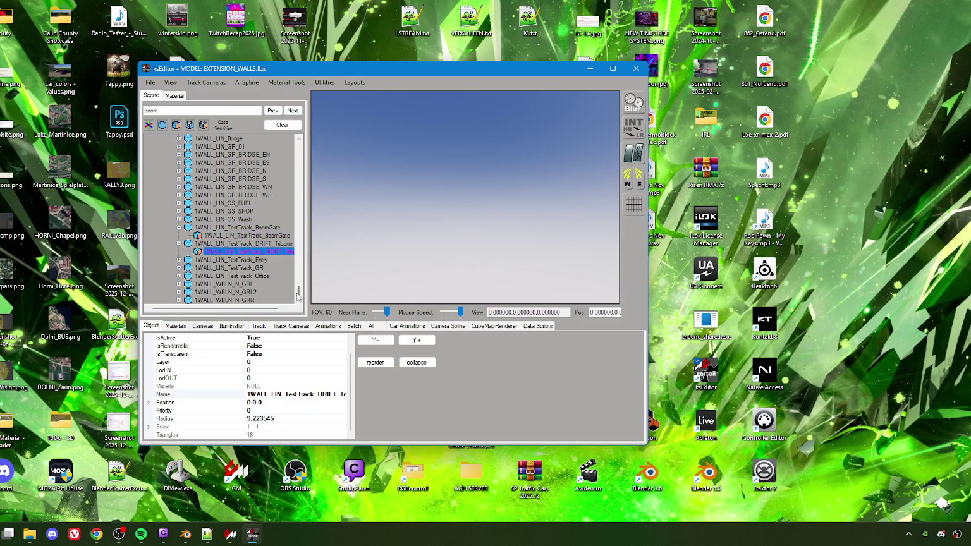
{"action": "scroll", "coordinate": [299, 295], "scroll_direction": "down", "scroll_amount": 1}
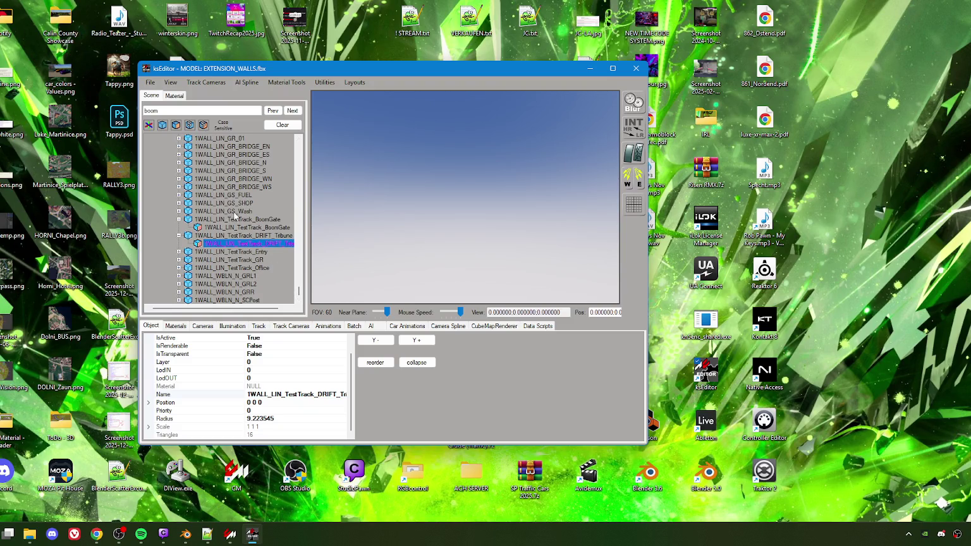
{"action": "double_click", "coordinate": [228, 243]}
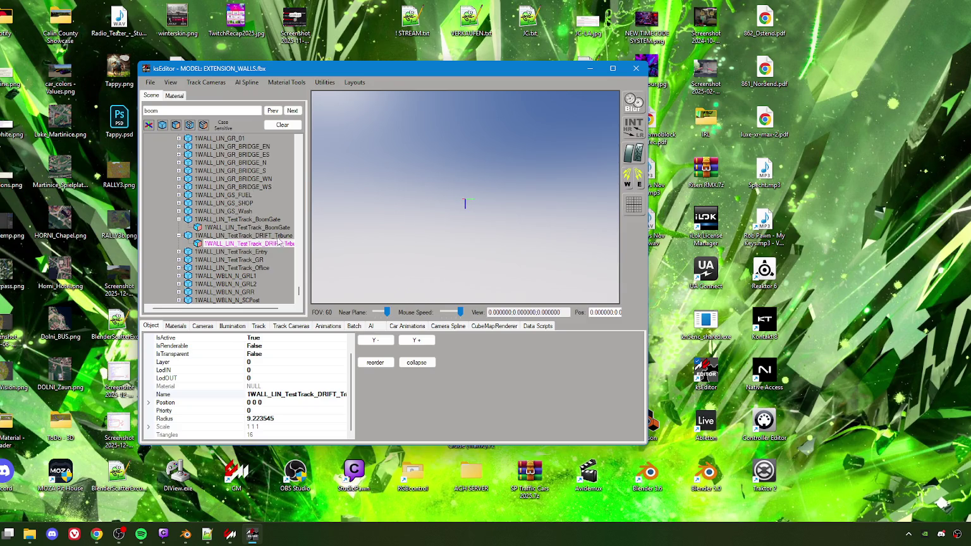
{"action": "left_click", "coordinate": [451, 241]}
{"action": "mouse_move", "coordinate": [440, 248]}
{"action": "left_mouse_down"}
{"action": "mouse_move", "coordinate": [439, 238]}
{"action": "mouse_move", "coordinate": [324, 243]}
{"action": "mouse_move", "coordinate": [341, 241]}
{"action": "left_mouse_up"}
{"action": "mouse_move", "coordinate": [499, 239]}
{"action": "left_mouse_down"}
{"action": "mouse_move", "coordinate": [389, 234]}
{"action": "mouse_move", "coordinate": [379, 237]}
{"action": "mouse_move", "coordinate": [440, 242]}
{"action": "mouse_move", "coordinate": [341, 256]}
{"action": "left_mouse_up"}
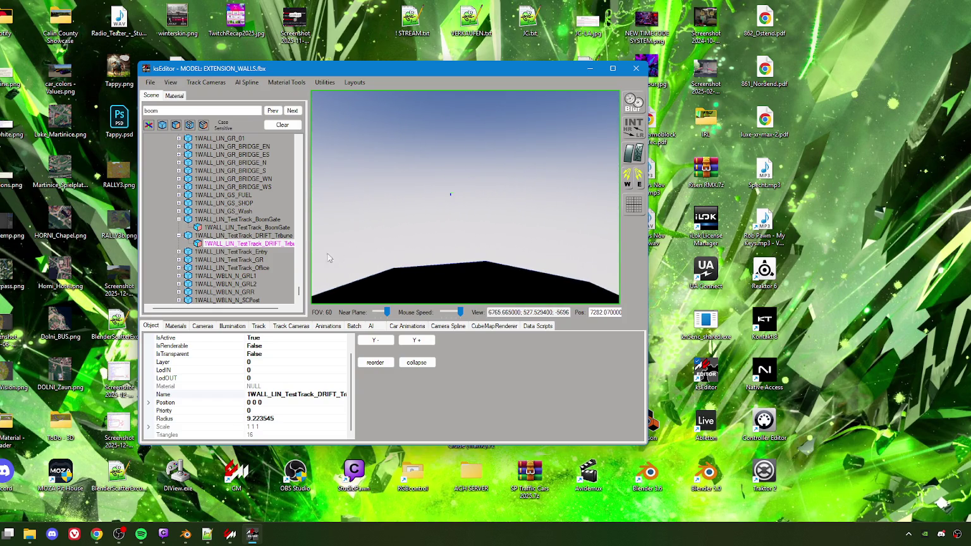
Step: Expand TestTrack_Entry and centre the view on its mesh
{"action": "left_click", "coordinate": [179, 252]}
{"action": "left_click", "coordinate": [237, 259]}
{"action": "double_click", "coordinate": [238, 259]}
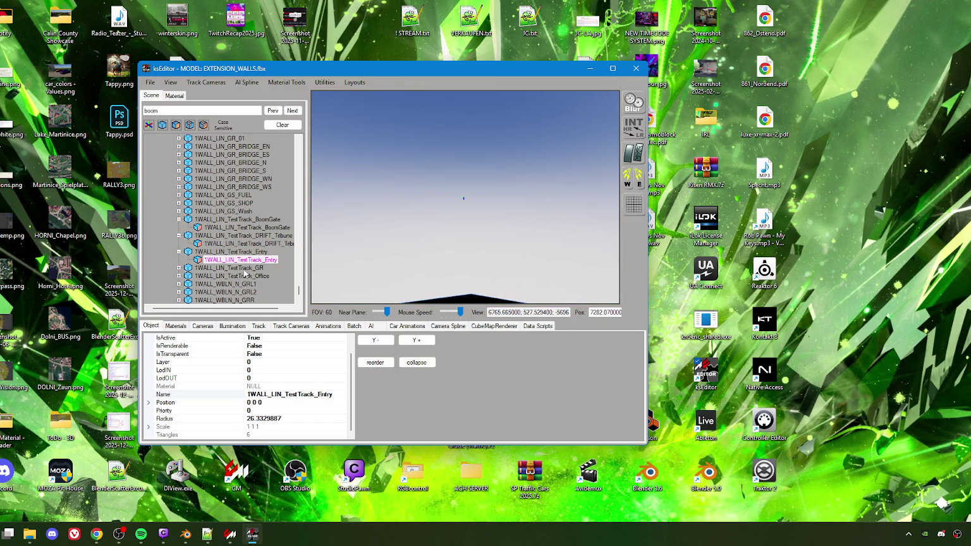
Step: Reselect the BoomGate mesh, look around its location, and switch back to Blender
{"action": "left_click", "coordinate": [244, 229]}
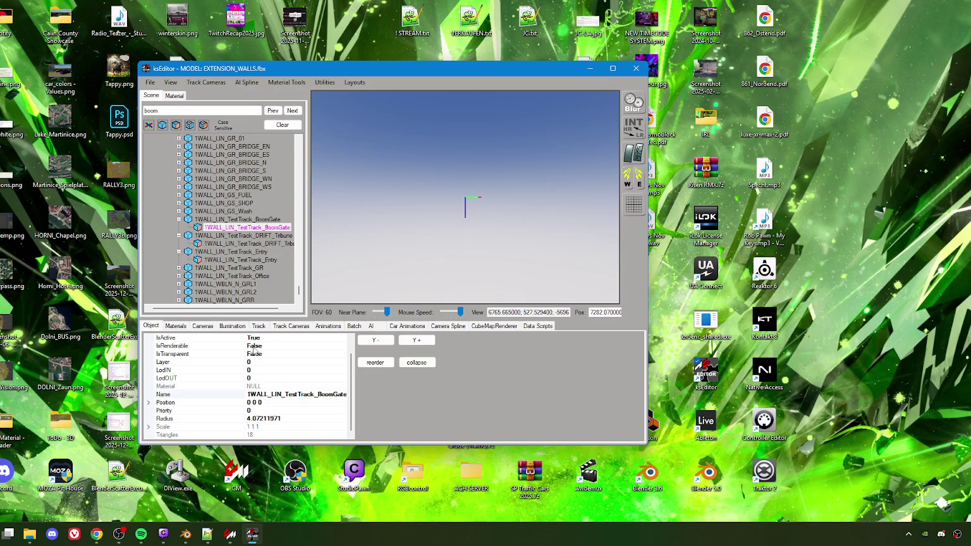
{"action": "mouse_move", "coordinate": [469, 233]}
{"action": "left_mouse_down"}
{"action": "mouse_move", "coordinate": [515, 240]}
{"action": "mouse_move", "coordinate": [460, 237]}
{"action": "mouse_move", "coordinate": [540, 233]}
{"action": "left_mouse_up"}
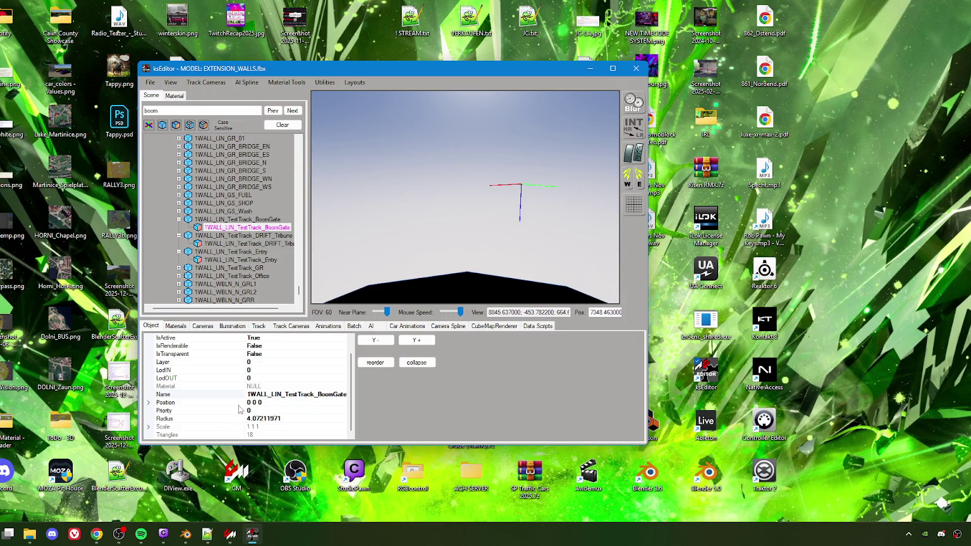
{"action": "mouse_move", "coordinate": [184, 536]}
{"action": "left_click", "coordinate": [190, 502]}
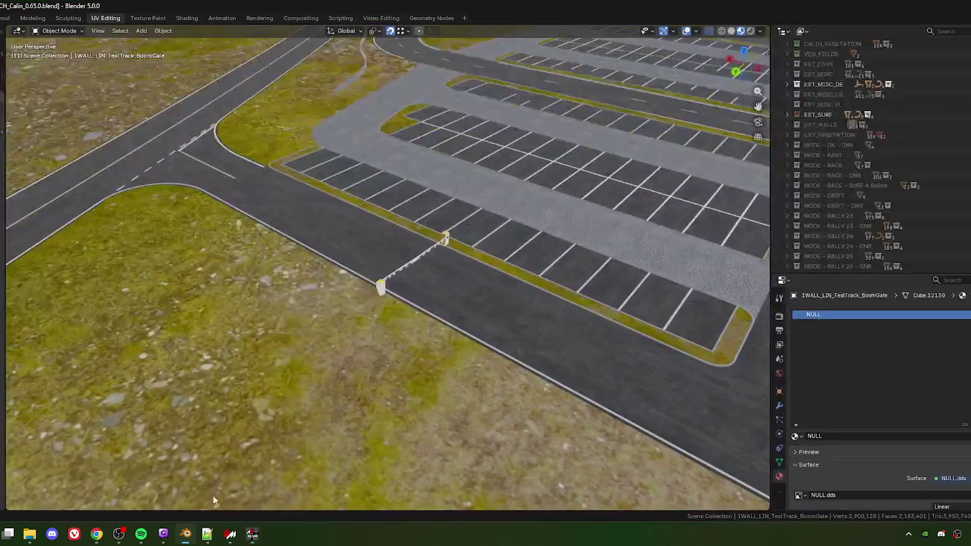
Step: From a low view over the road, select the LIN_TestTrack_BoomGate object
{"action": "scroll", "coordinate": [394, 277], "scroll_direction": "down", "scroll_amount": 3}
{"action": "mouse_move", "coordinate": [382, 295]}
{"action": "left_mouse_down"}
{"action": "mouse_move", "coordinate": [554, 397]}
{"action": "mouse_move", "coordinate": [299, 180]}
{"action": "mouse_move", "coordinate": [253, 167]}
{"action": "mouse_move", "coordinate": [379, 229]}
{"action": "mouse_move", "coordinate": [293, 165]}
{"action": "mouse_move", "coordinate": [429, 226]}
{"action": "mouse_move", "coordinate": [420, 273]}
{"action": "mouse_move", "coordinate": [365, 238]}
{"action": "mouse_move", "coordinate": [337, 243]}
{"action": "left_mouse_up"}
{"action": "left_click", "coordinate": [349, 258]}
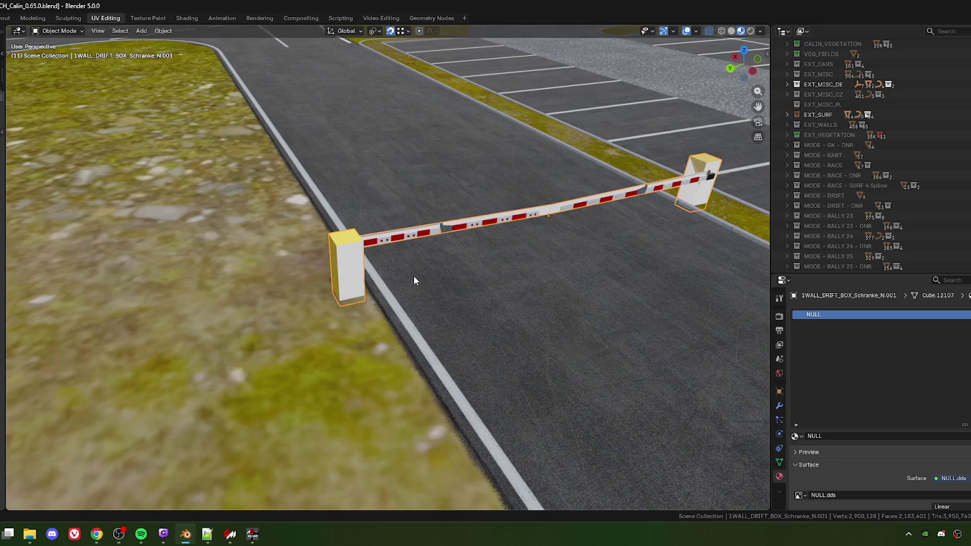
{"action": "scroll", "coordinate": [412, 276], "scroll_direction": "down", "scroll_amount": 5}
{"action": "scroll", "coordinate": [424, 280], "scroll_direction": "up", "scroll_amount": 5}
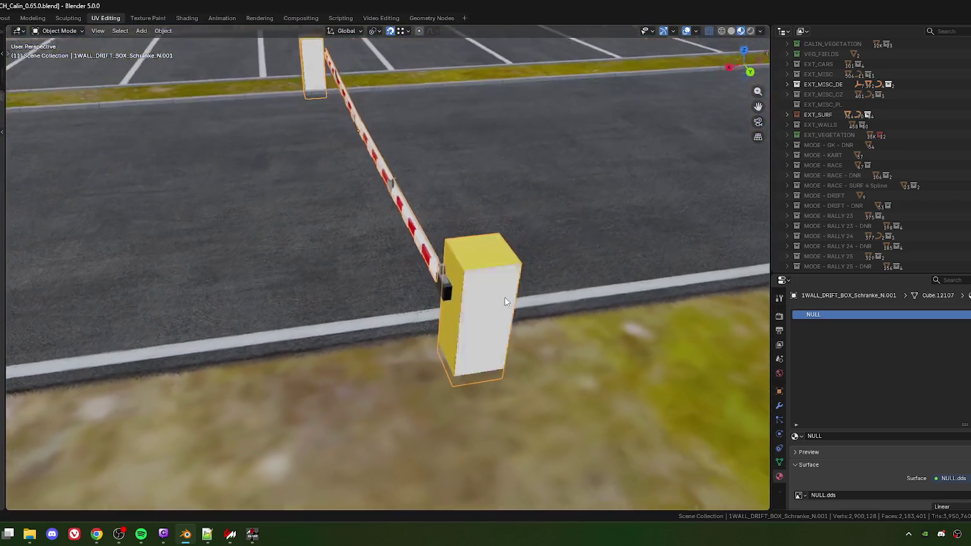
{"action": "scroll", "coordinate": [490, 278], "scroll_direction": "up", "scroll_amount": 1}
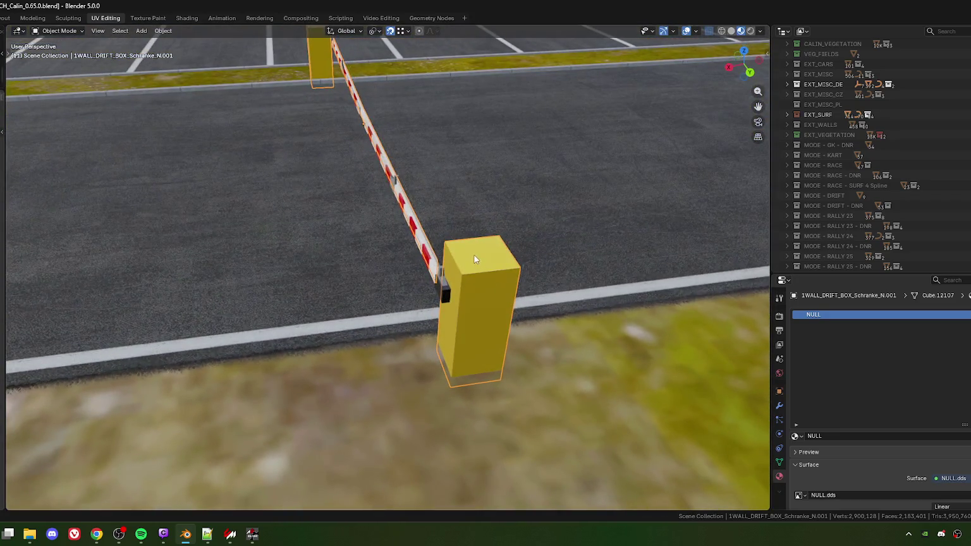
{"action": "left_click", "coordinate": [504, 291]}
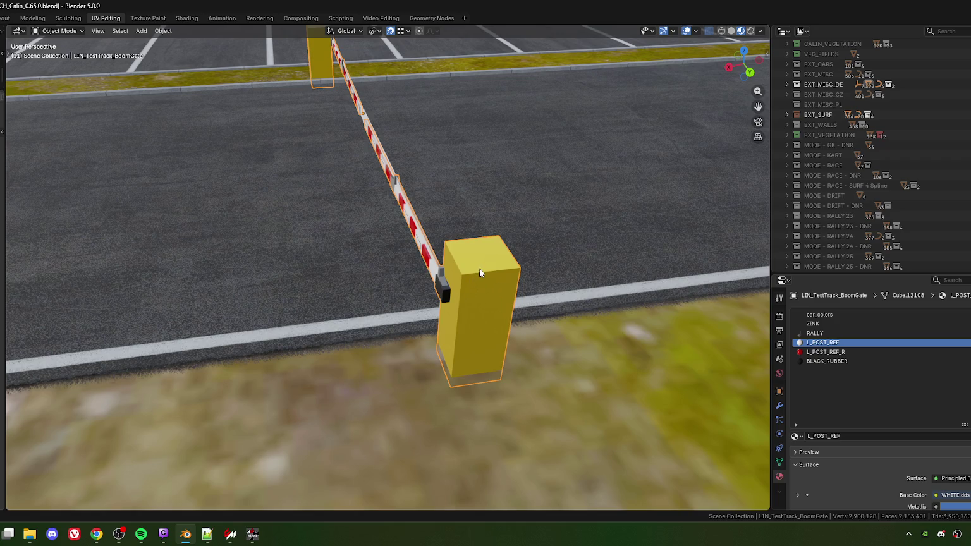
Step: Select the overlapping 1WALL_DRIFT_BOX_Schranke_N.001 barrier
{"action": "scroll", "coordinate": [473, 279], "scroll_direction": "down", "scroll_amount": 3}
{"action": "scroll", "coordinate": [495, 264], "scroll_direction": "up", "scroll_amount": 1}
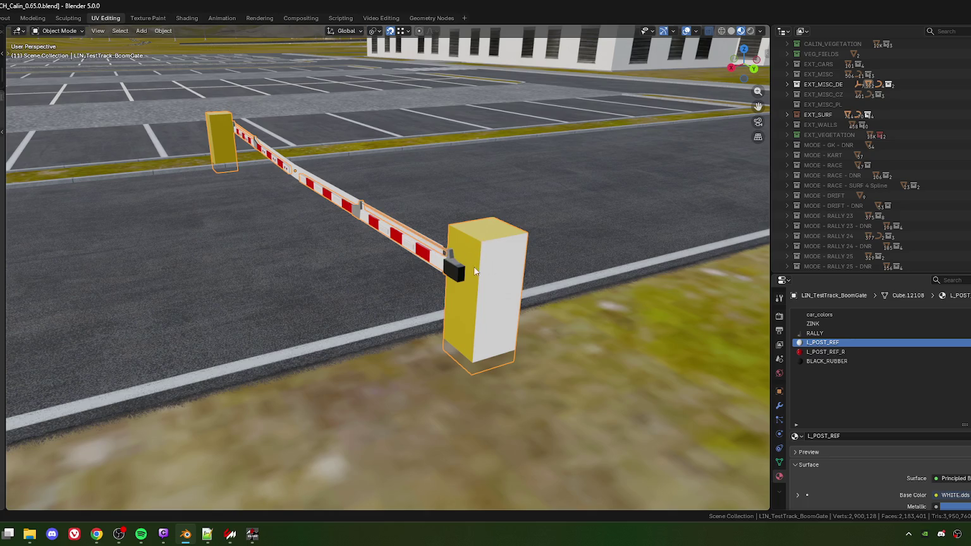
{"action": "scroll", "coordinate": [450, 271], "scroll_direction": "up", "scroll_amount": 2}
{"action": "scroll", "coordinate": [286, 223], "scroll_direction": "down", "scroll_amount": 3}
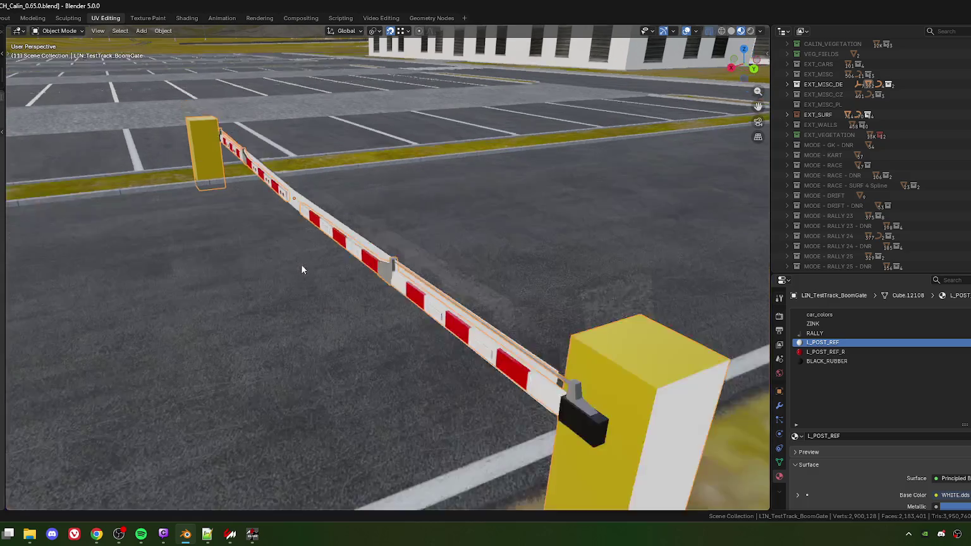
{"action": "mouse_move", "coordinate": [305, 258]}
{"action": "left_mouse_down"}
{"action": "mouse_move", "coordinate": [259, 273]}
{"action": "mouse_move", "coordinate": [387, 264]}
{"action": "left_mouse_up"}
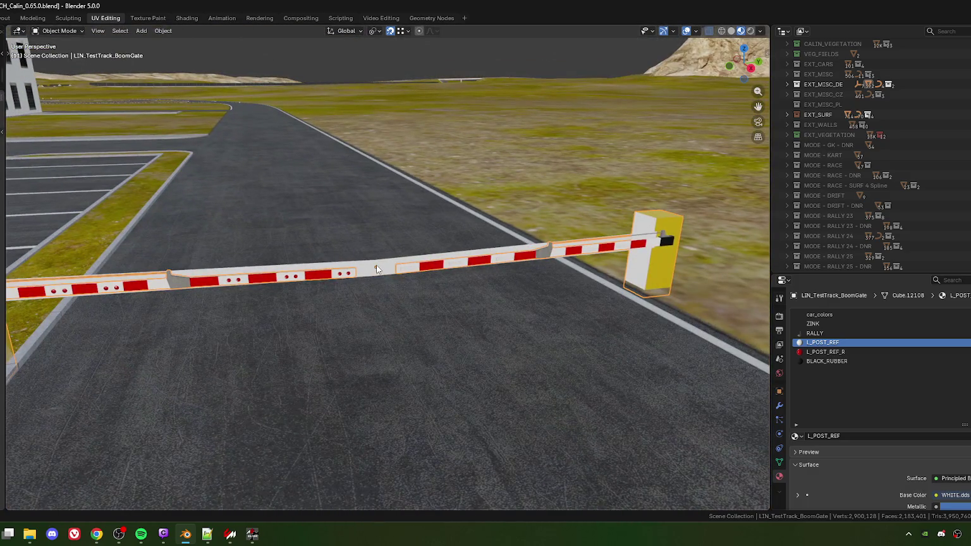
{"action": "left_click", "coordinate": [398, 285]}
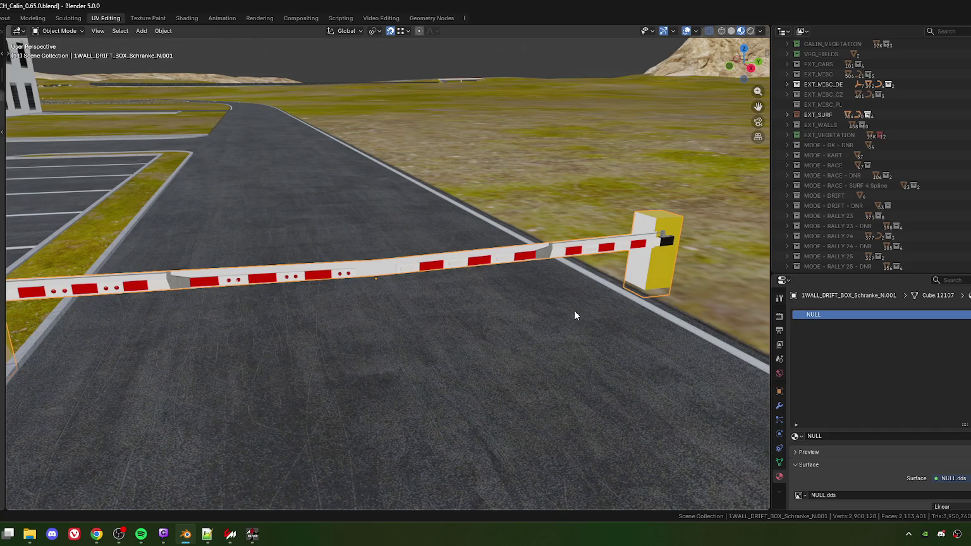
{"action": "mouse_move", "coordinate": [597, 337]}
{"action": "left_mouse_down"}
{"action": "mouse_move", "coordinate": [486, 325]}
{"action": "mouse_move", "coordinate": [620, 253]}
{"action": "mouse_move", "coordinate": [752, 152]}
{"action": "left_mouse_up"}
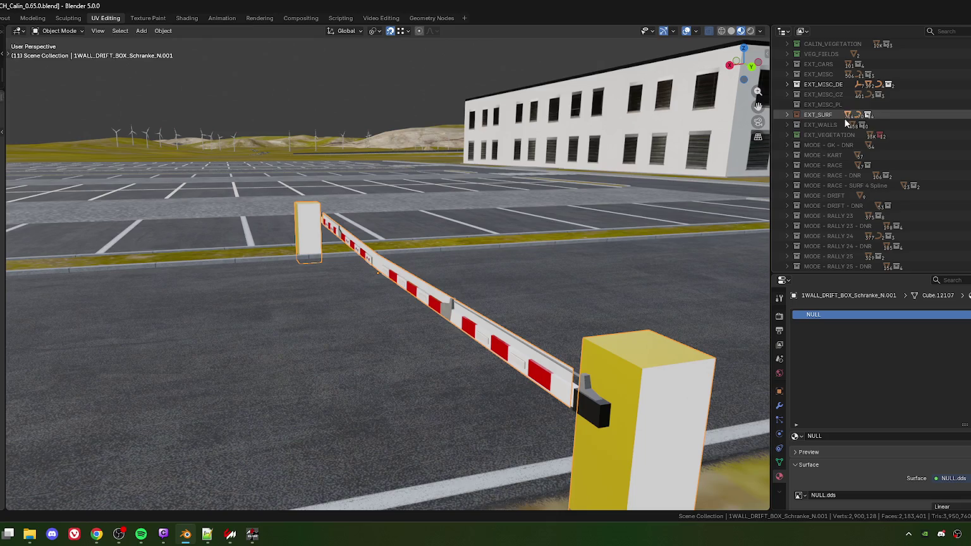
{"action": "scroll", "coordinate": [842, 142], "scroll_direction": "up", "scroll_amount": 5}
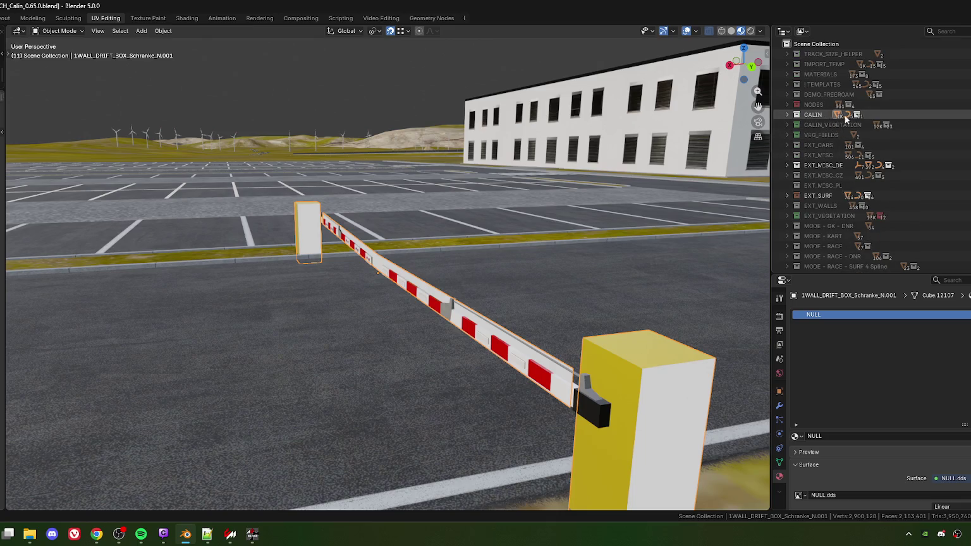
Step: Hide and re-show the duplicate barrier to compare, then delete it
{"action": "key", "text": "alt+a"}
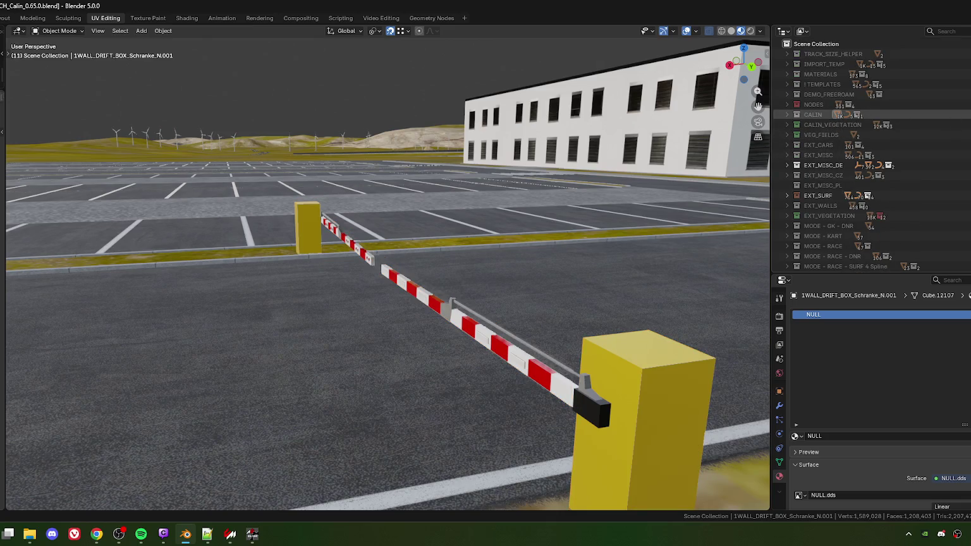
{"action": "key", "text": "ctrl+z"}
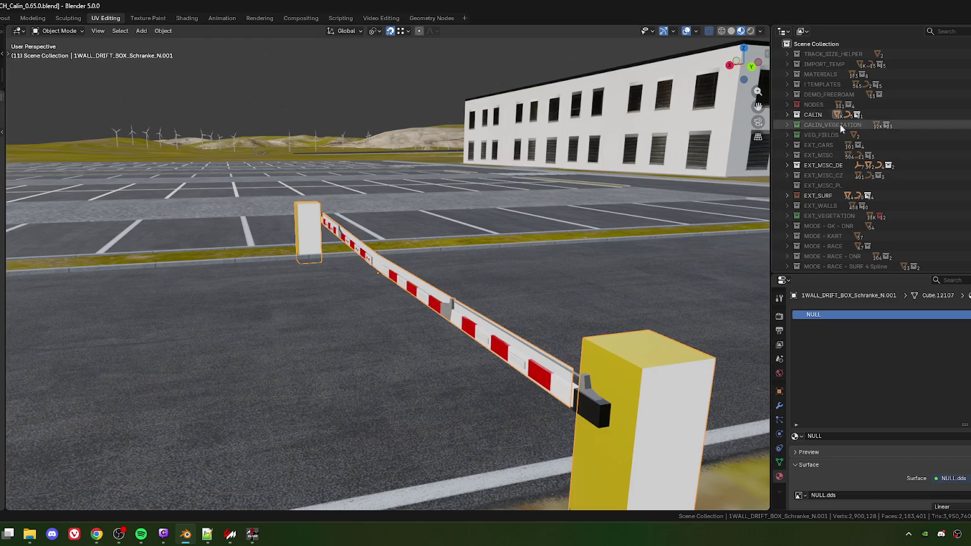
{"action": "scroll", "coordinate": [796, 169], "scroll_direction": "down", "scroll_amount": 2}
{"action": "scroll", "coordinate": [796, 169], "scroll_direction": "down", "scroll_amount": 2}
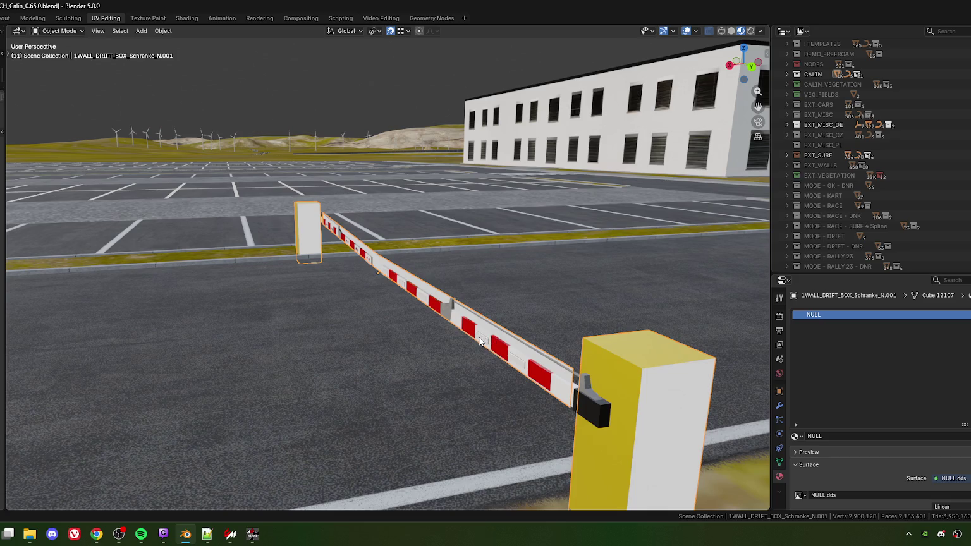
{"action": "key", "text": "Delete"}
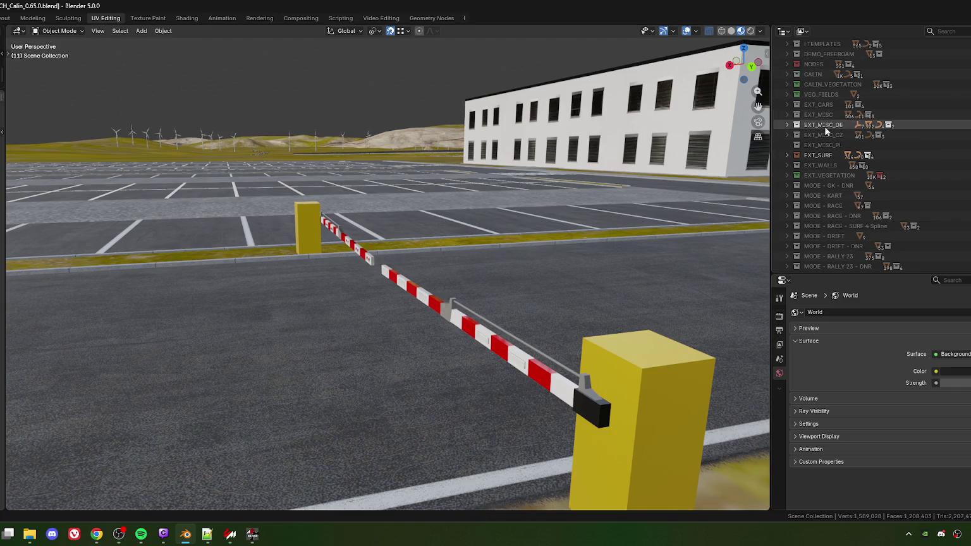
{"action": "scroll", "coordinate": [441, 320], "scroll_direction": "down", "scroll_amount": 4}
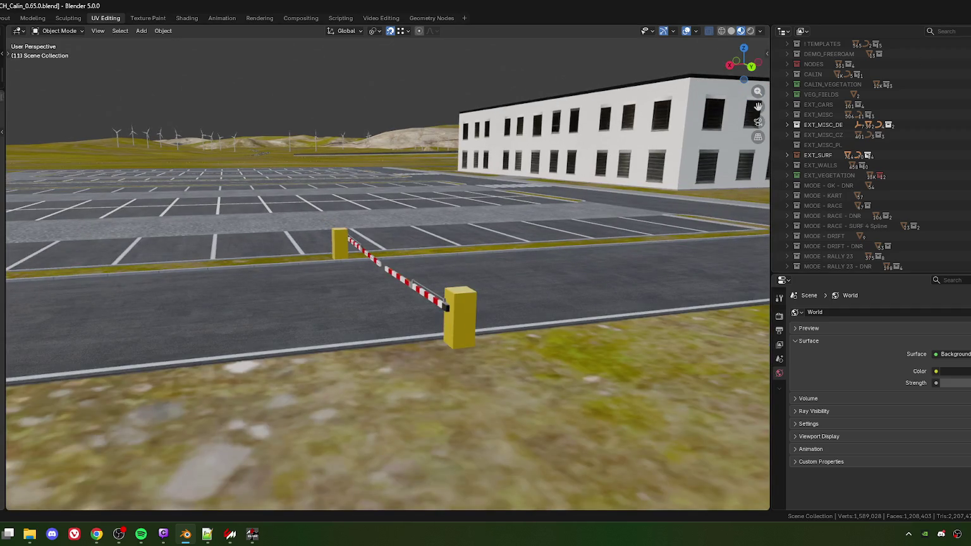
Step: Glance at ksEditor, then return to Blender and make CALIN the active collection
{"action": "left_click", "coordinate": [185, 534]}
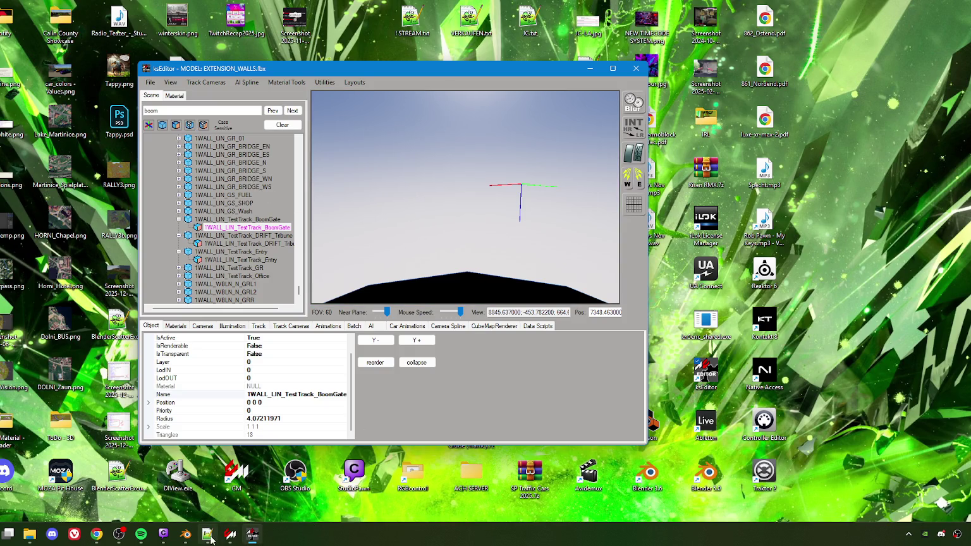
{"action": "mouse_move", "coordinate": [191, 538]}
{"action": "left_click", "coordinate": [188, 535]}
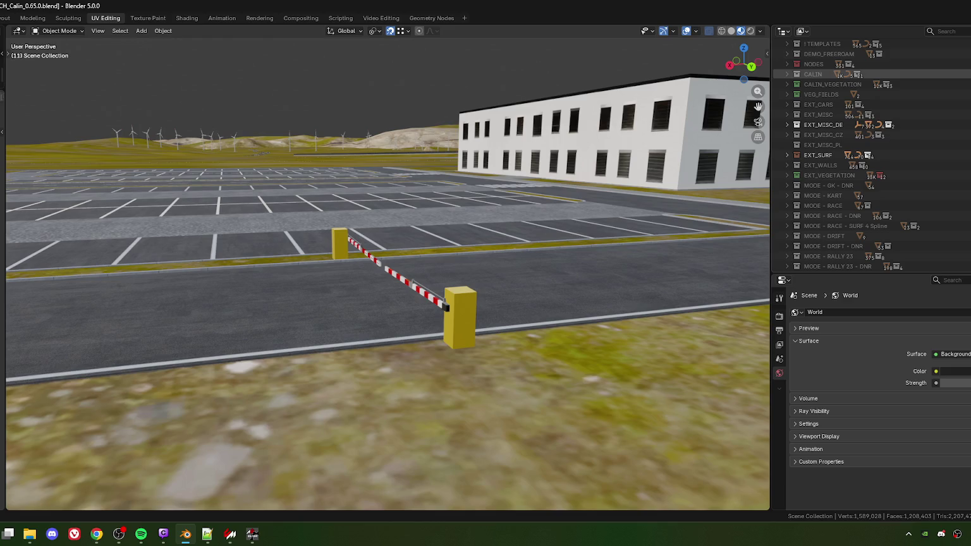
{"action": "left_click", "coordinate": [812, 74]}
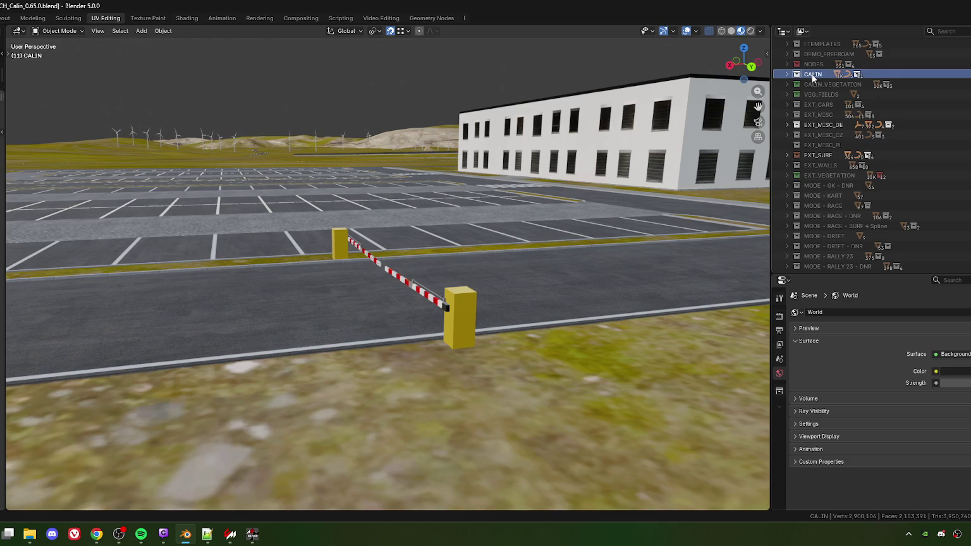
Step: Export the CALIN collection's objects over AC_Hideout.fbx, then bring ksEditor forward
{"action": "right_click", "coordinate": [812, 76]}
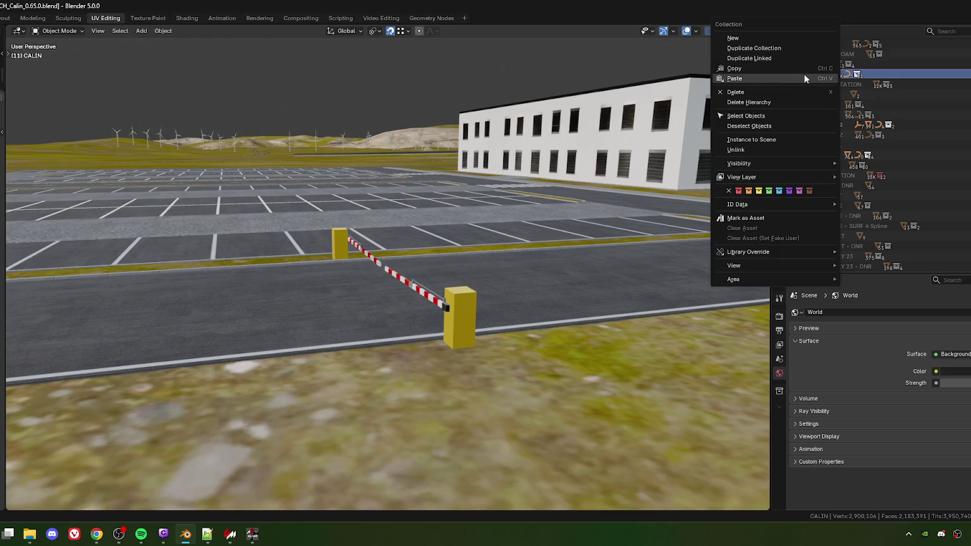
{"action": "left_click", "coordinate": [744, 119]}
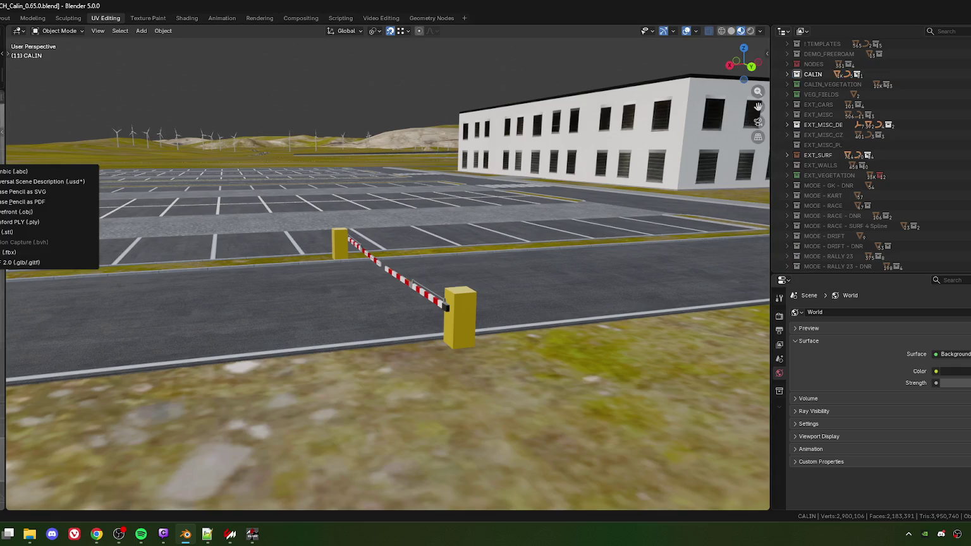
{"action": "left_click", "coordinate": [8, 252]}
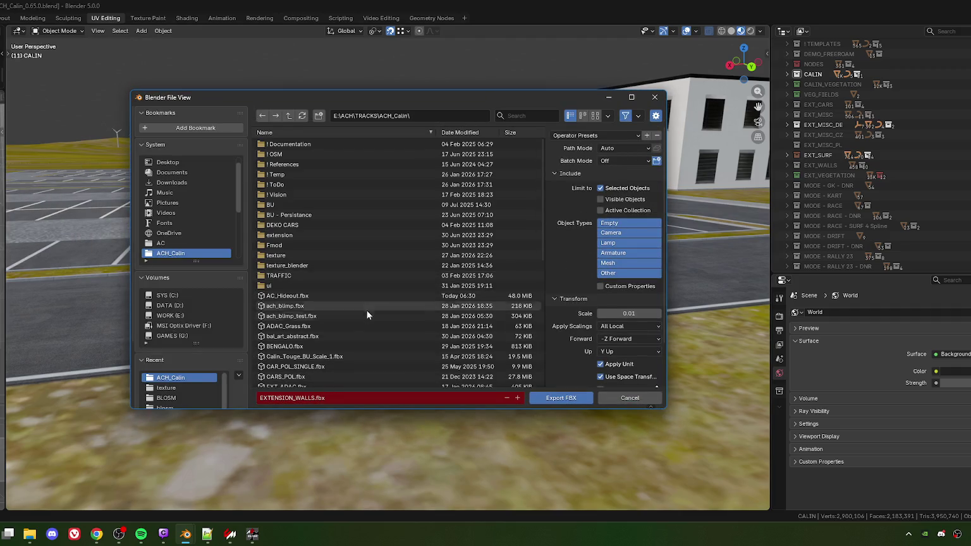
{"action": "left_click", "coordinate": [285, 296]}
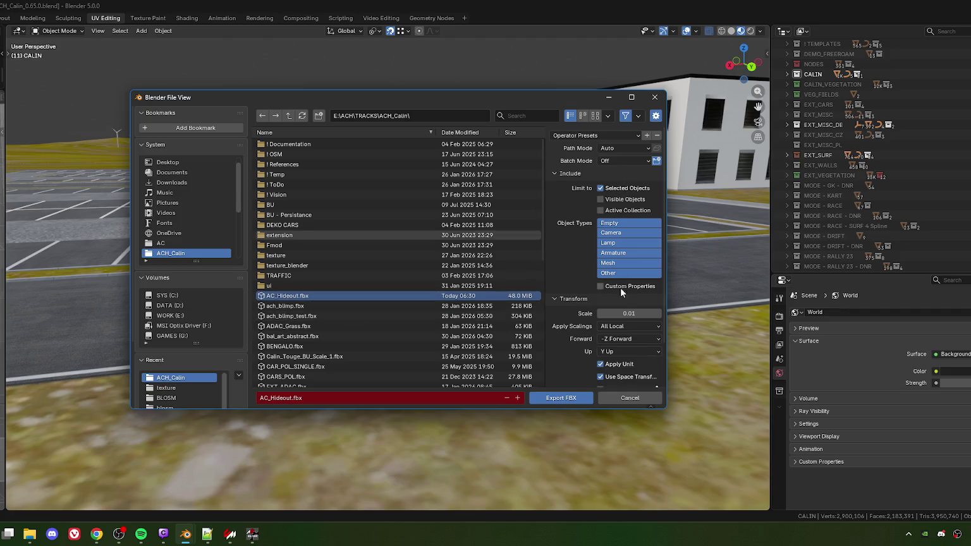
{"action": "left_click", "coordinate": [558, 398]}
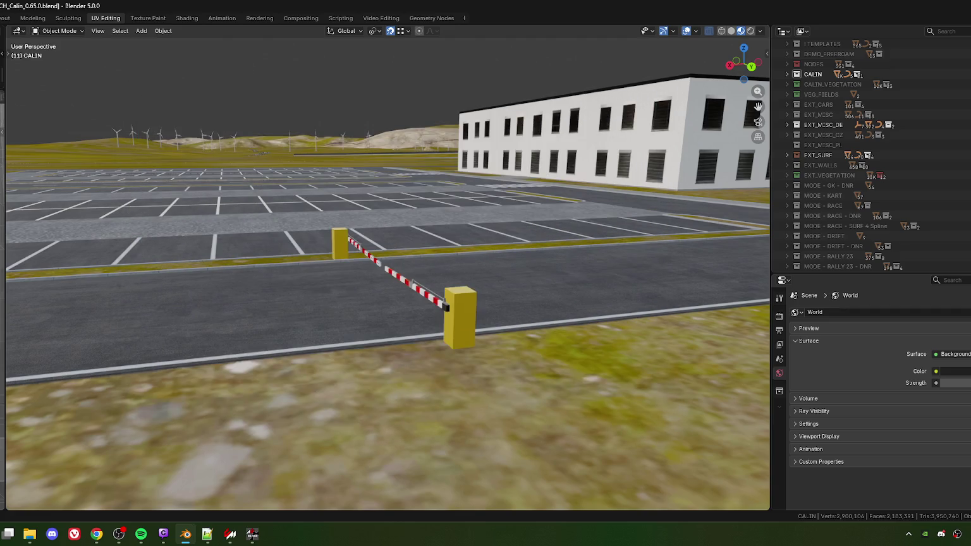
{"action": "left_click", "coordinate": [252, 534]}
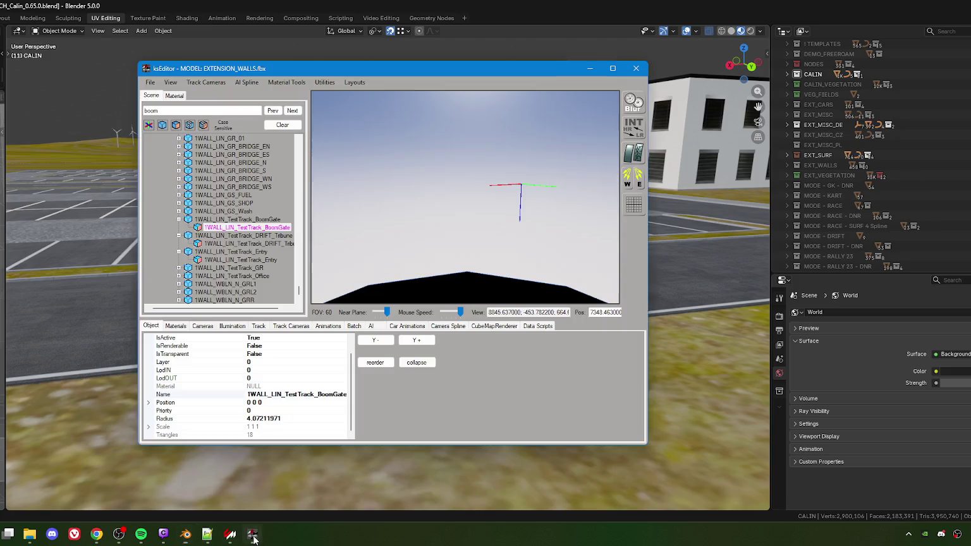
Step: Save the persistence settings in ksEditor
{"action": "left_click", "coordinate": [149, 82]}
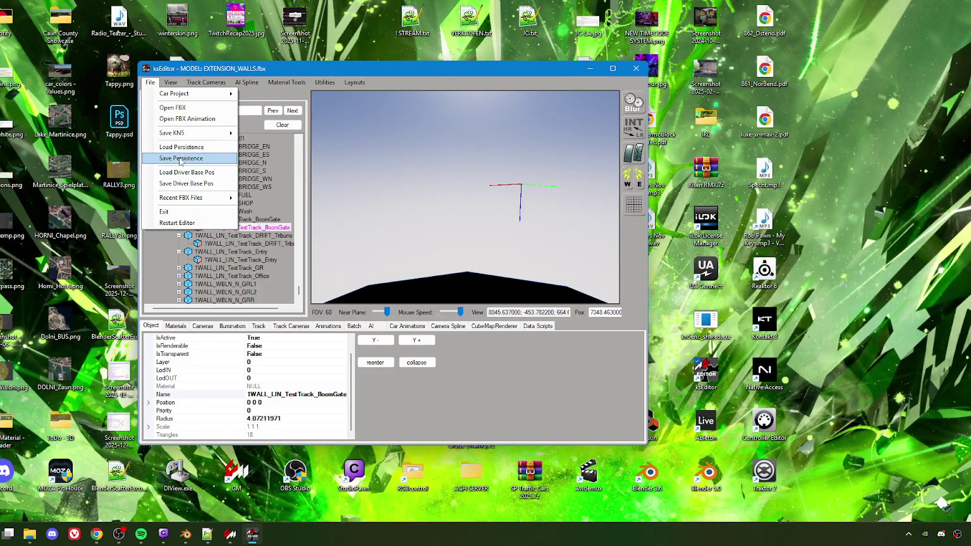
{"action": "left_click", "coordinate": [182, 158]}
{"action": "left_click", "coordinate": [509, 298]}
Step: Start a track KN5 export and browse to the ach_calin_county folder
{"action": "left_click", "coordinate": [150, 82]}
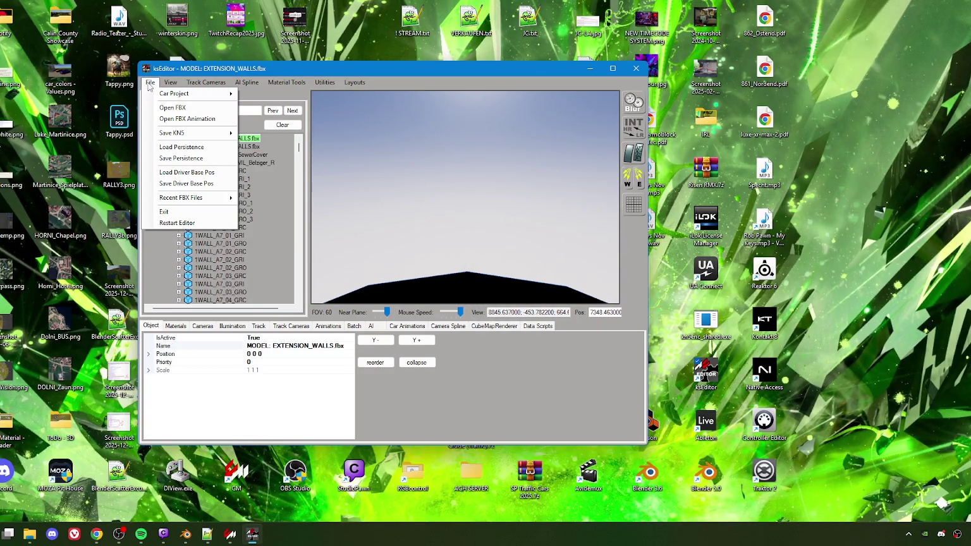
{"action": "mouse_move", "coordinate": [215, 137]}
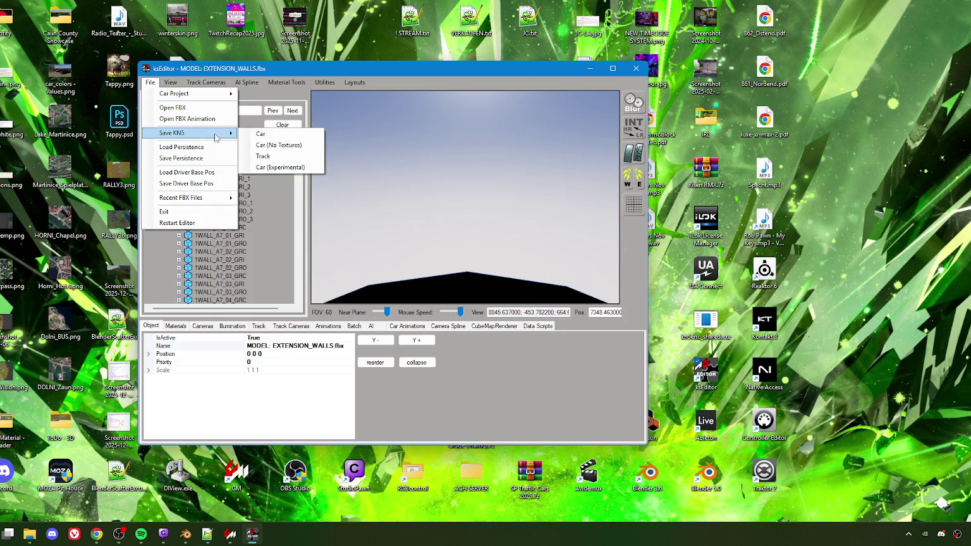
{"action": "left_click", "coordinate": [276, 160]}
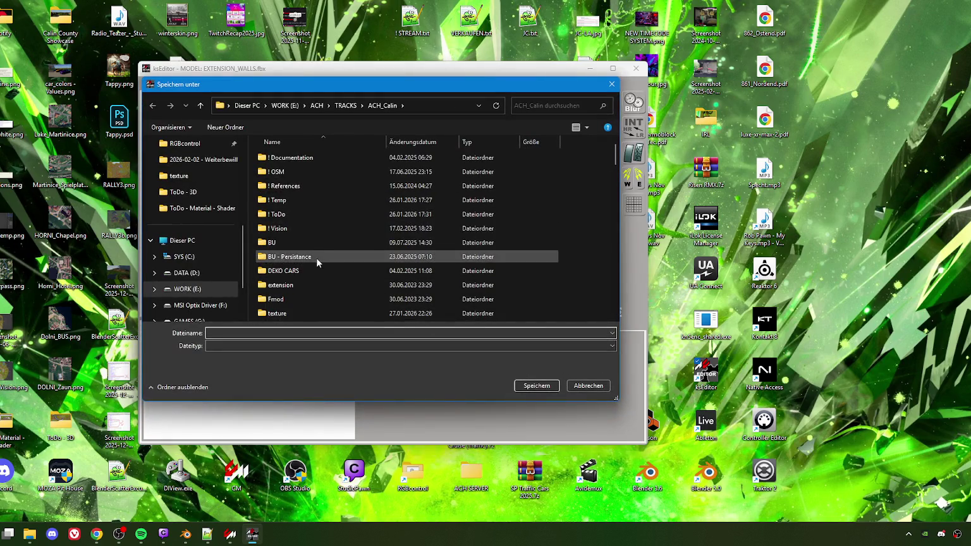
{"action": "scroll", "coordinate": [189, 244], "scroll_direction": "up", "scroll_amount": 4}
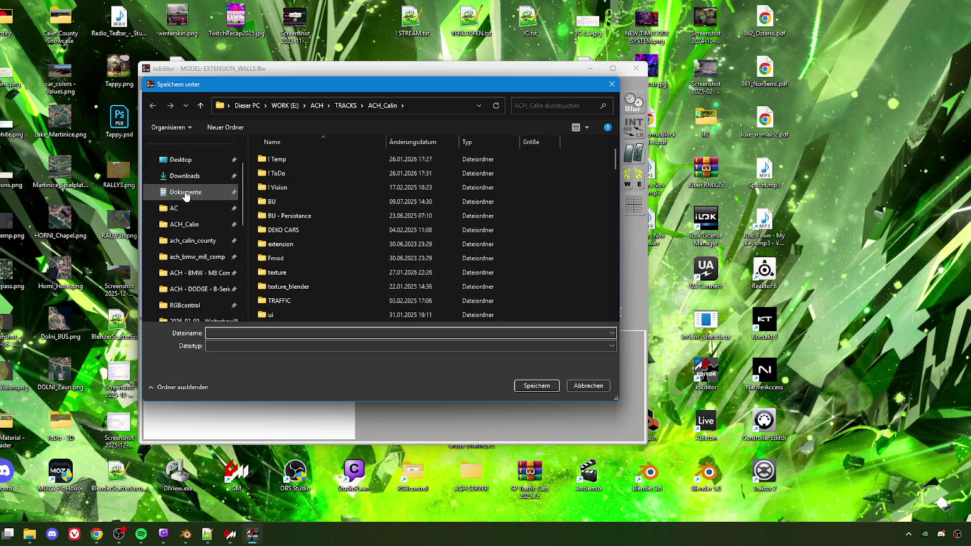
{"action": "left_click", "coordinate": [191, 243]}
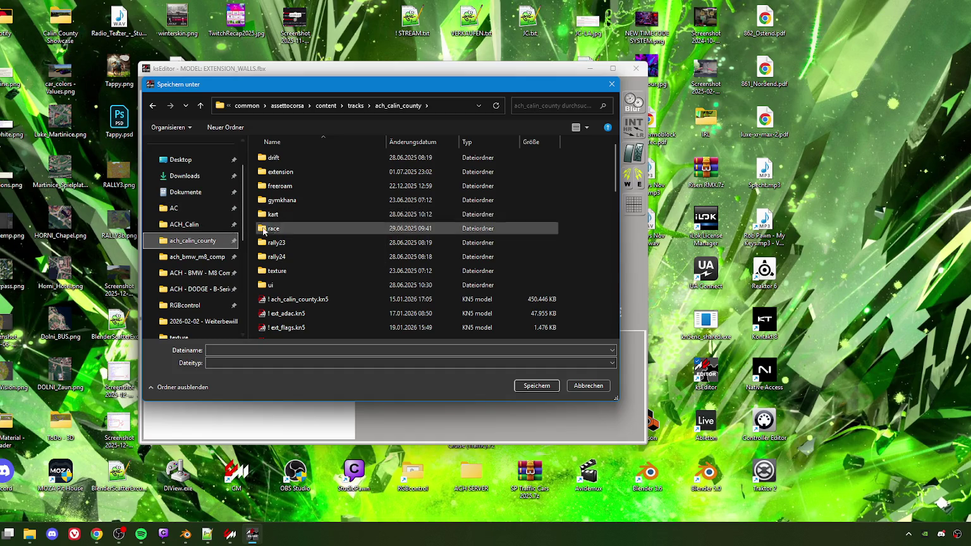
{"action": "mouse_move", "coordinate": [300, 85]}
{"action": "left_mouse_down"}
{"action": "mouse_move", "coordinate": [310, 89]}
{"action": "mouse_move", "coordinate": [302, 89]}
{"action": "left_mouse_up"}
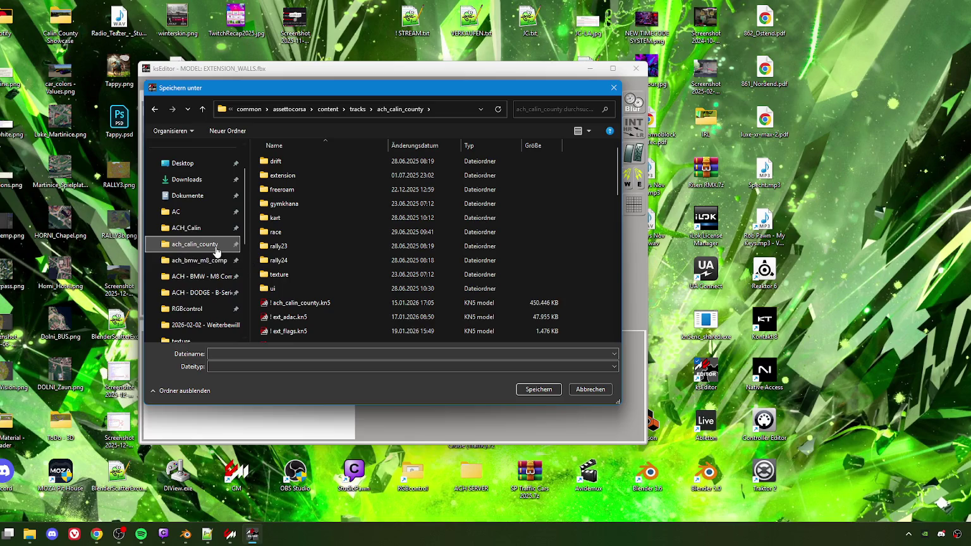
{"action": "mouse_move", "coordinate": [335, 92]}
{"action": "left_mouse_down"}
{"action": "mouse_move", "coordinate": [322, 88]}
{"action": "mouse_move", "coordinate": [335, 91]}
{"action": "left_mouse_up"}
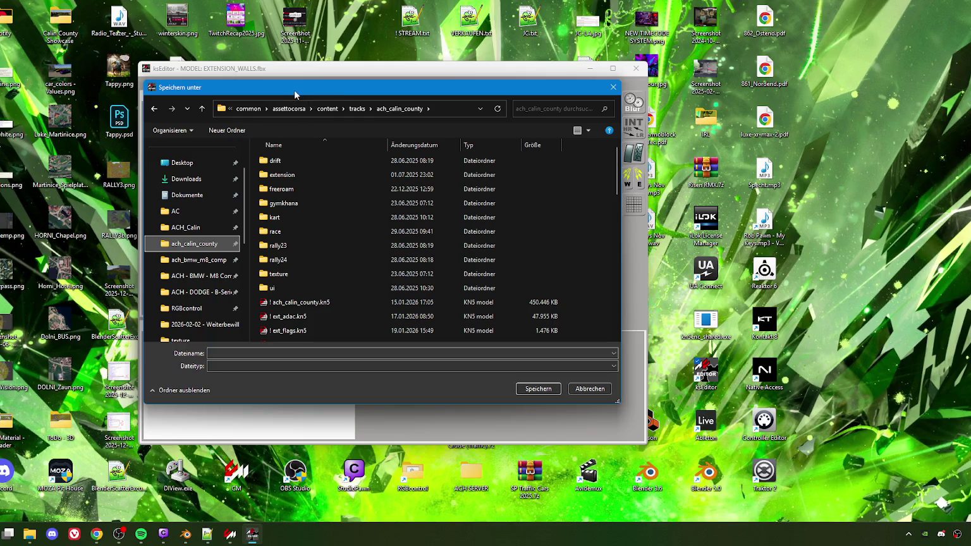
{"action": "mouse_move", "coordinate": [282, 95]}
{"action": "left_mouse_down"}
{"action": "mouse_move", "coordinate": [300, 90]}
{"action": "mouse_move", "coordinate": [287, 90]}
{"action": "left_mouse_up"}
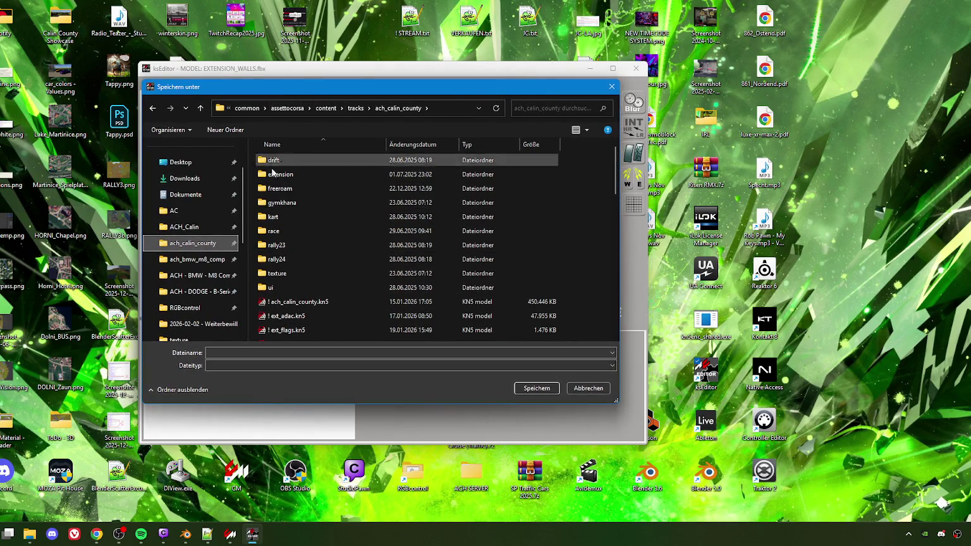
{"action": "mouse_move", "coordinate": [249, 89]}
{"action": "left_mouse_down"}
{"action": "mouse_move", "coordinate": [553, 105]}
{"action": "mouse_move", "coordinate": [317, 87]}
{"action": "left_mouse_up"}
Step: Save the walls model over ext_walls.kn5, confirming the overwrite
{"action": "scroll", "coordinate": [353, 302], "scroll_direction": "down", "scroll_amount": 5}
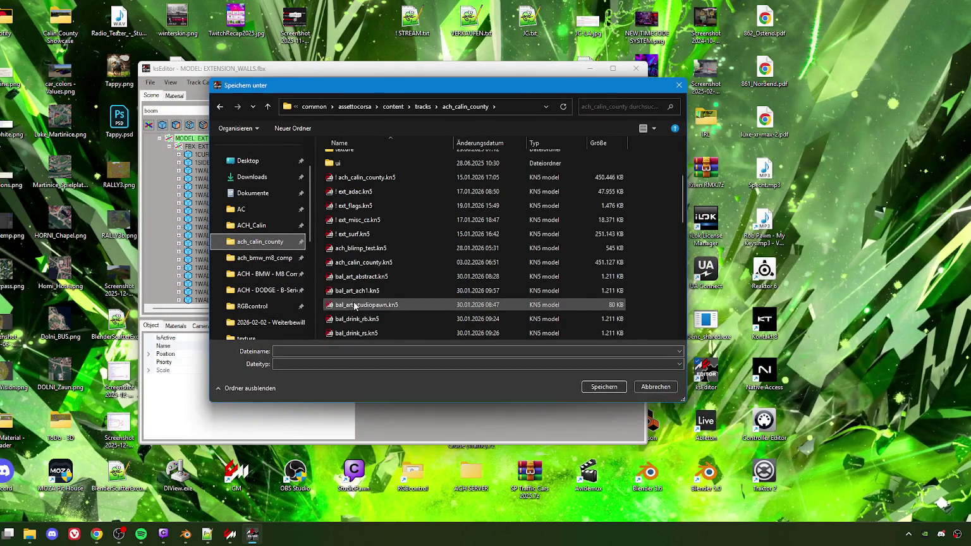
{"action": "scroll", "coordinate": [361, 266], "scroll_direction": "down", "scroll_amount": 3}
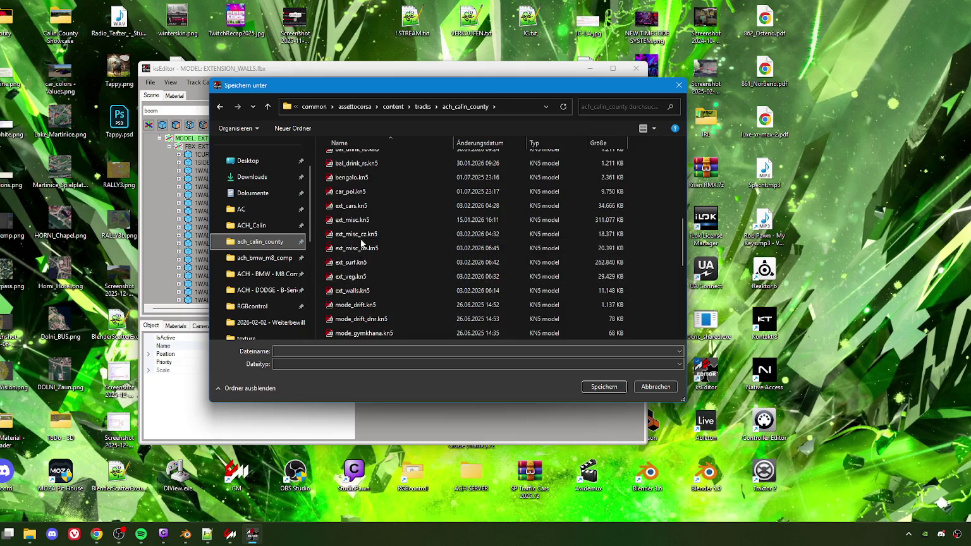
{"action": "scroll", "coordinate": [360, 249], "scroll_direction": "down", "scroll_amount": 2}
{"action": "scroll", "coordinate": [357, 266], "scroll_direction": "up", "scroll_amount": 5}
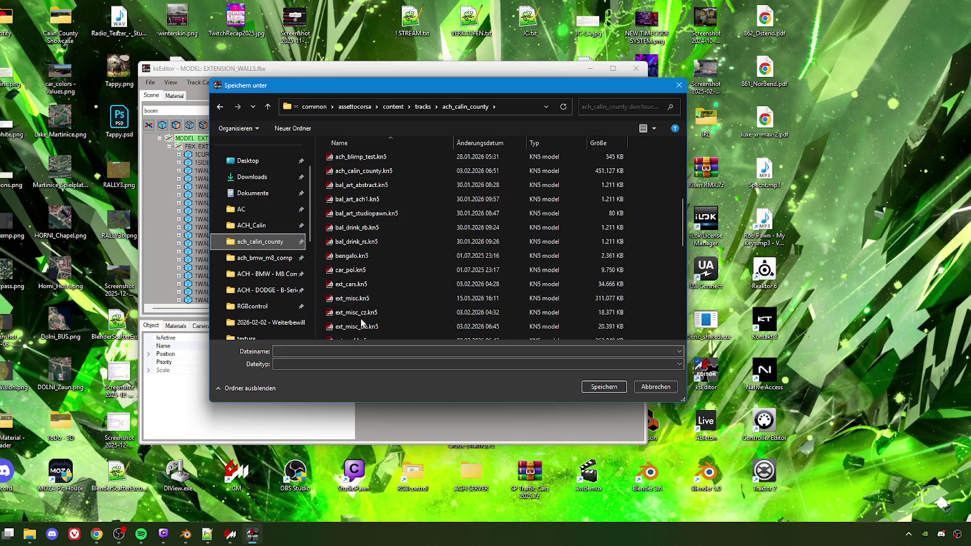
{"action": "scroll", "coordinate": [363, 327], "scroll_direction": "down", "scroll_amount": 1}
{"action": "scroll", "coordinate": [363, 327], "scroll_direction": "down", "scroll_amount": 1}
{"action": "left_click", "coordinate": [359, 291]}
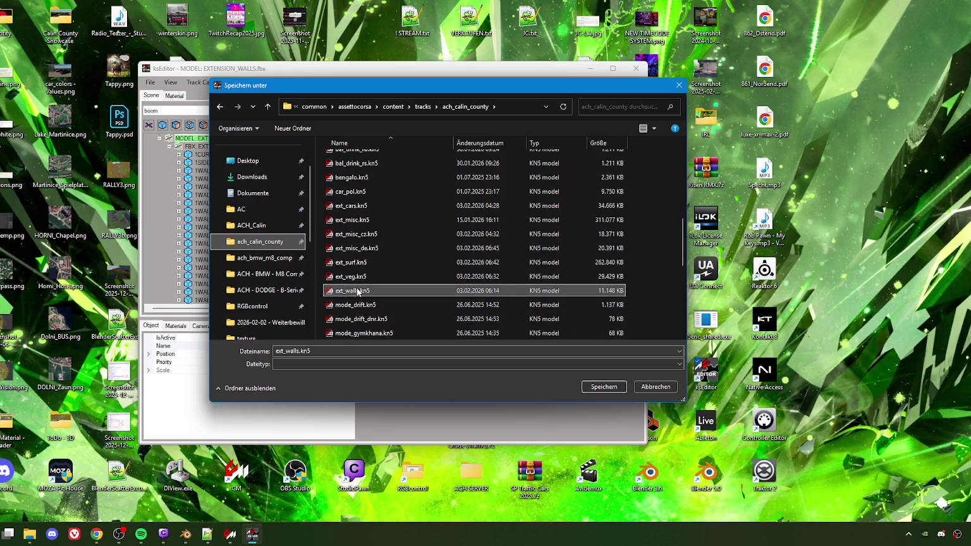
{"action": "left_click", "coordinate": [606, 387]}
{"action": "left_click", "coordinate": [564, 266]}
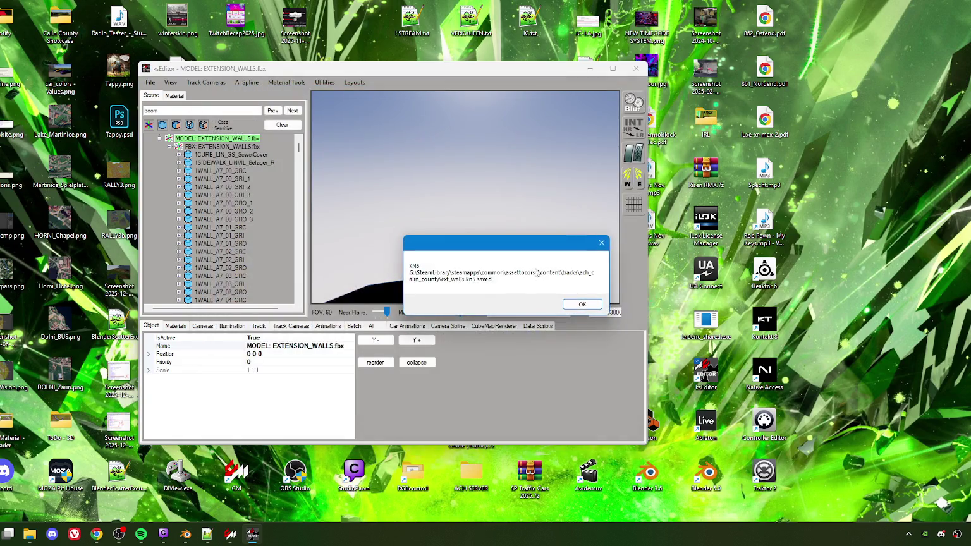
{"action": "left_click", "coordinate": [584, 301]}
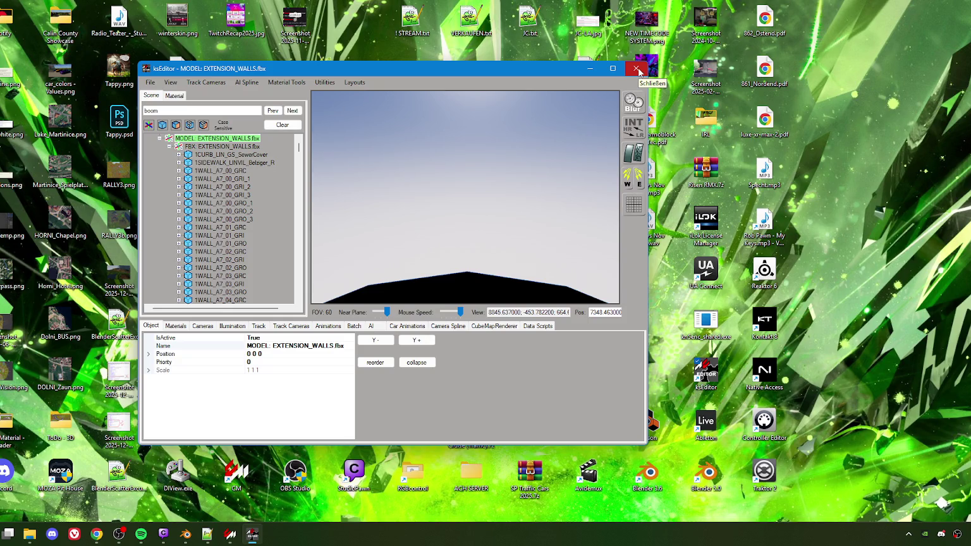
{"action": "left_click", "coordinate": [639, 72]}
Step: Relaunch ksEditor and start opening an FBX model
{"action": "left_click", "coordinate": [639, 71]}
{"action": "double_click", "coordinate": [705, 373]}
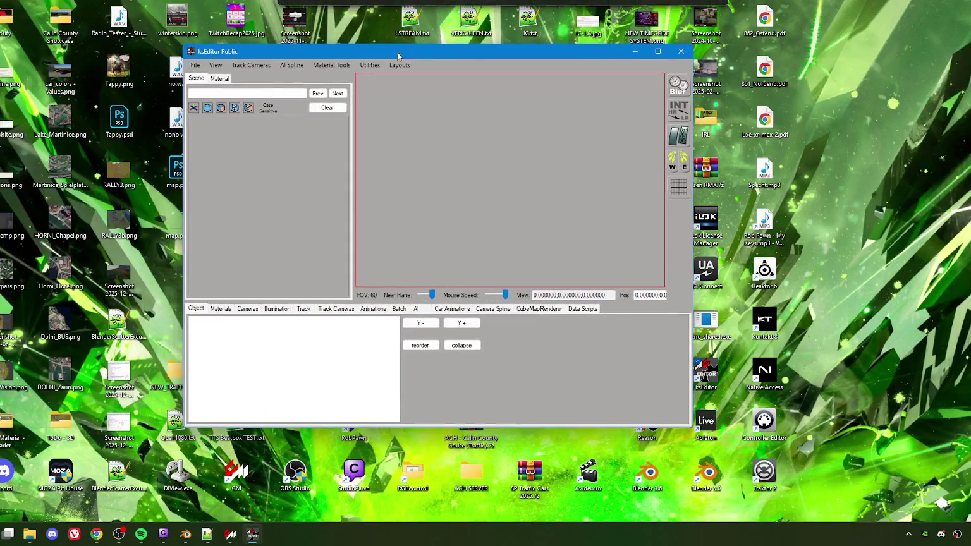
{"action": "left_click", "coordinate": [197, 66]}
{"action": "left_click", "coordinate": [225, 101]}
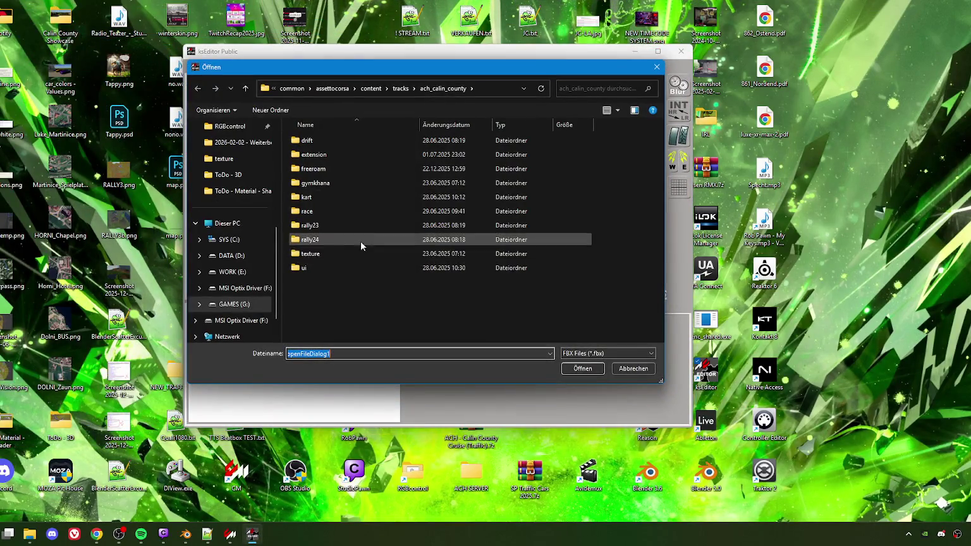
Step: Load AC_Hideout.fbx from the ACH_Calin folder, then return to Blender
{"action": "scroll", "coordinate": [234, 158], "scroll_direction": "up", "scroll_amount": 3}
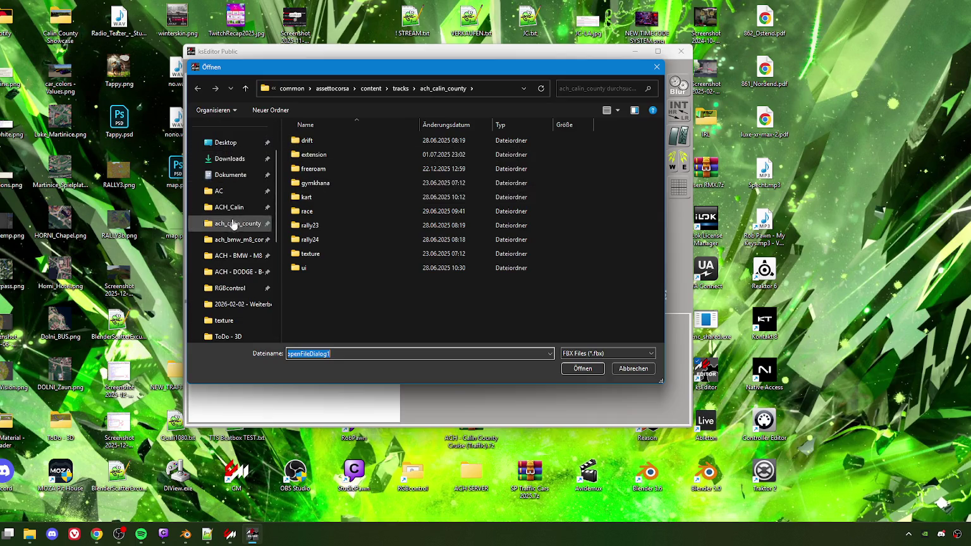
{"action": "left_click", "coordinate": [231, 207]}
{"action": "scroll", "coordinate": [333, 276], "scroll_direction": "down", "scroll_amount": 4}
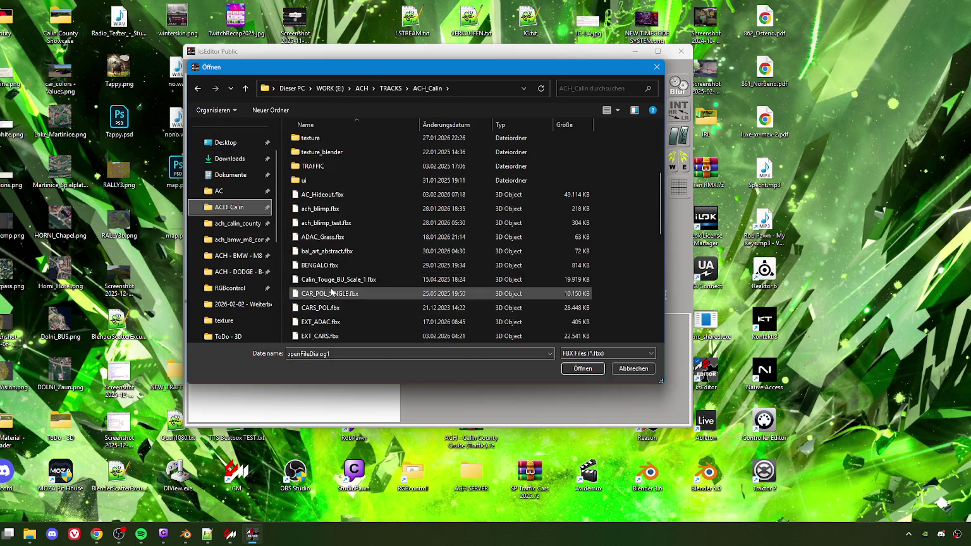
{"action": "left_click", "coordinate": [324, 194]}
{"action": "left_click", "coordinate": [581, 368]}
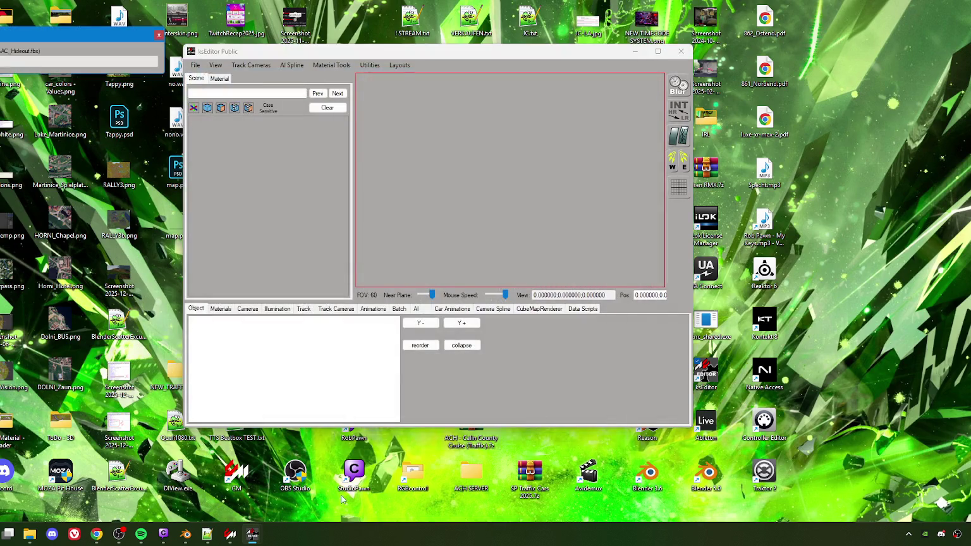
{"action": "left_click", "coordinate": [185, 536]}
{"action": "scroll", "coordinate": [388, 227], "scroll_direction": "down", "scroll_amount": 3}
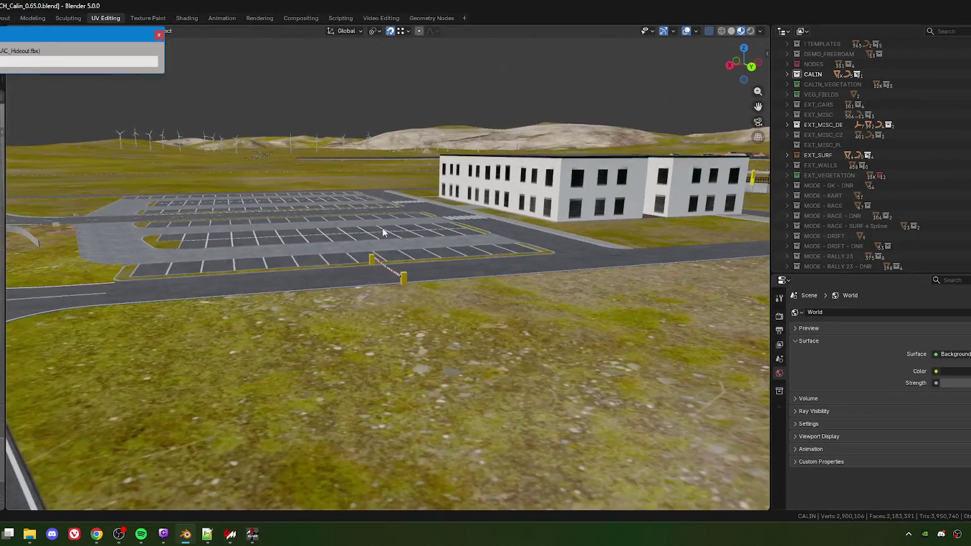
Step: From the top view, select the parking-lot road mesh and enter Edit Mode
{"action": "scroll", "coordinate": [398, 285], "scroll_direction": "up", "scroll_amount": 5}
{"action": "key", "text": "KP_7"}
{"action": "scroll", "coordinate": [406, 340], "scroll_direction": "down", "scroll_amount": 3}
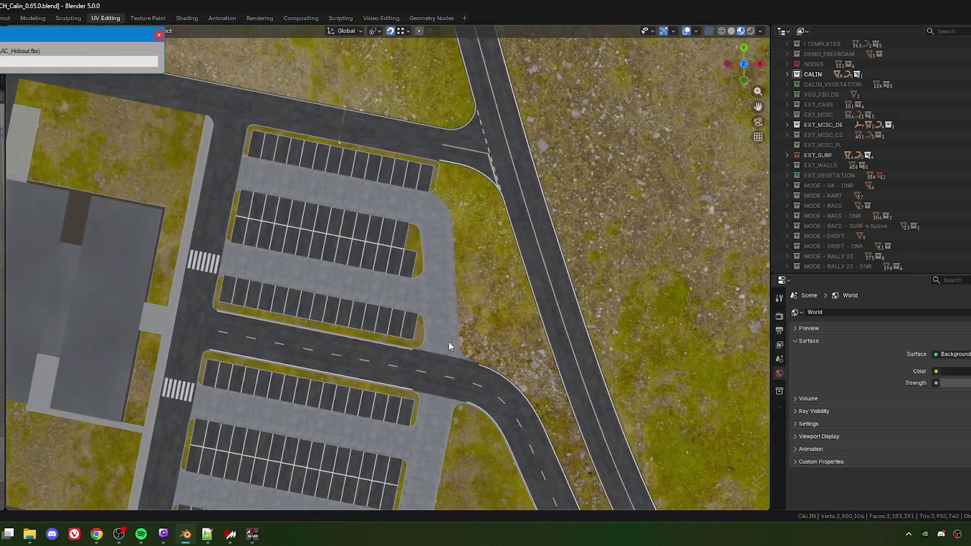
{"action": "left_click_drag", "start_coordinate": [448, 346], "coordinate": [387, 218]}
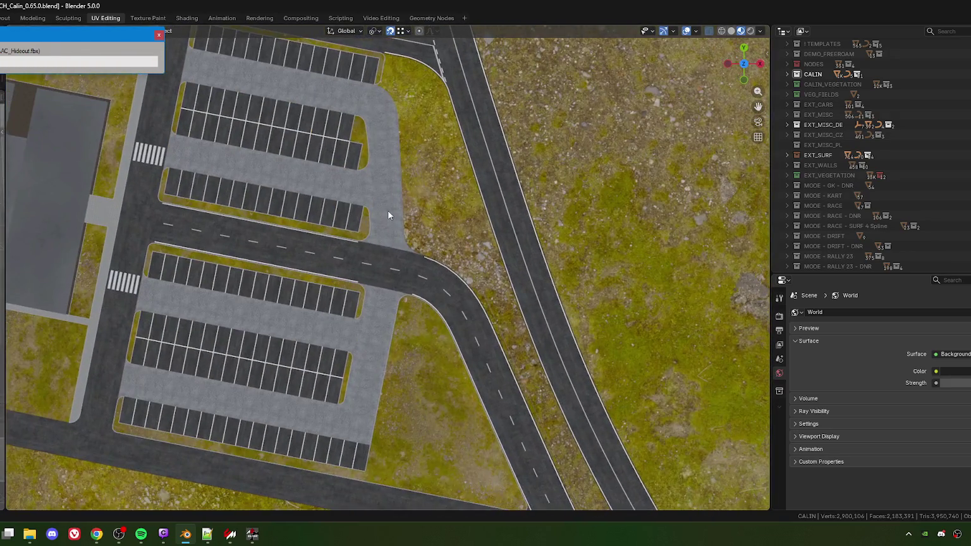
{"action": "left_click", "coordinate": [403, 337]}
{"action": "key", "text": "Tab"}
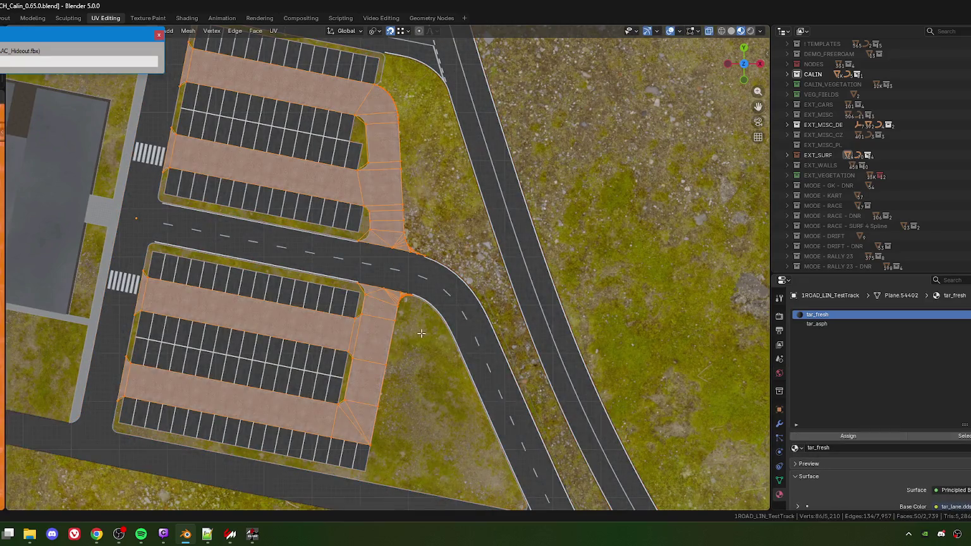
Step: Select all faces using the tar_asph material slot and zoom into the road asphalt
{"action": "scroll", "coordinate": [524, 343], "scroll_direction": "down", "scroll_amount": 4}
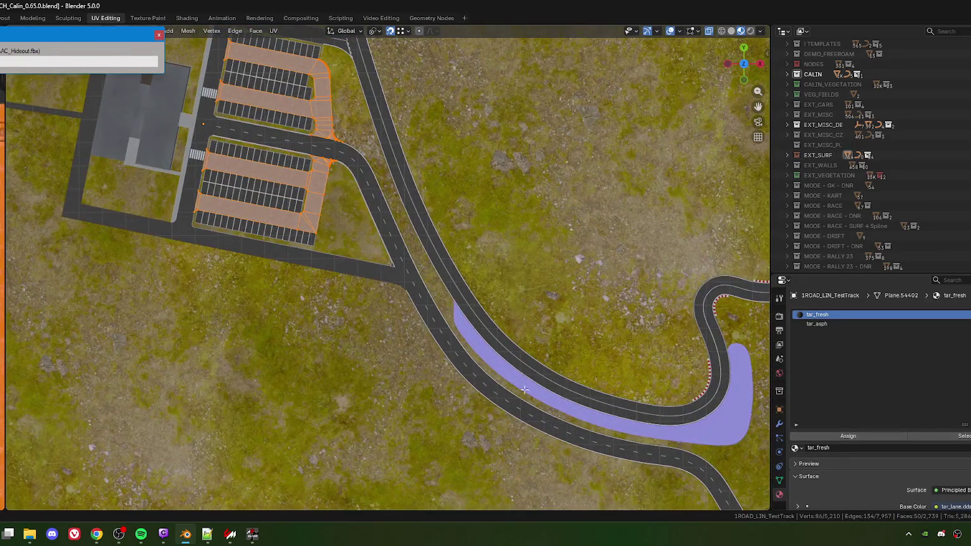
{"action": "scroll", "coordinate": [375, 294], "scroll_direction": "up", "scroll_amount": 5}
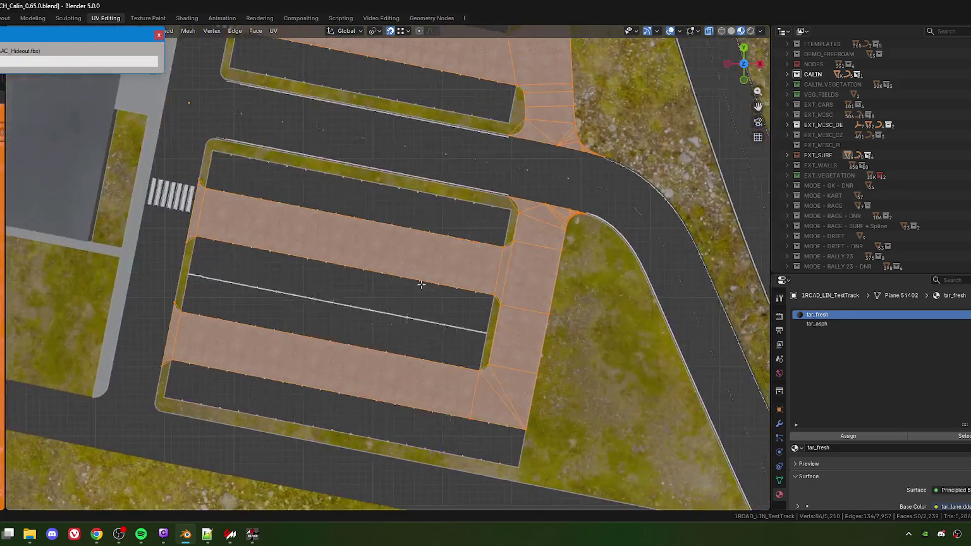
{"action": "scroll", "coordinate": [378, 272], "scroll_direction": "down", "scroll_amount": 2}
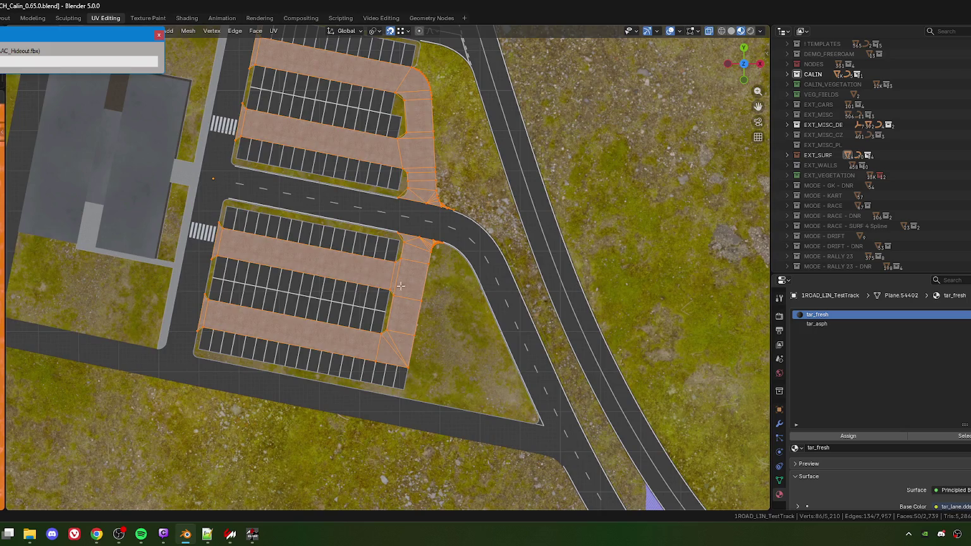
{"action": "scroll", "coordinate": [393, 292], "scroll_direction": "down", "scroll_amount": 4}
{"action": "scroll", "coordinate": [406, 288], "scroll_direction": "up", "scroll_amount": 5}
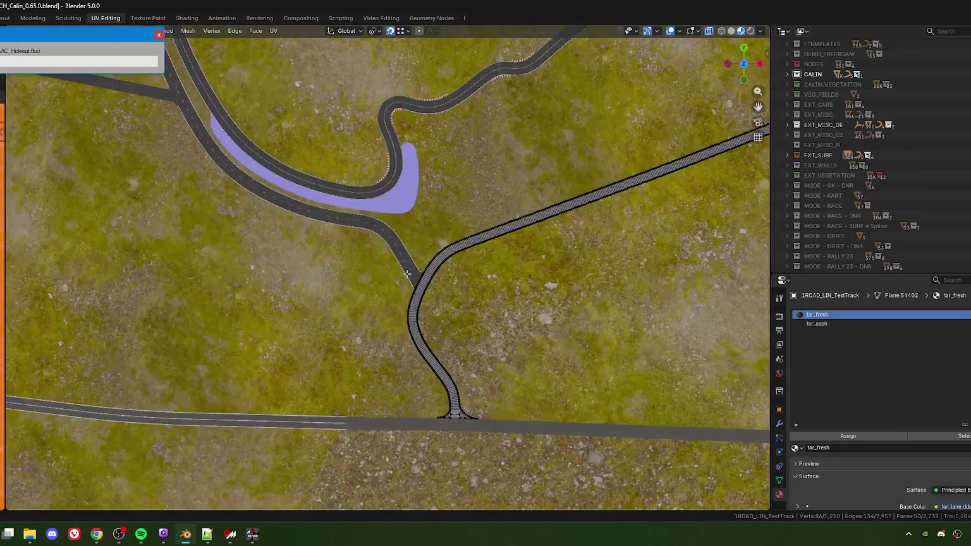
{"action": "scroll", "coordinate": [406, 288], "scroll_direction": "up", "scroll_amount": 8}
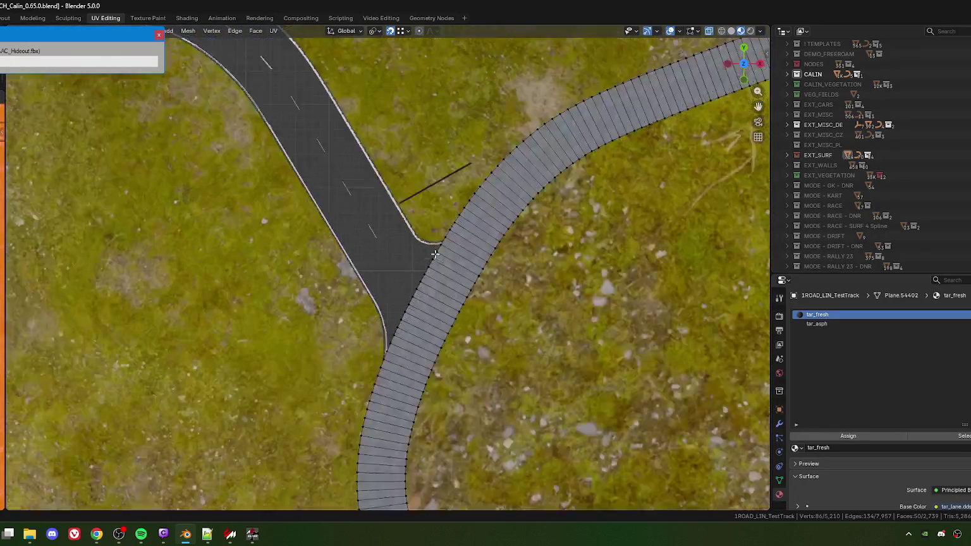
{"action": "scroll", "coordinate": [482, 273], "scroll_direction": "down", "scroll_amount": 1}
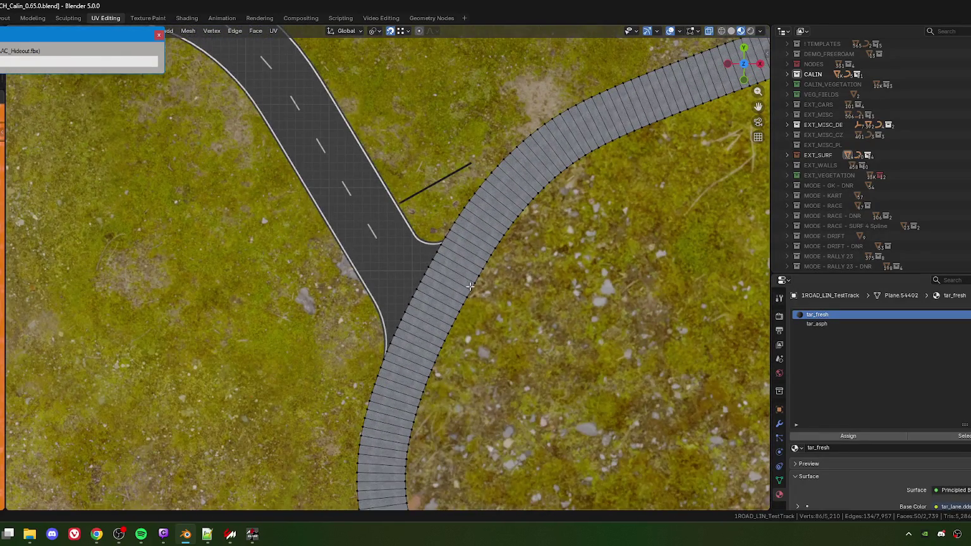
{"action": "scroll", "coordinate": [258, 132], "scroll_direction": "down", "scroll_amount": 5}
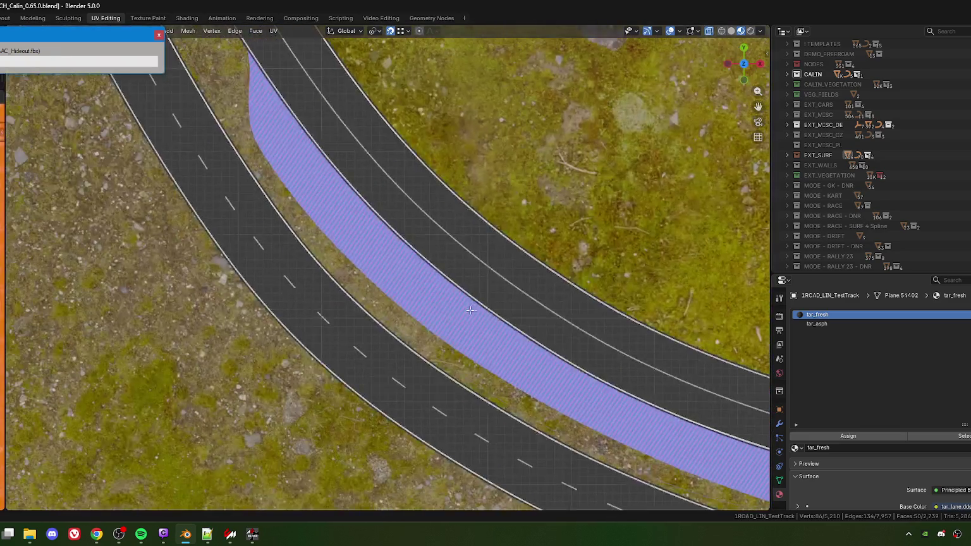
{"action": "scroll", "coordinate": [312, 178], "scroll_direction": "down", "scroll_amount": 3}
{"action": "scroll", "coordinate": [413, 286], "scroll_direction": "up", "scroll_amount": 6}
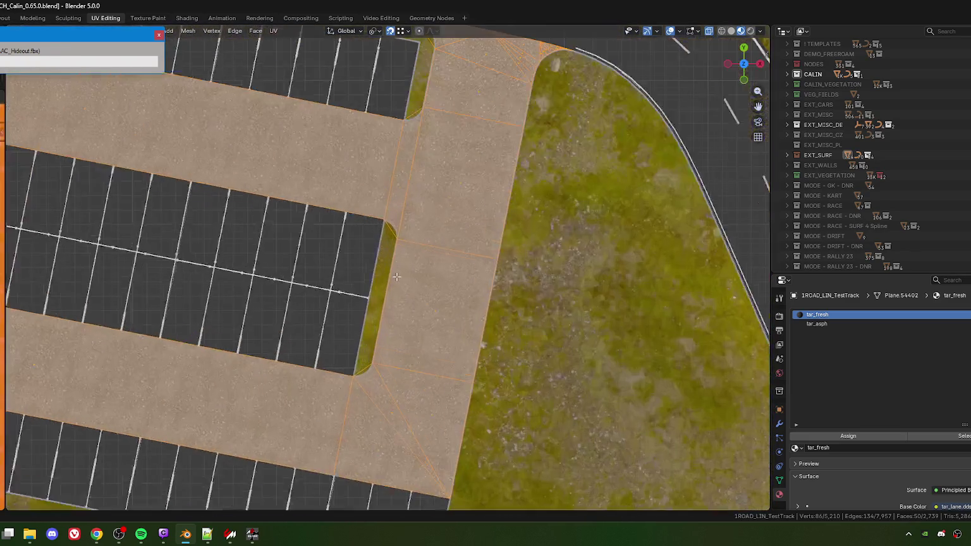
{"action": "scroll", "coordinate": [466, 292], "scroll_direction": "down", "scroll_amount": 6}
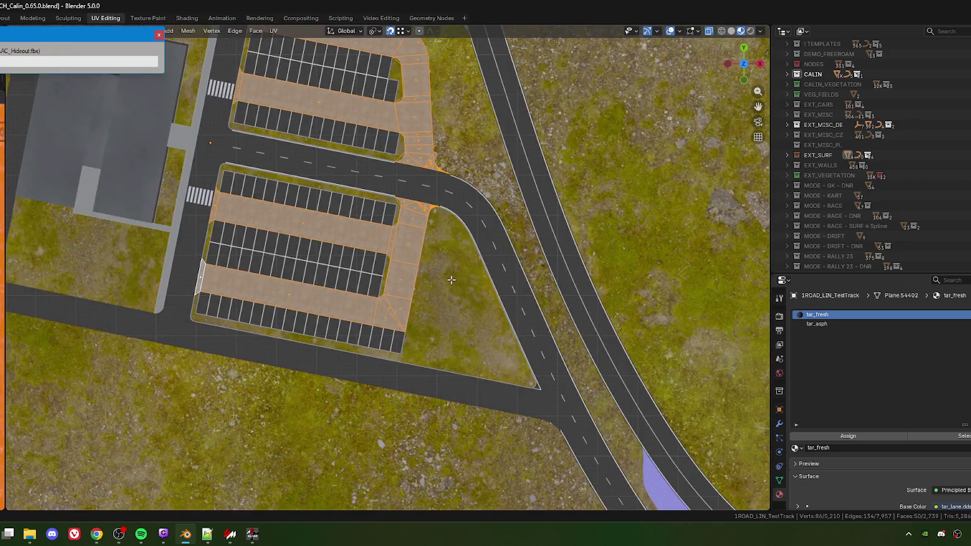
{"action": "scroll", "coordinate": [452, 280], "scroll_direction": "down", "scroll_amount": 3}
{"action": "scroll", "coordinate": [436, 279], "scroll_direction": "down", "scroll_amount": 5}
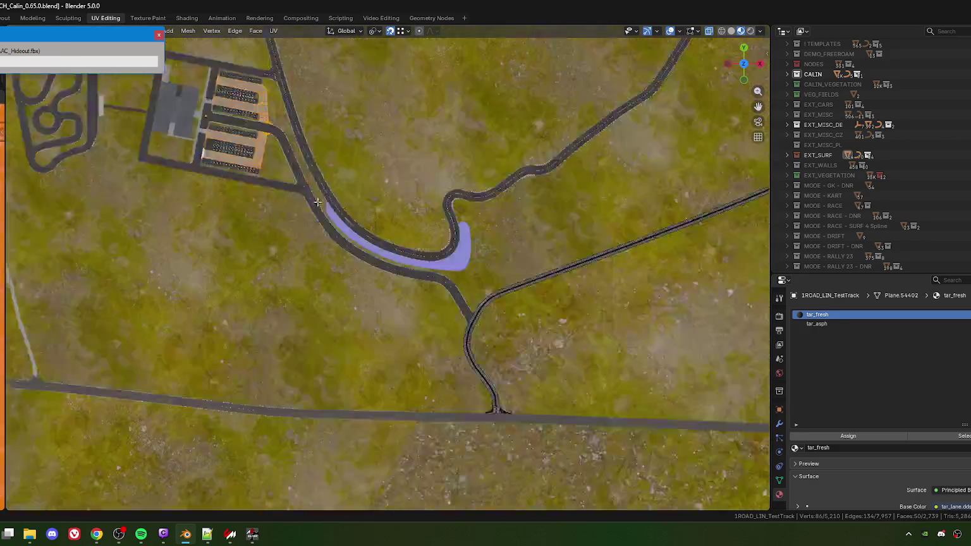
{"action": "scroll", "coordinate": [376, 224], "scroll_direction": "up", "scroll_amount": 9}
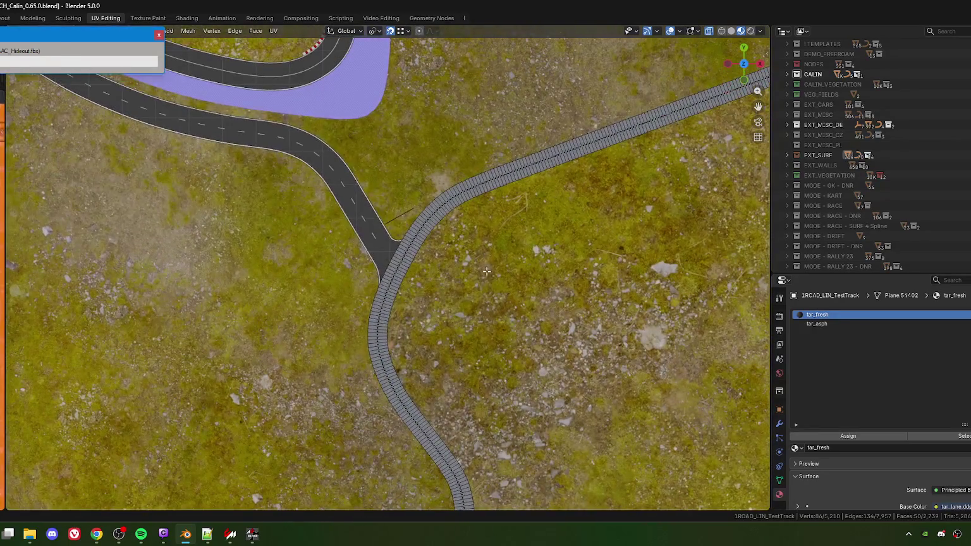
{"action": "left_click", "coordinate": [821, 323]}
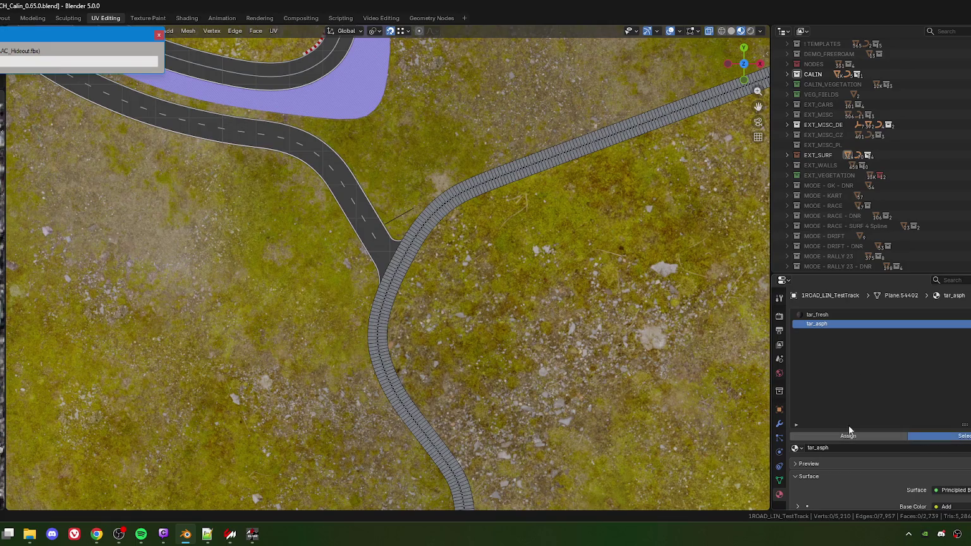
{"action": "left_click", "coordinate": [913, 435]}
{"action": "scroll", "coordinate": [309, 200], "scroll_direction": "down", "scroll_amount": 5}
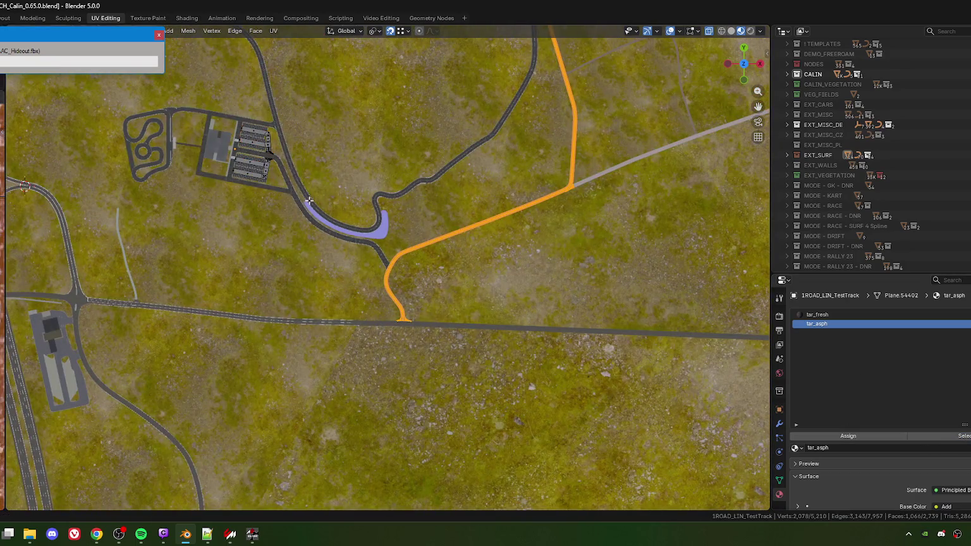
{"action": "scroll", "coordinate": [400, 251], "scroll_direction": "up", "scroll_amount": 10}
{"action": "scroll", "coordinate": [400, 251], "scroll_direction": "right", "scroll_amount": 3}
Step: Restore the UV and node editors and scale the road UVs to about 0.5
{"action": "key", "text": "ctrl+space"}
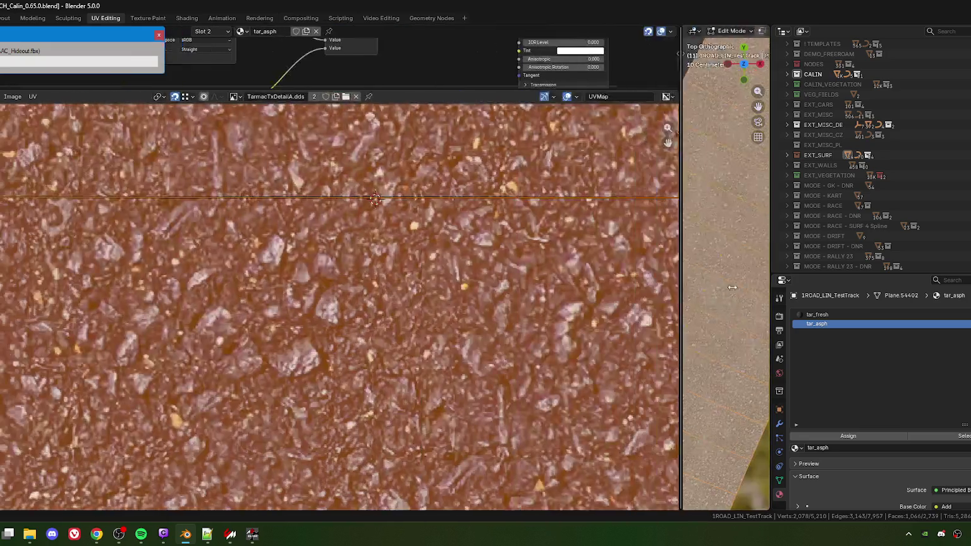
{"action": "scroll", "coordinate": [346, 270], "scroll_direction": "down", "scroll_amount": 10}
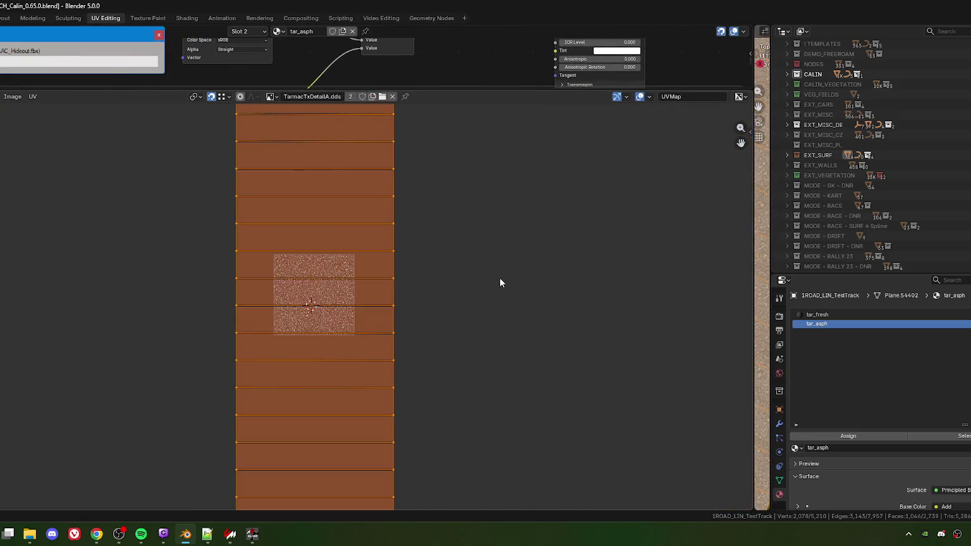
{"action": "scroll", "coordinate": [525, 276], "scroll_direction": "up", "scroll_amount": 3}
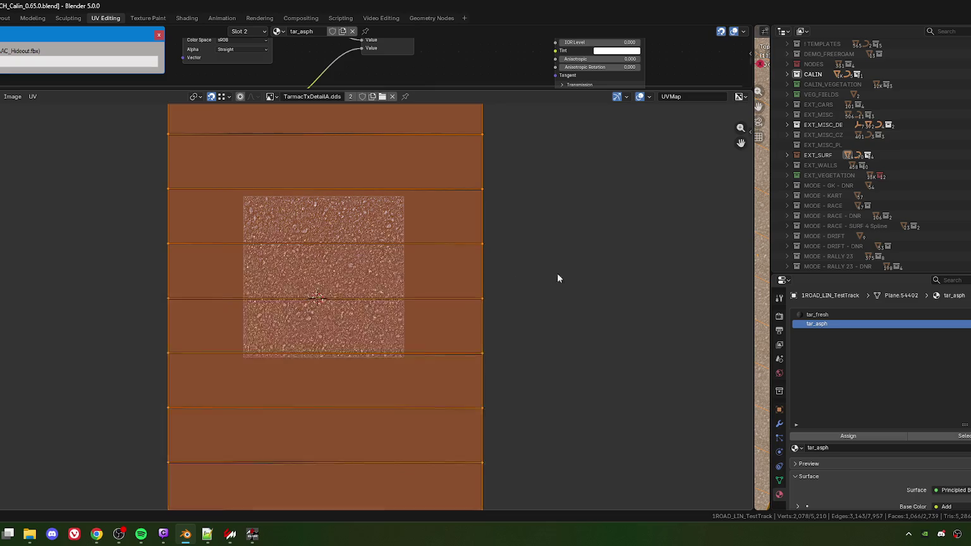
{"action": "key", "text": "s"}
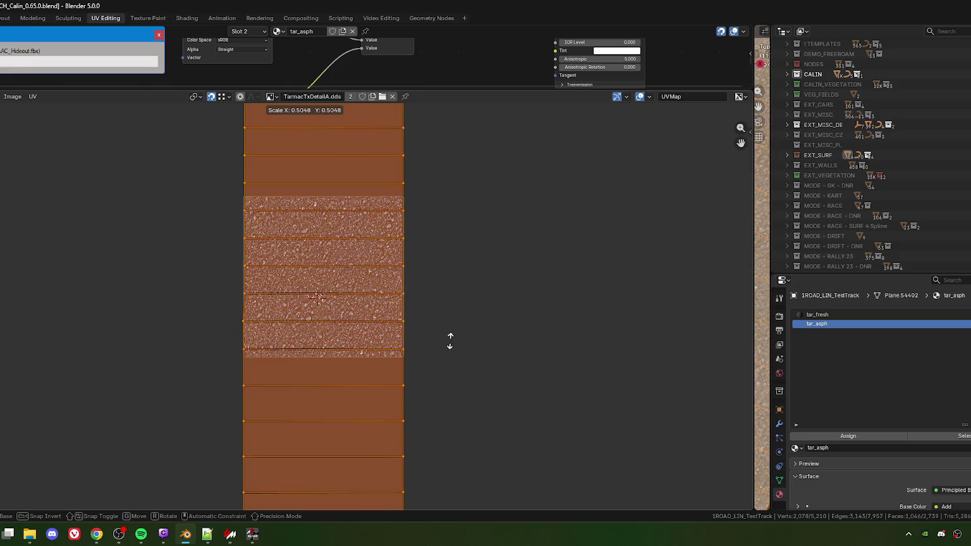
{"action": "left_click", "coordinate": [449, 339]}
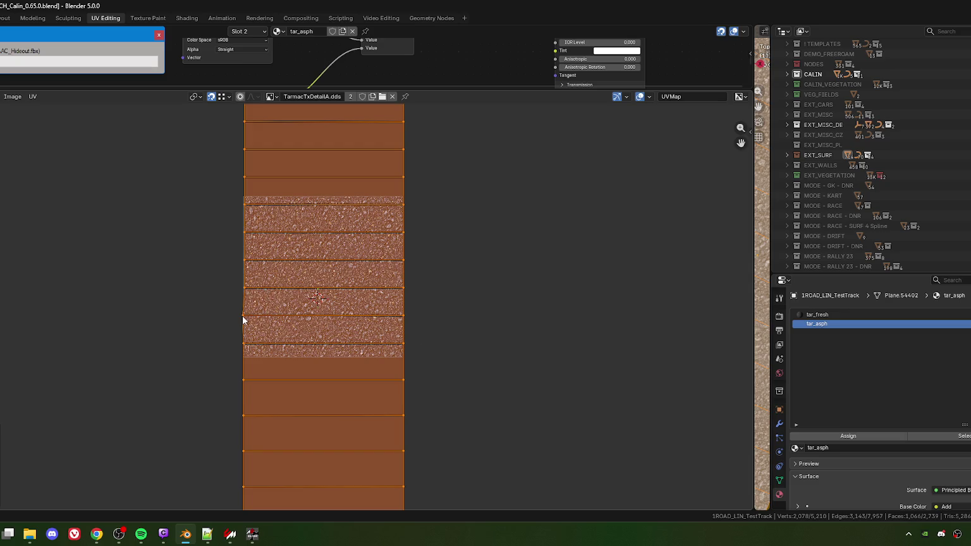
Step: Show the tar_asph.dds texture in the UV editor and widen the 3D view
{"action": "left_click_drag", "start_coordinate": [206, 90], "coordinate": [209, 295]}
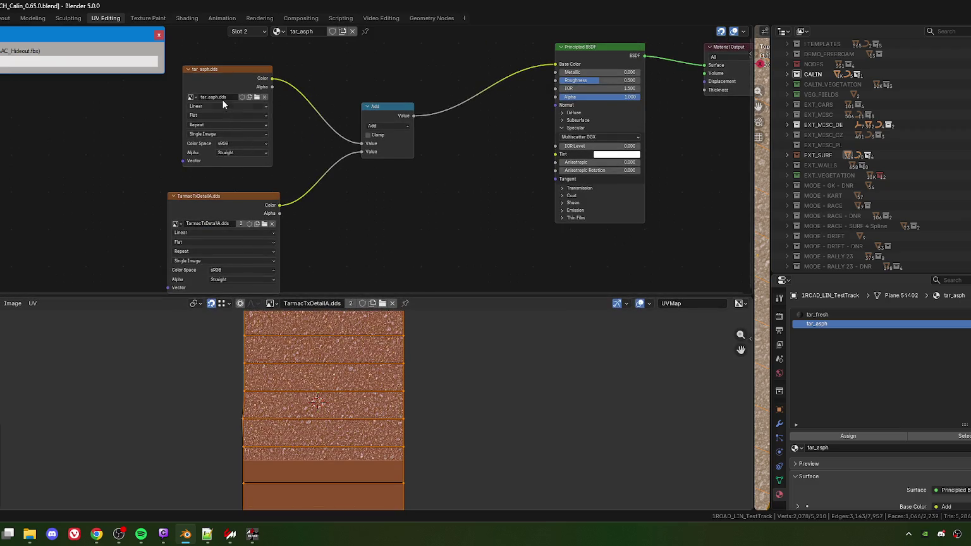
{"action": "left_click", "coordinate": [217, 72]}
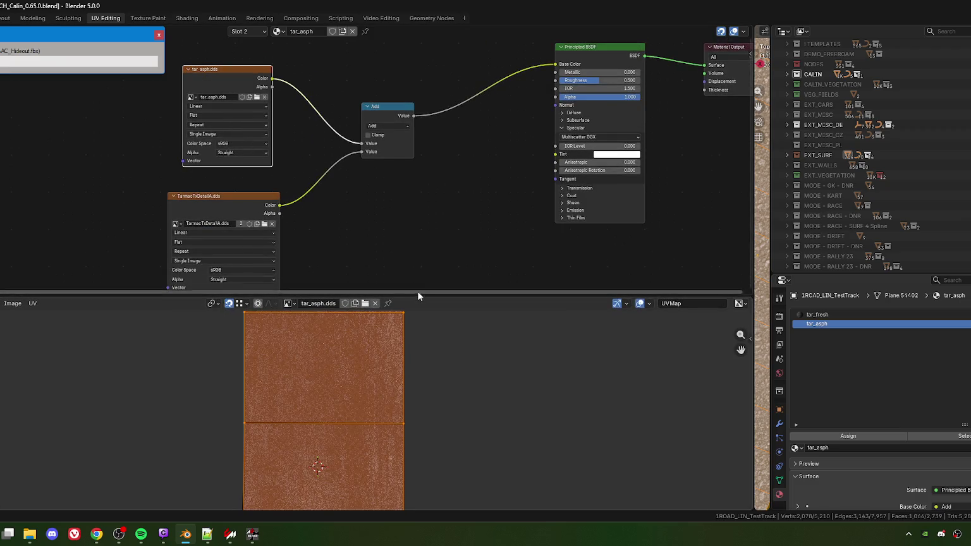
{"action": "mouse_move", "coordinate": [417, 293]}
{"action": "left_mouse_down"}
{"action": "mouse_move", "coordinate": [410, 65]}
{"action": "mouse_move", "coordinate": [410, 76]}
{"action": "left_mouse_up"}
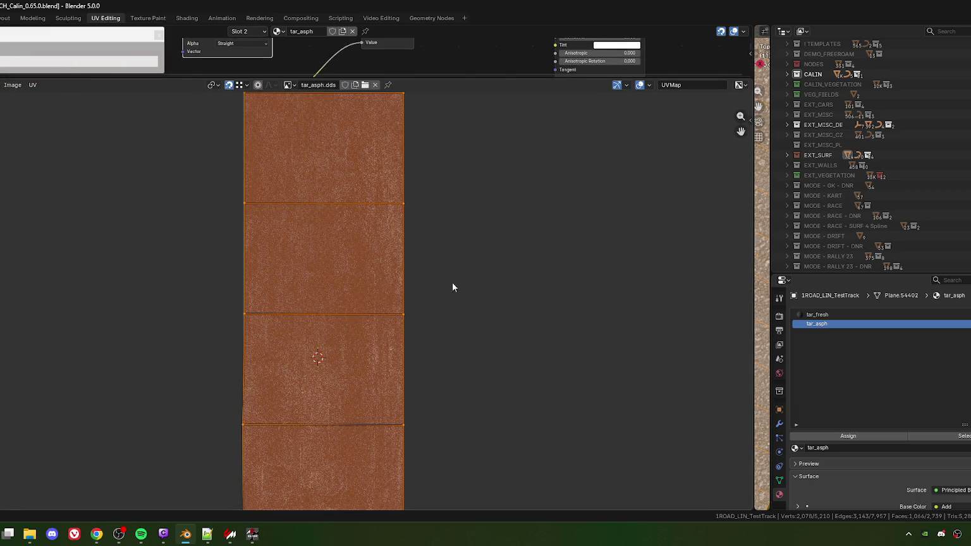
{"action": "scroll", "coordinate": [455, 286], "scroll_direction": "up", "scroll_amount": 4}
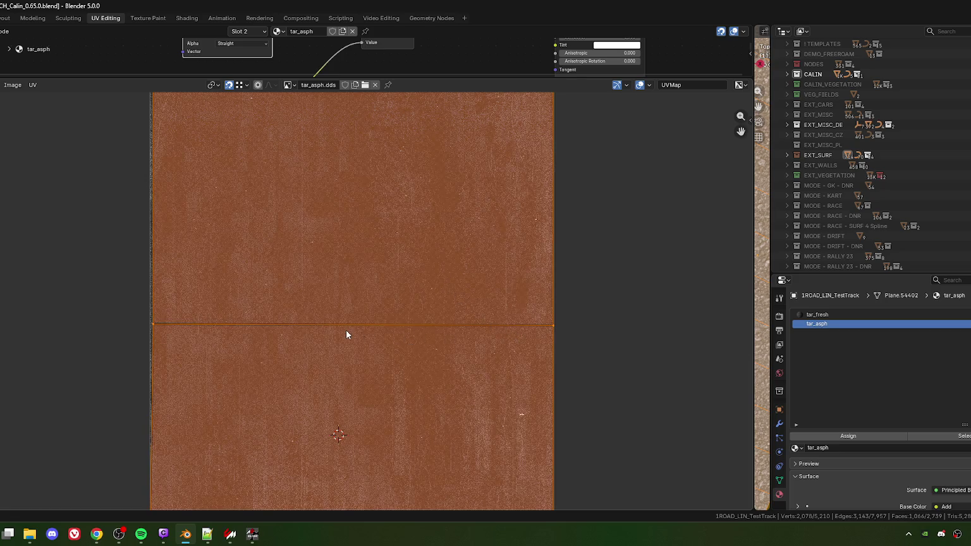
{"action": "scroll", "coordinate": [348, 325], "scroll_direction": "down", "scroll_amount": 15}
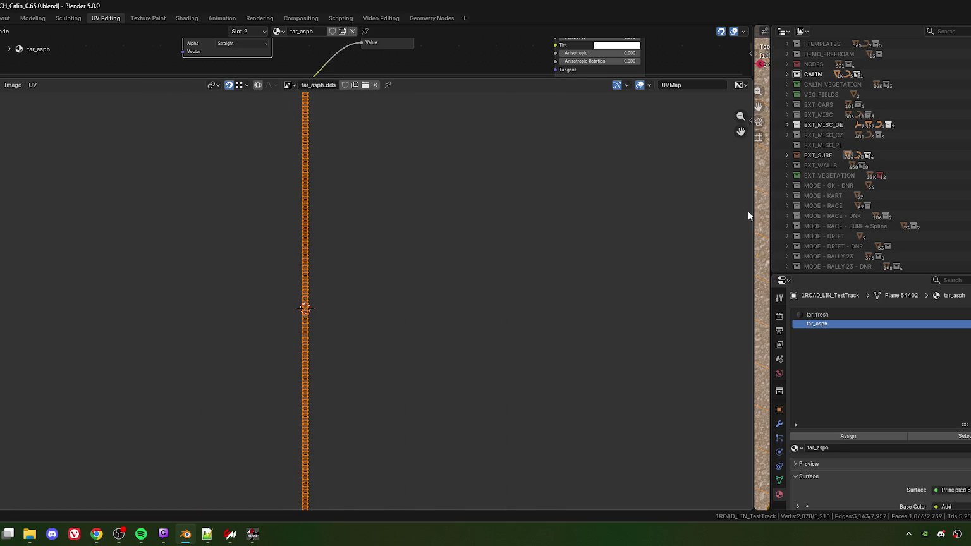
{"action": "left_click_drag", "start_coordinate": [752, 225], "coordinate": [141, 246]}
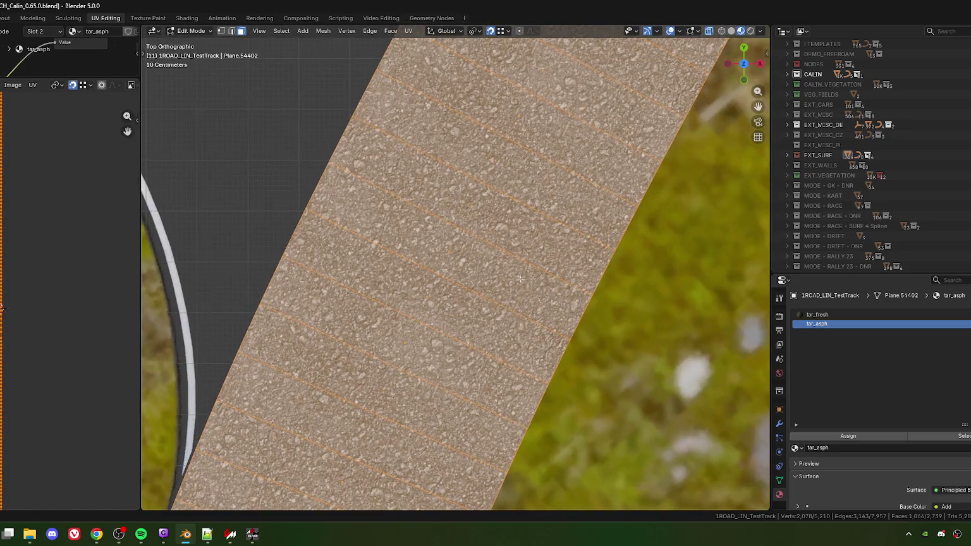
Step: Select both parking lots' faces and scale their UVs, 0.87 vertically, then along Y
{"action": "scroll", "coordinate": [499, 265], "scroll_direction": "down", "scroll_amount": 8}
{"action": "scroll", "coordinate": [480, 269], "scroll_direction": "up", "scroll_amount": 10}
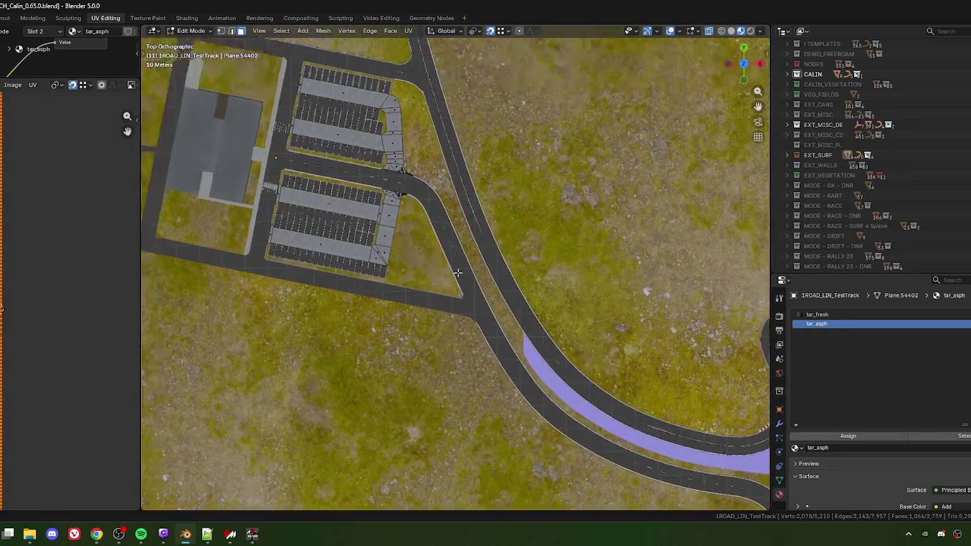
{"action": "scroll", "coordinate": [457, 272], "scroll_direction": "up", "scroll_amount": 3}
{"action": "mouse_move", "coordinate": [310, 91]}
{"action": "left_mouse_down"}
{"action": "mouse_move", "coordinate": [558, 390]}
{"action": "mouse_move", "coordinate": [536, 367]}
{"action": "left_mouse_up"}
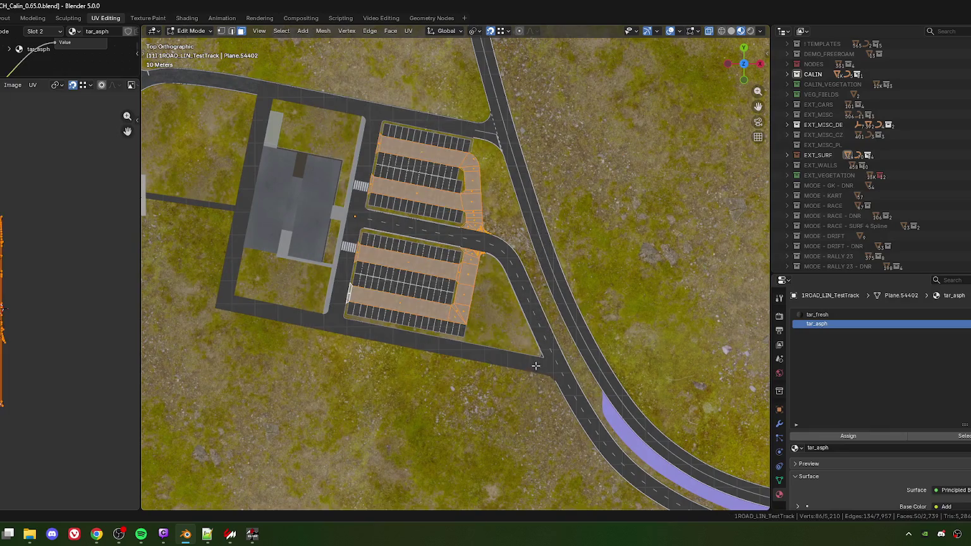
{"action": "scroll", "coordinate": [12, 317], "scroll_direction": "up", "scroll_amount": 6}
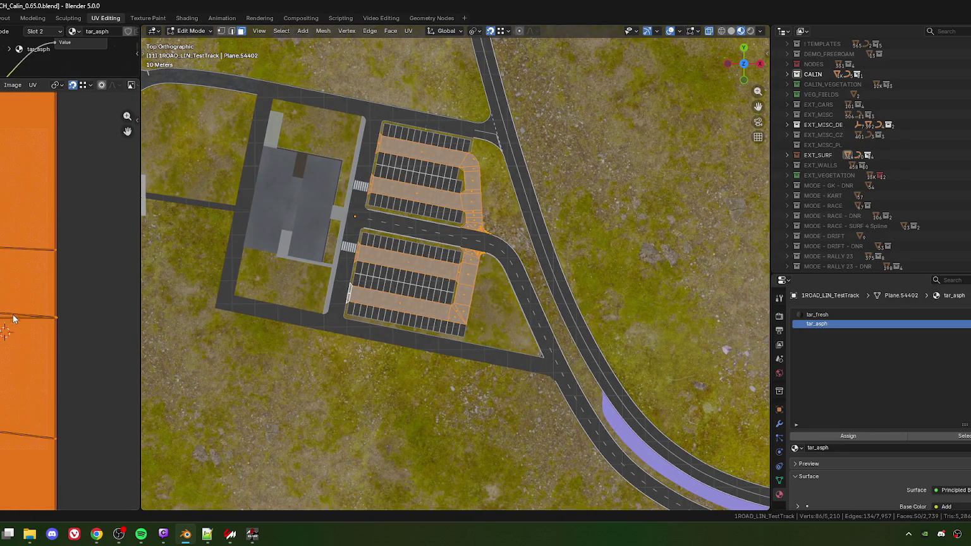
{"action": "scroll", "coordinate": [32, 407], "scroll_direction": "down", "scroll_amount": 2}
{"action": "key", "text": "s"}
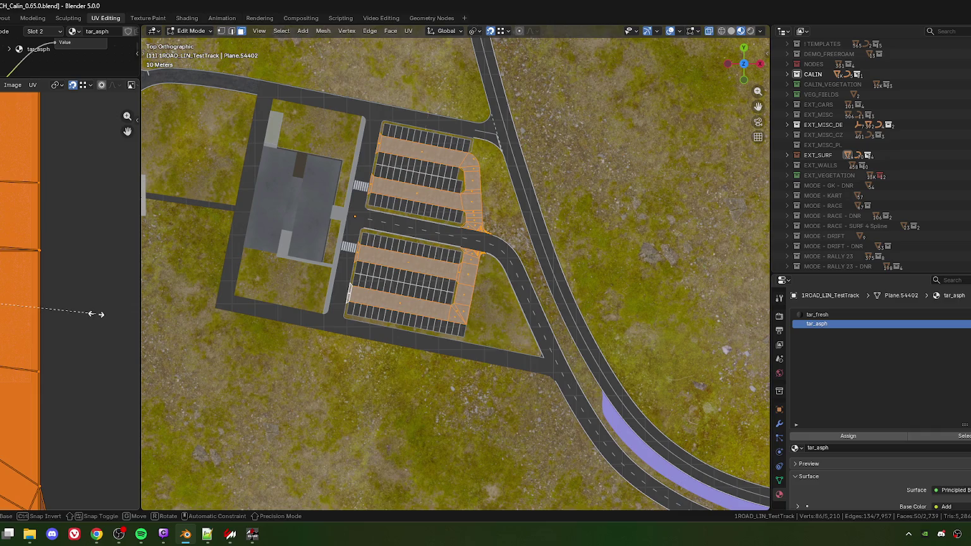
{"action": "left_click", "coordinate": [69, 316]}
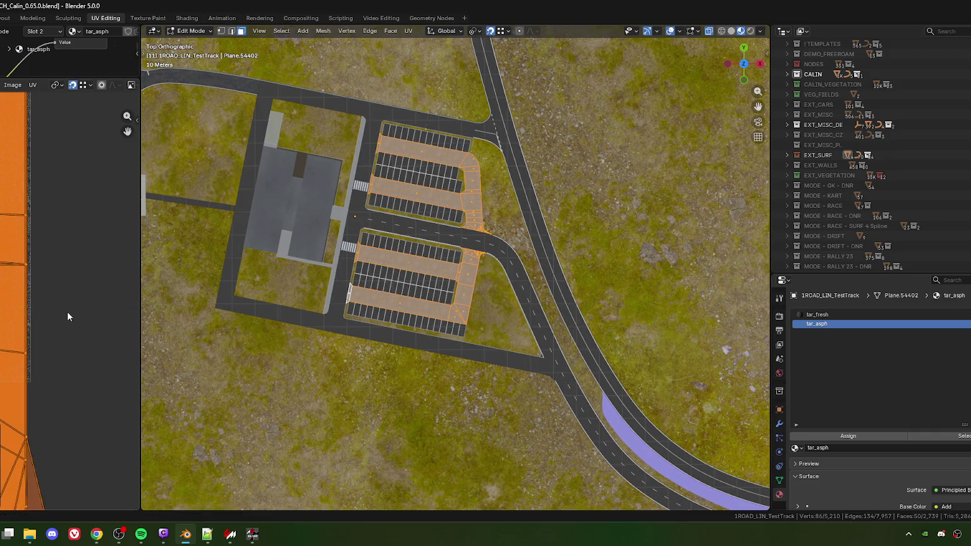
{"action": "scroll", "coordinate": [464, 289], "scroll_direction": "up", "scroll_amount": 10}
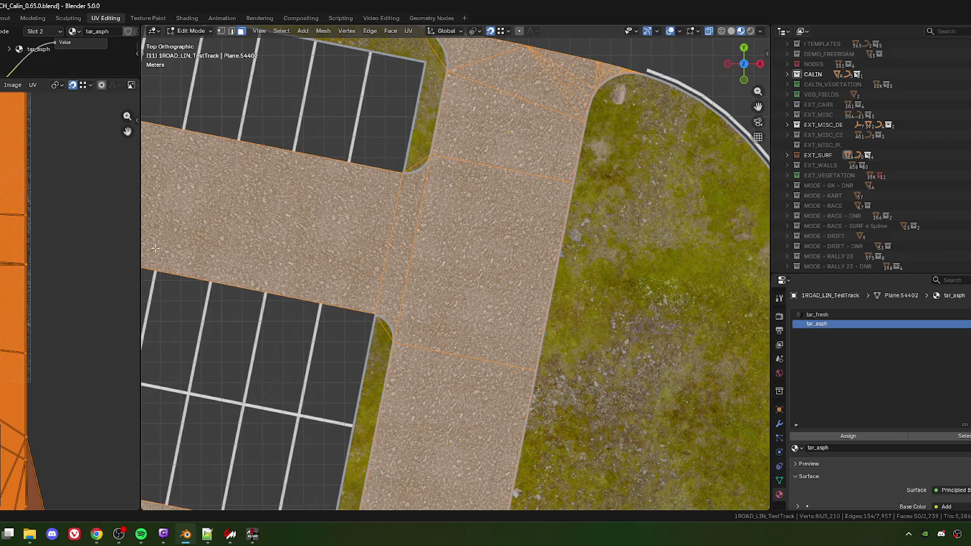
{"action": "key", "text": "s"}
{"action": "key", "text": "y"}
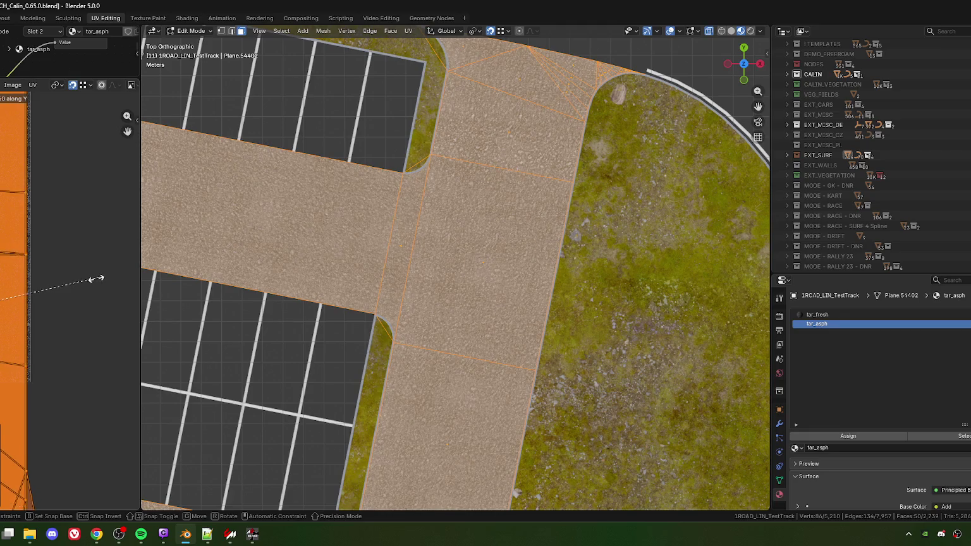
{"action": "left_click", "coordinate": [95, 285]}
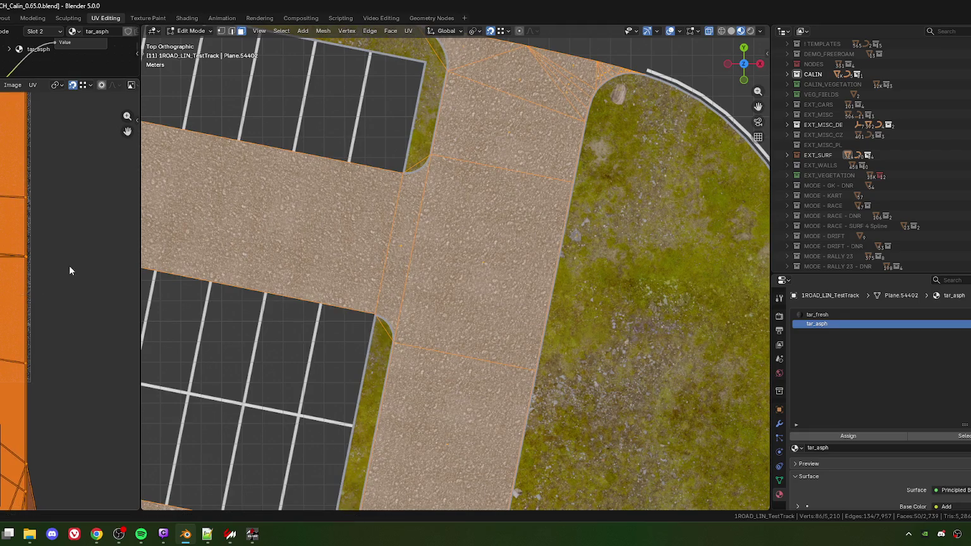
Step: Enlarge the parking-lot UV island slightly, shift it sideways, and return to Object Mode
{"action": "scroll", "coordinate": [69, 272], "scroll_direction": "up", "scroll_amount": 5}
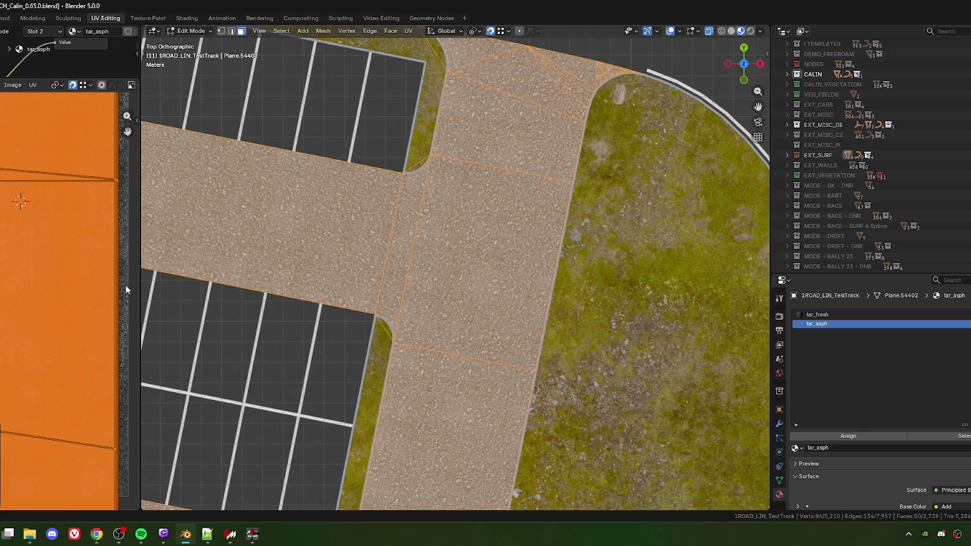
{"action": "left_click_drag", "start_coordinate": [141, 289], "coordinate": [534, 289]}
{"action": "key", "text": "s"}
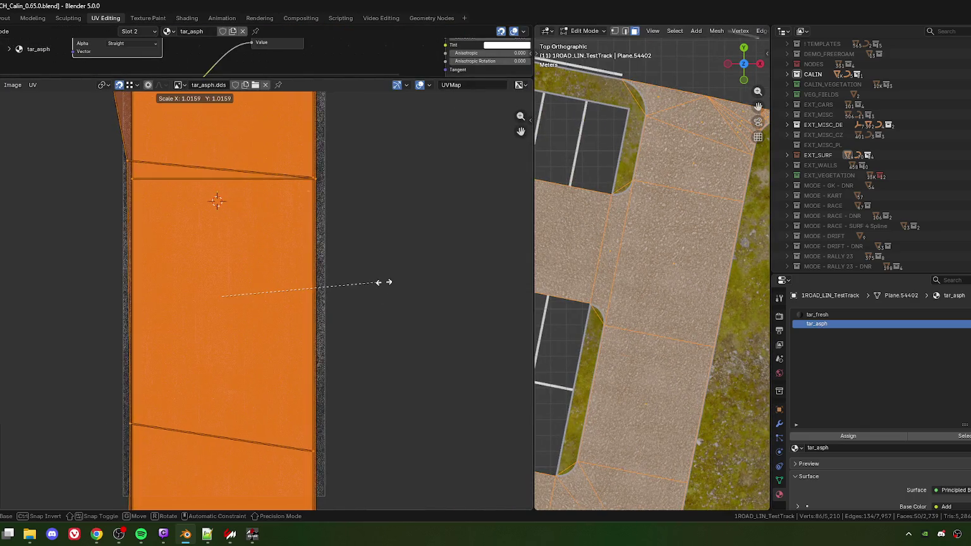
{"action": "left_click", "coordinate": [394, 287]}
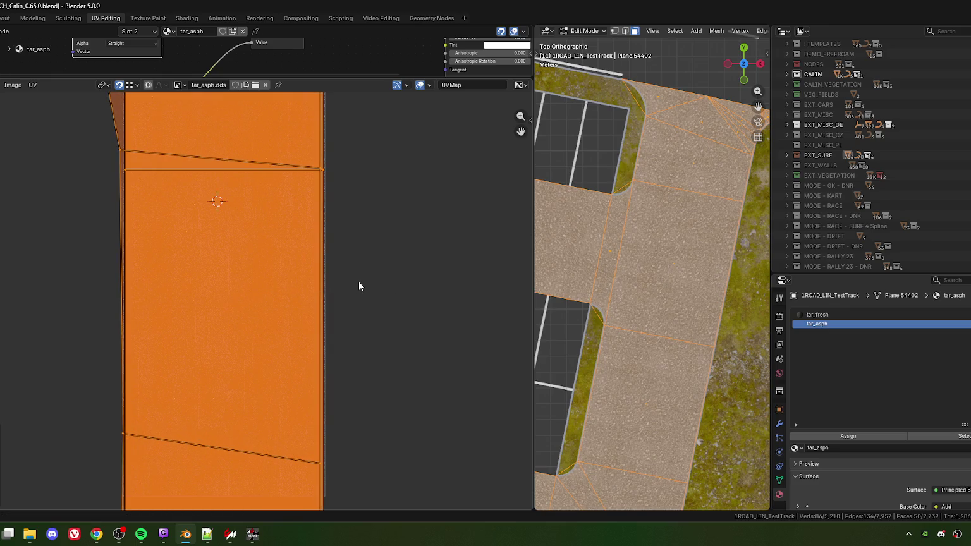
{"action": "key", "text": "g"}
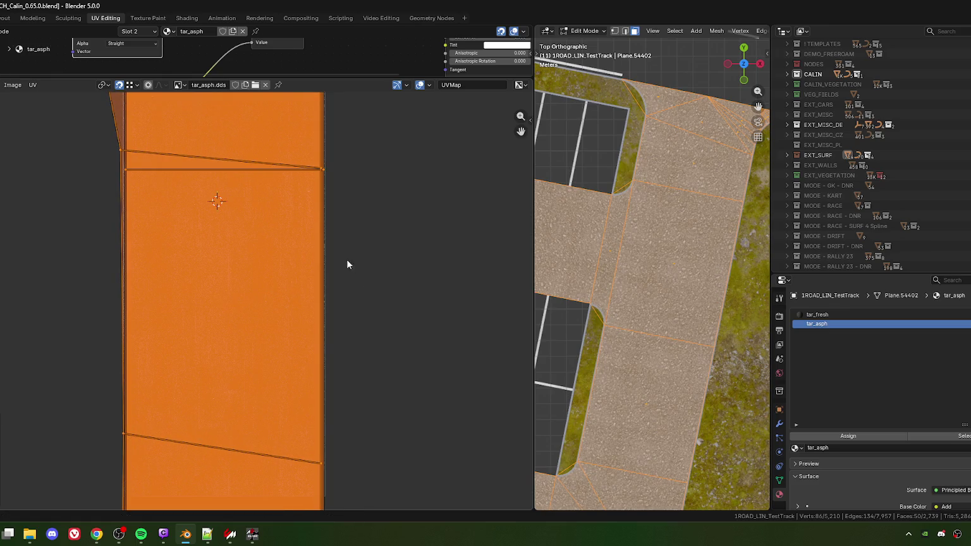
{"action": "left_click", "coordinate": [349, 266]}
{"action": "scroll", "coordinate": [333, 329], "scroll_direction": "up", "scroll_amount": 5}
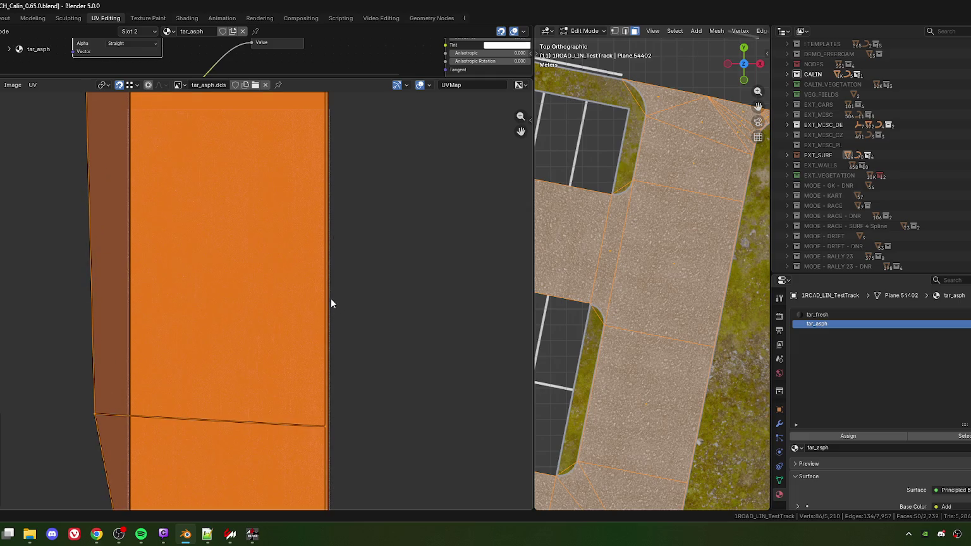
{"action": "key", "text": "Tab"}
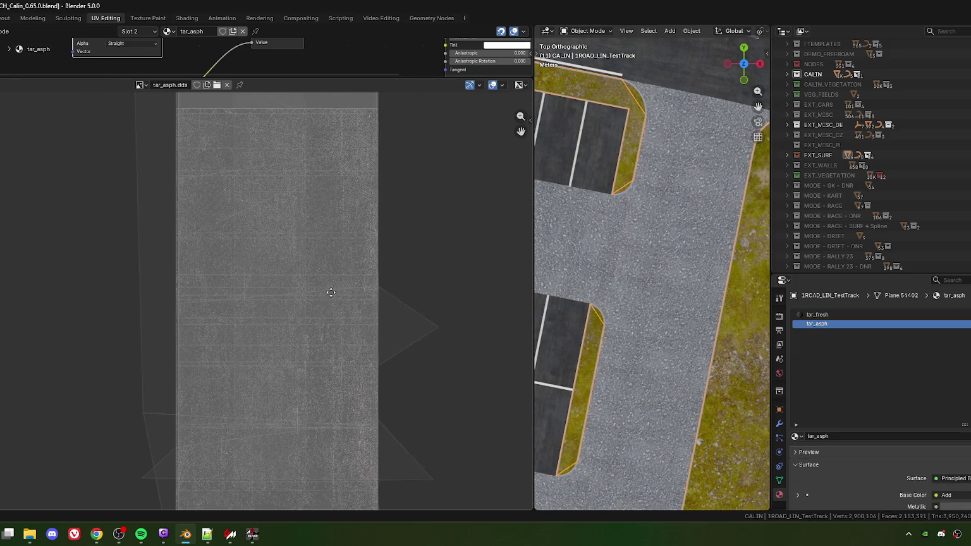
Step: Expand the 3D view across the workspace and survey the kart track from above and in perspective
{"action": "left_click_drag", "start_coordinate": [532, 324], "coordinate": [37, 324]}
{"action": "scroll", "coordinate": [419, 297], "scroll_direction": "down", "scroll_amount": 4}
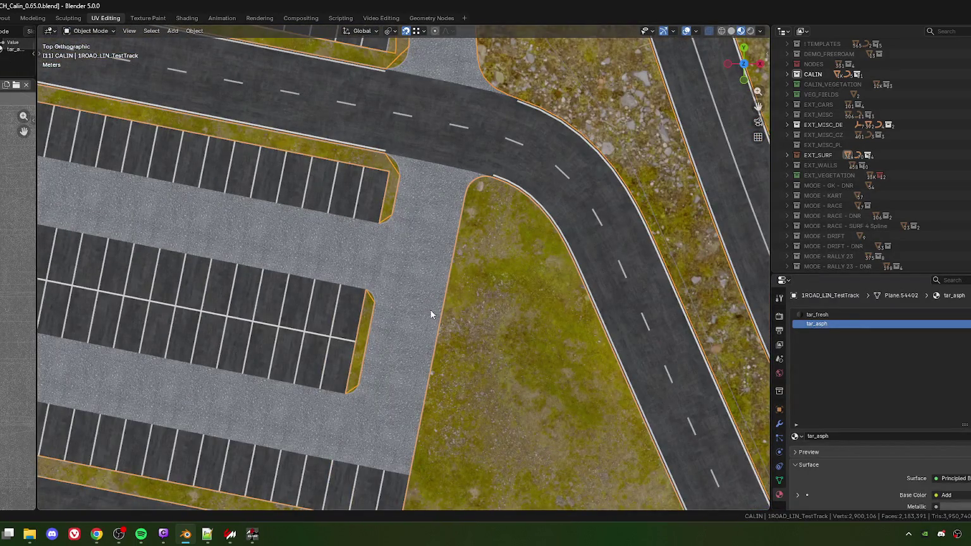
{"action": "scroll", "coordinate": [412, 292], "scroll_direction": "down", "scroll_amount": 6}
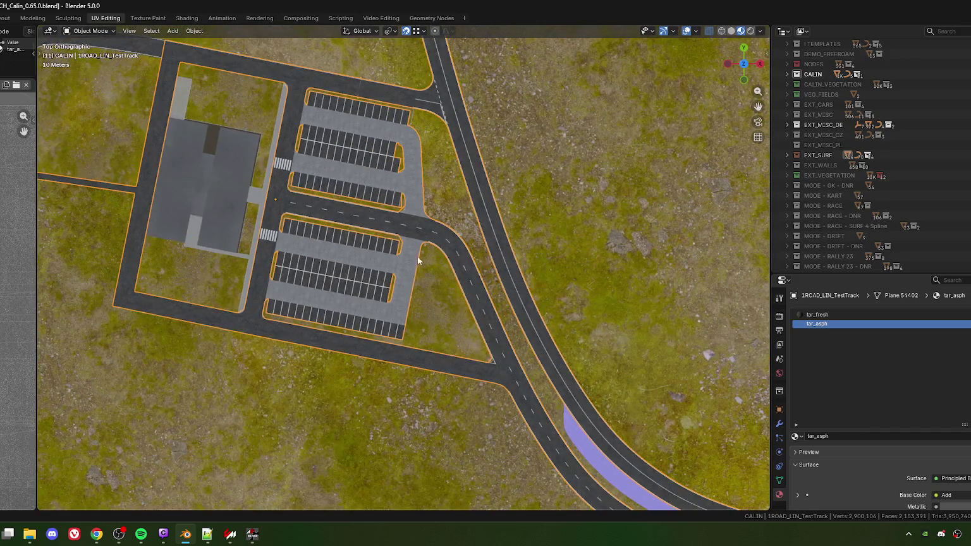
{"action": "left_click_drag", "start_coordinate": [247, 93], "coordinate": [402, 261]}
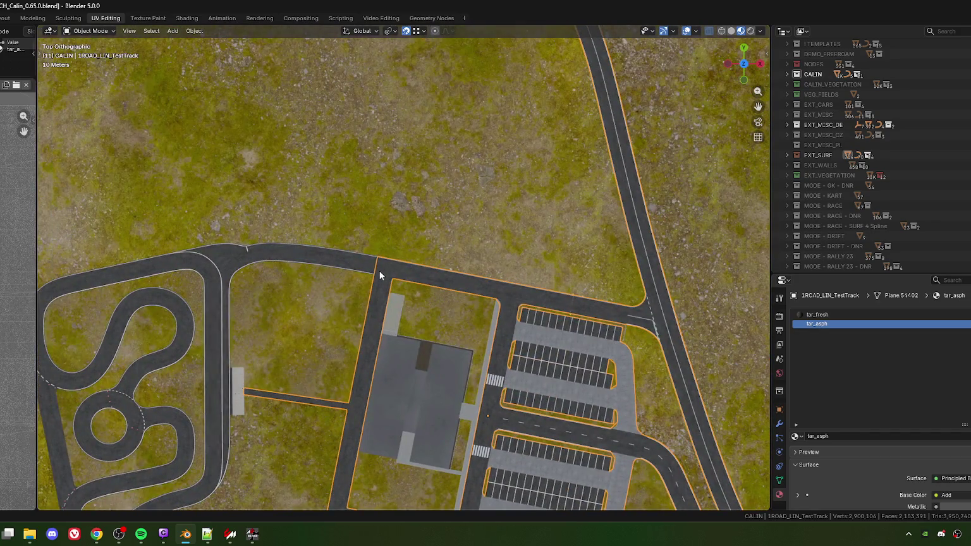
{"action": "scroll", "coordinate": [379, 273], "scroll_direction": "up", "scroll_amount": 4}
{"action": "scroll", "coordinate": [346, 272], "scroll_direction": "down", "scroll_amount": 5}
{"action": "scroll", "coordinate": [470, 364], "scroll_direction": "up", "scroll_amount": 4}
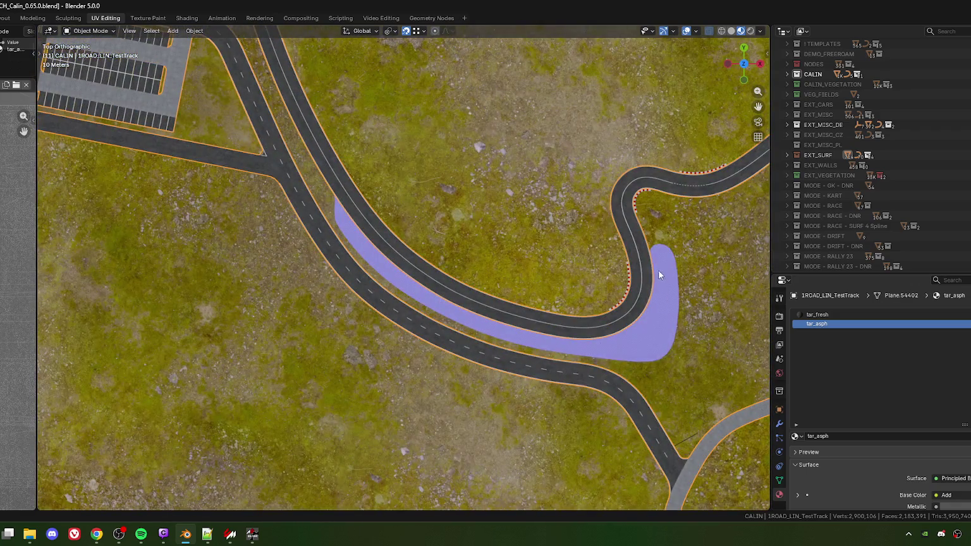
{"action": "scroll", "coordinate": [625, 323], "scroll_direction": "down", "scroll_amount": 1}
{"action": "mouse_move", "coordinate": [626, 371]}
{"action": "left_mouse_down"}
{"action": "mouse_move", "coordinate": [584, 388]}
{"action": "mouse_move", "coordinate": [550, 305]}
{"action": "mouse_move", "coordinate": [508, 296]}
{"action": "mouse_move", "coordinate": [508, 307]}
{"action": "mouse_move", "coordinate": [529, 294]}
{"action": "mouse_move", "coordinate": [229, 188]}
{"action": "mouse_move", "coordinate": [410, 259]}
{"action": "mouse_move", "coordinate": [419, 289]}
{"action": "mouse_move", "coordinate": [456, 262]}
{"action": "left_mouse_up"}
Step: Select the office building and frame the view on it
{"action": "left_click", "coordinate": [207, 179]}
{"action": "key", "text": "KP_Decimal"}
{"action": "scroll", "coordinate": [410, 259], "scroll_direction": "down", "scroll_amount": 3}
{"action": "scroll", "coordinate": [461, 273], "scroll_direction": "up", "scroll_amount": 5}
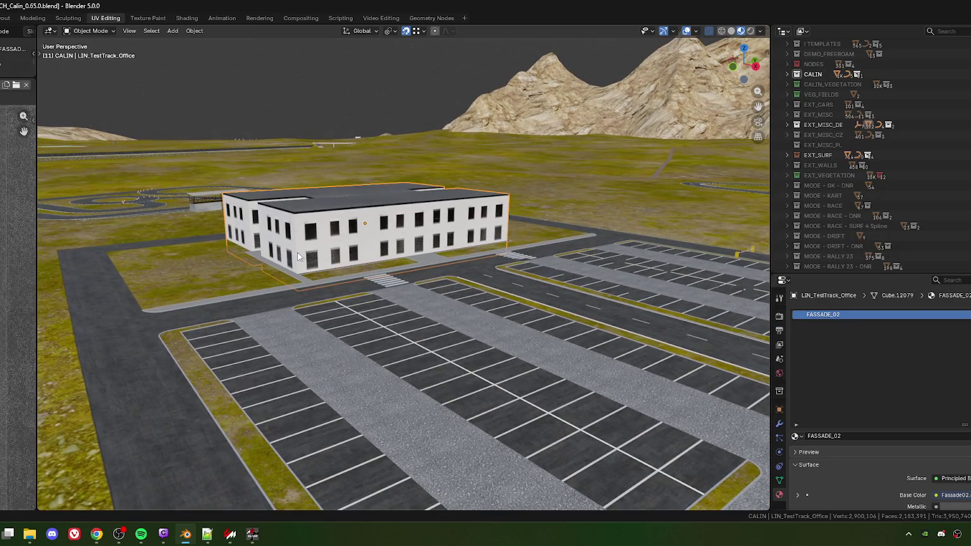
Step: Orbit around the office building and roof, then save ACH_Calin_0.65.0.blend
{"action": "mouse_move", "coordinate": [606, 242]}
{"action": "left_mouse_down"}
{"action": "mouse_move", "coordinate": [462, 288]}
{"action": "mouse_move", "coordinate": [554, 297]}
{"action": "mouse_move", "coordinate": [632, 183]}
{"action": "left_mouse_up"}
{"action": "left_click_drag", "start_coordinate": [614, 251], "coordinate": [482, 247]}
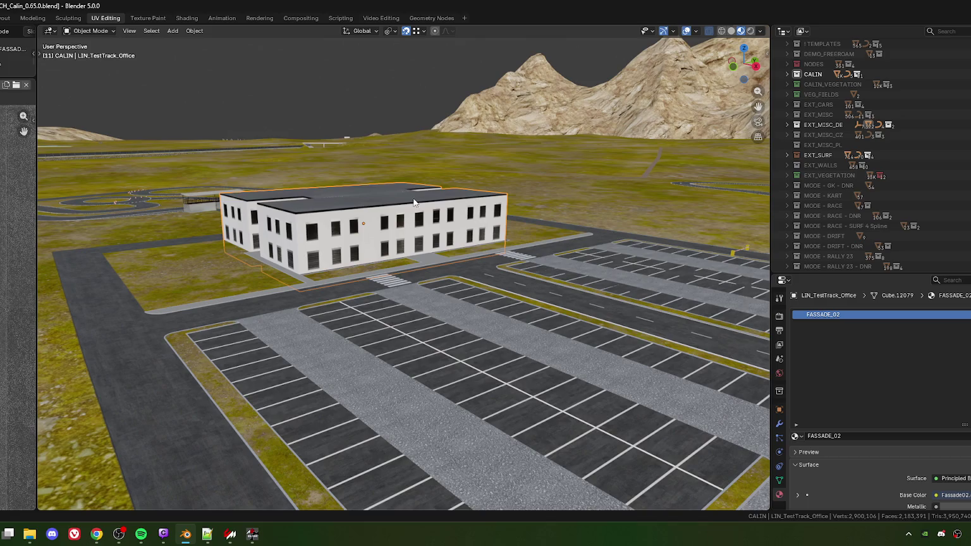
{"action": "mouse_move", "coordinate": [381, 184]}
{"action": "left_mouse_down"}
{"action": "mouse_move", "coordinate": [525, 285]}
{"action": "mouse_move", "coordinate": [439, 302]}
{"action": "mouse_move", "coordinate": [379, 288]}
{"action": "left_mouse_up"}
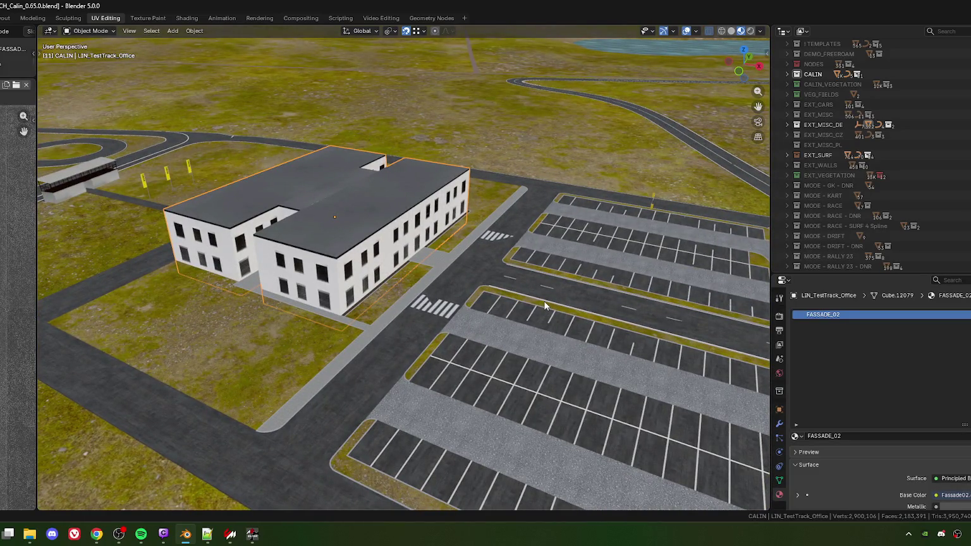
{"action": "mouse_move", "coordinate": [378, 291]}
{"action": "left_mouse_down"}
{"action": "mouse_move", "coordinate": [494, 340]}
{"action": "mouse_move", "coordinate": [463, 327]}
{"action": "mouse_move", "coordinate": [463, 265]}
{"action": "left_mouse_up"}
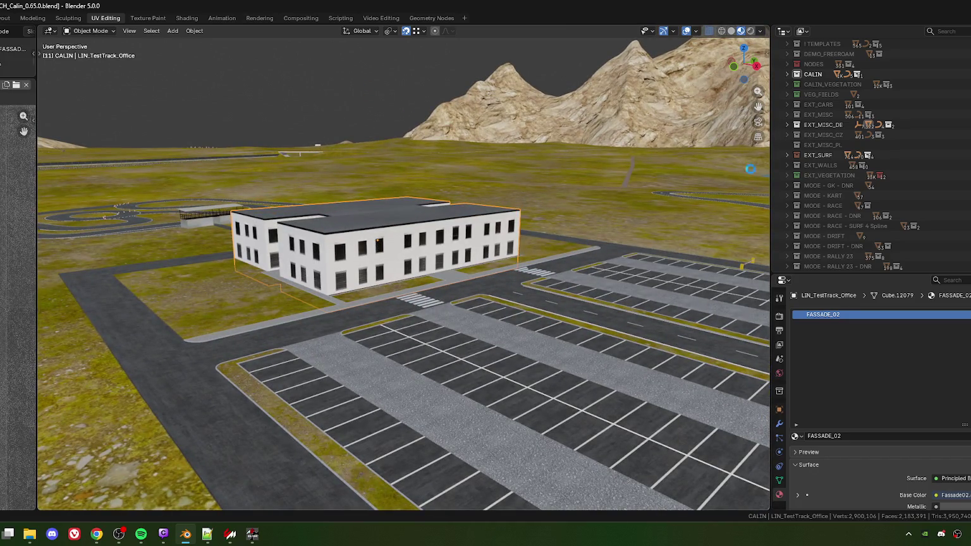
{"action": "key", "text": "ctrl+s"}
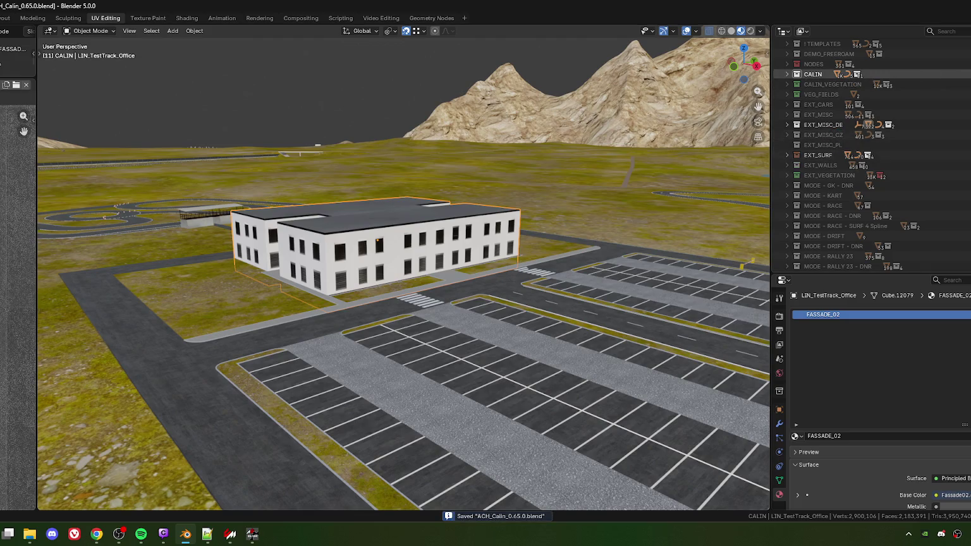
{"action": "left_click", "coordinate": [796, 74]}
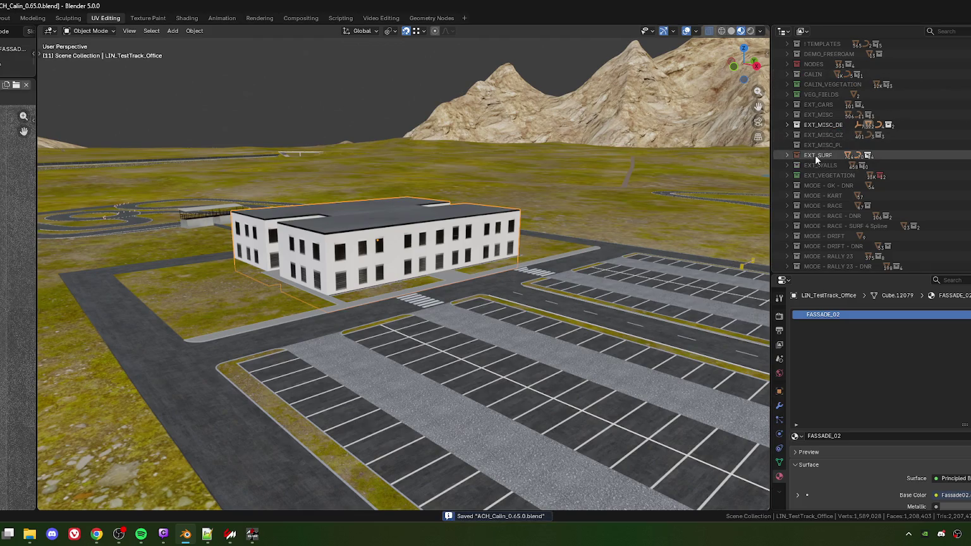
Step: Select every object in the EXT_SURF collection, including 1ROAD_LIN_TestTrack
{"action": "left_click", "coordinate": [815, 154]}
{"action": "left_click", "coordinate": [496, 287]}
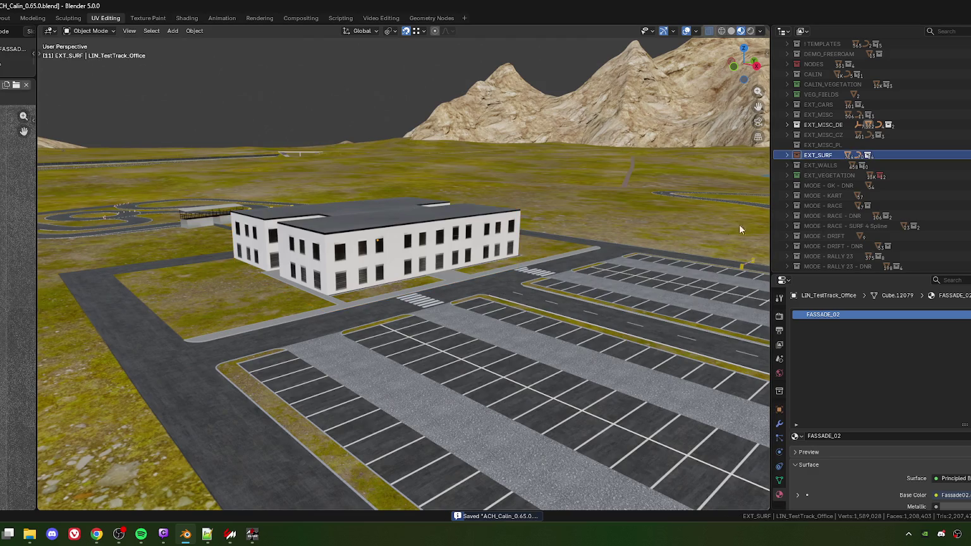
{"action": "right_click", "coordinate": [825, 156]}
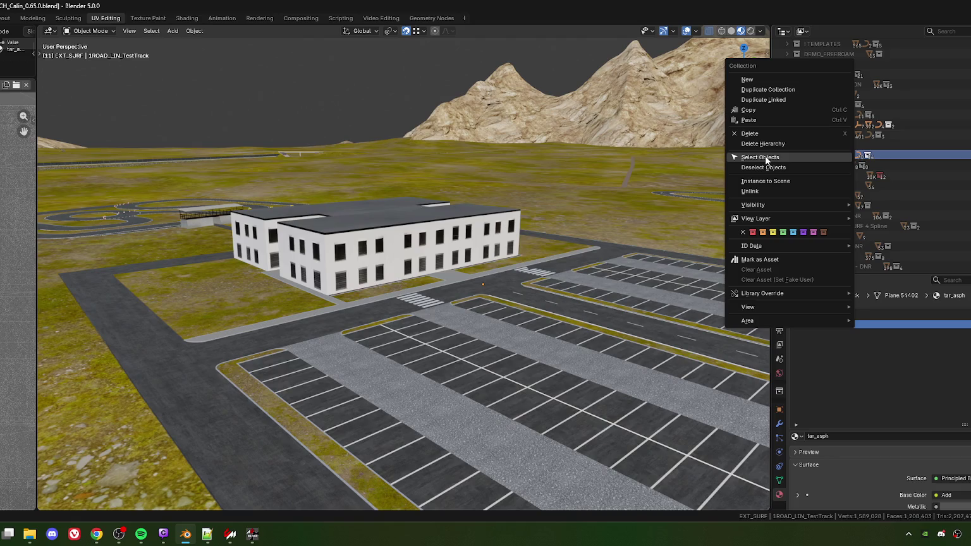
{"action": "left_click", "coordinate": [765, 155]}
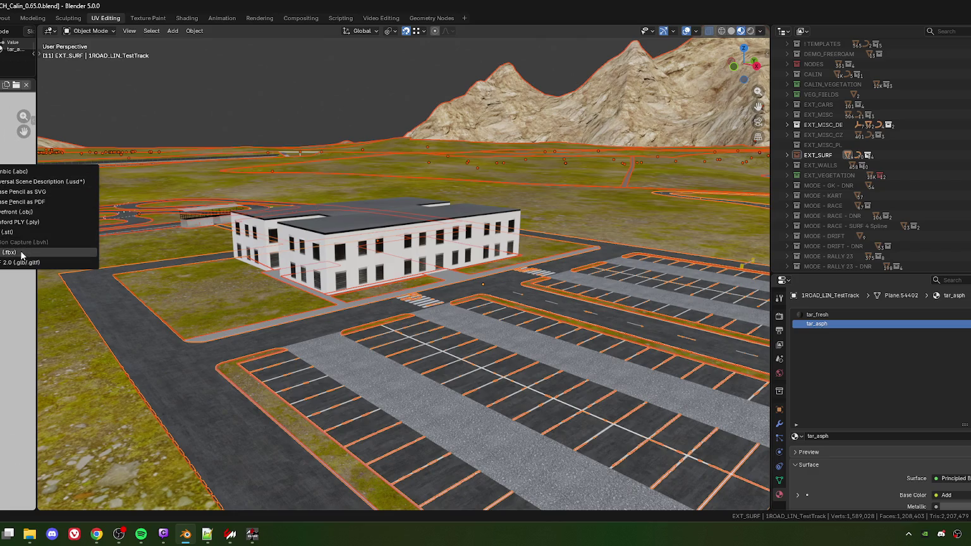
Step: Export the selection as FBX over EXTENSION_TERRAIN.fbx, then bring ksEditor forward
{"action": "left_click", "coordinate": [24, 252]}
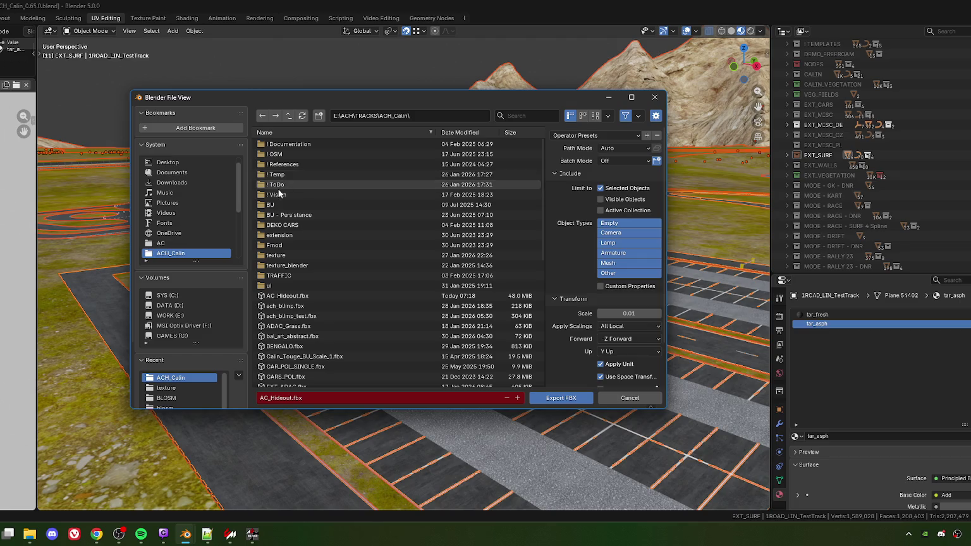
{"action": "scroll", "coordinate": [304, 311], "scroll_direction": "down", "scroll_amount": 5}
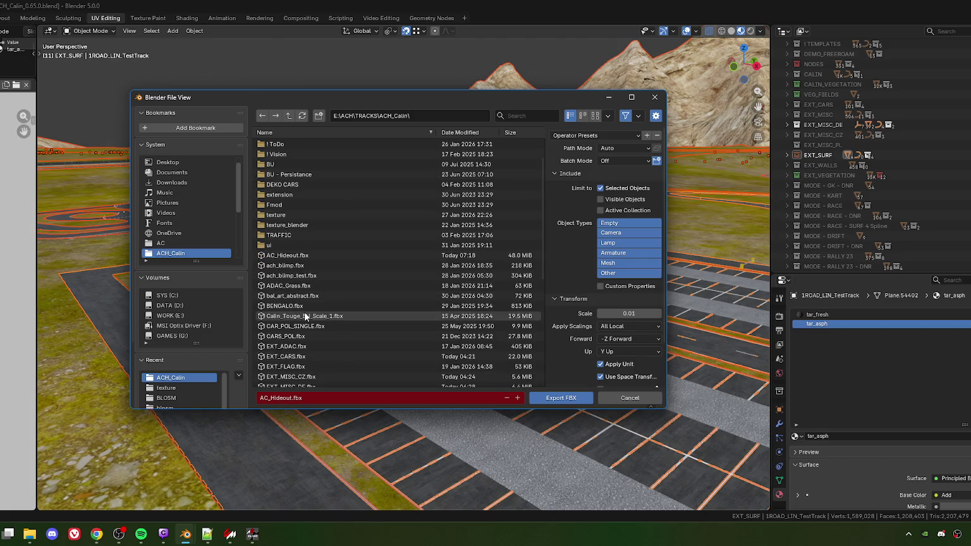
{"action": "left_click", "coordinate": [317, 326]}
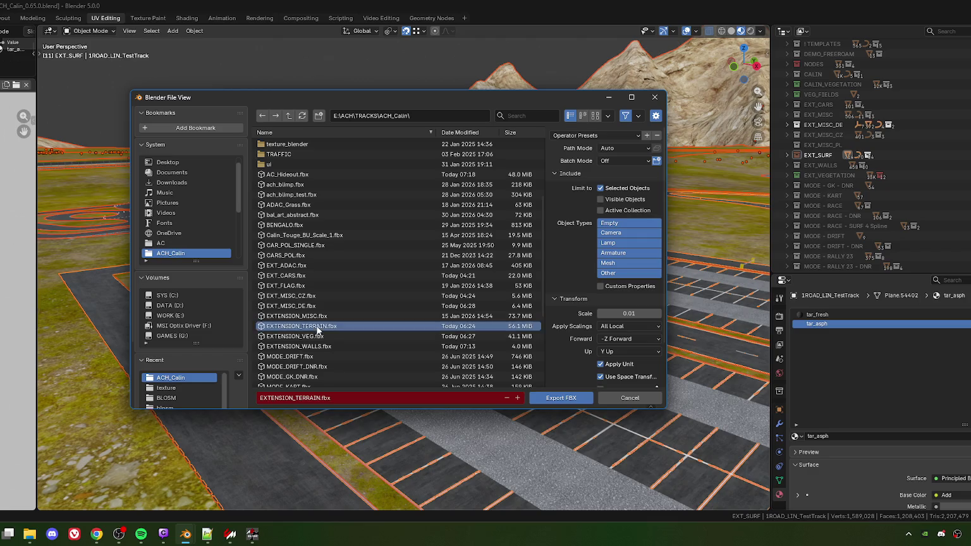
{"action": "left_click", "coordinate": [562, 398]}
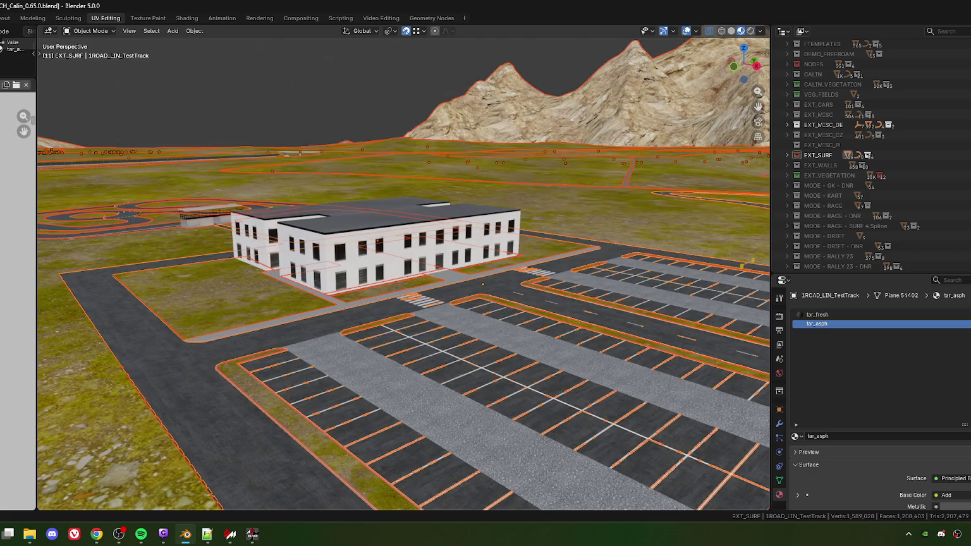
{"action": "left_click", "coordinate": [252, 534]}
Step: Reposition the ksEditor window on the desktop and glance through the File menu
{"action": "mouse_move", "coordinate": [417, 51]}
{"action": "left_mouse_down"}
{"action": "mouse_move", "coordinate": [435, 71]}
{"action": "mouse_move", "coordinate": [437, 61]}
{"action": "left_mouse_up"}
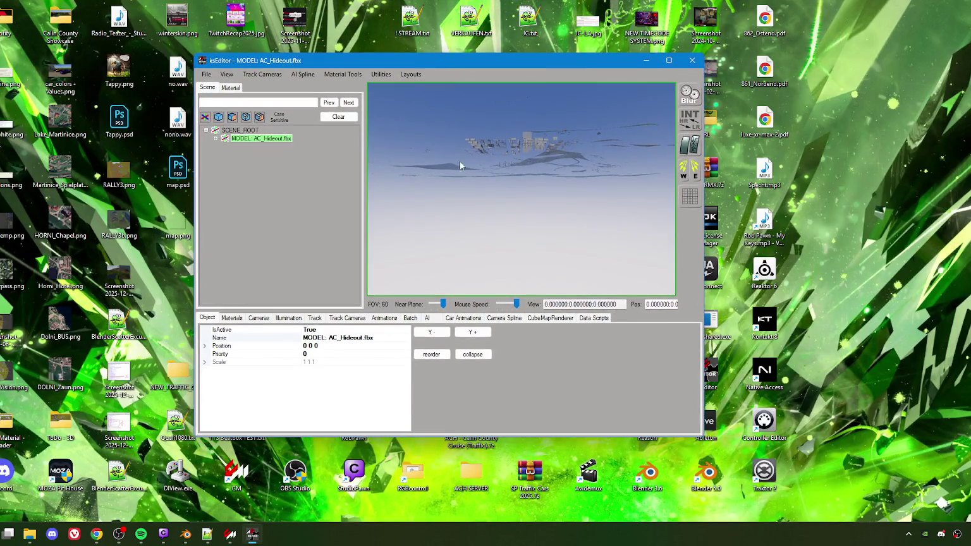
{"action": "mouse_move", "coordinate": [478, 210]}
{"action": "left_mouse_down"}
{"action": "mouse_move", "coordinate": [494, 207]}
{"action": "mouse_move", "coordinate": [488, 227]}
{"action": "mouse_move", "coordinate": [464, 234]}
{"action": "mouse_move", "coordinate": [514, 216]}
{"action": "mouse_move", "coordinate": [495, 199]}
{"action": "left_mouse_up"}
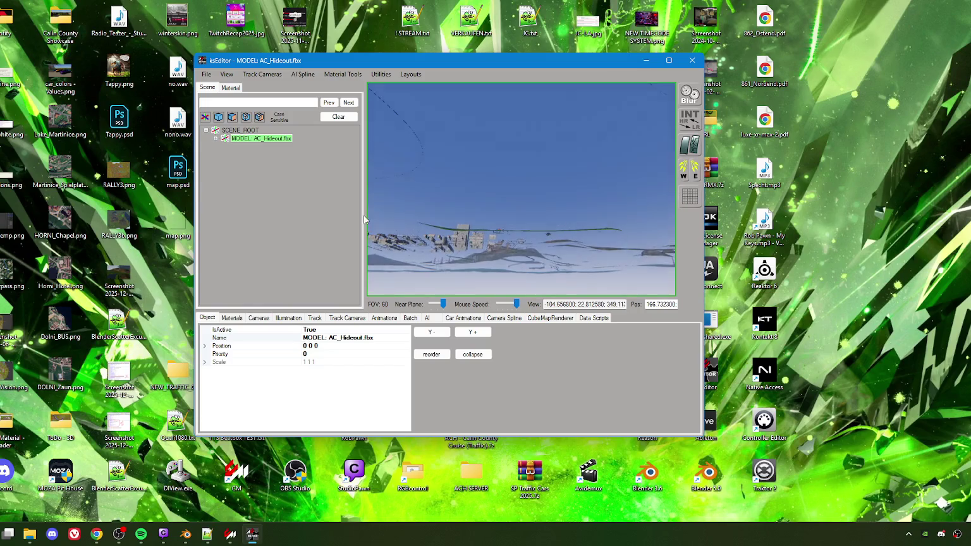
{"action": "left_click", "coordinate": [206, 75]}
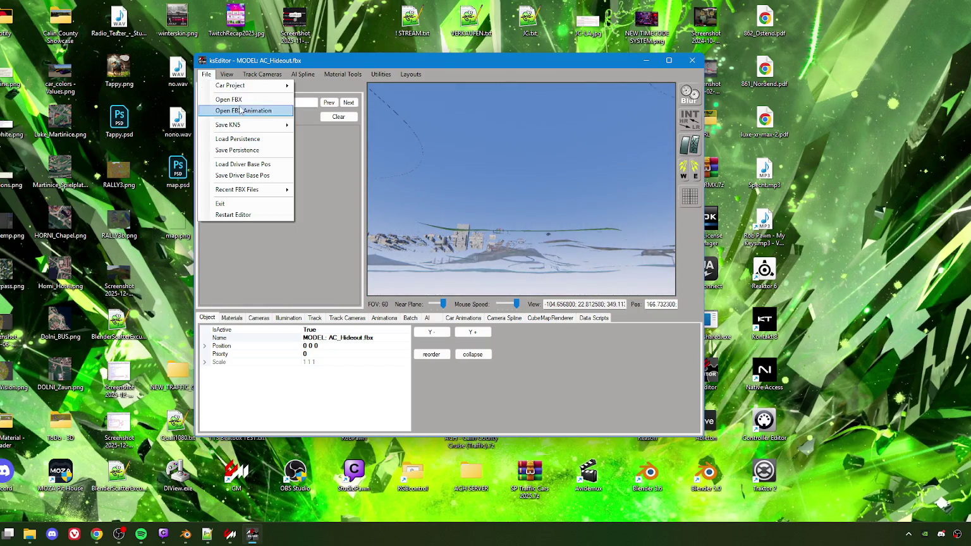
{"action": "mouse_move", "coordinate": [245, 128]}
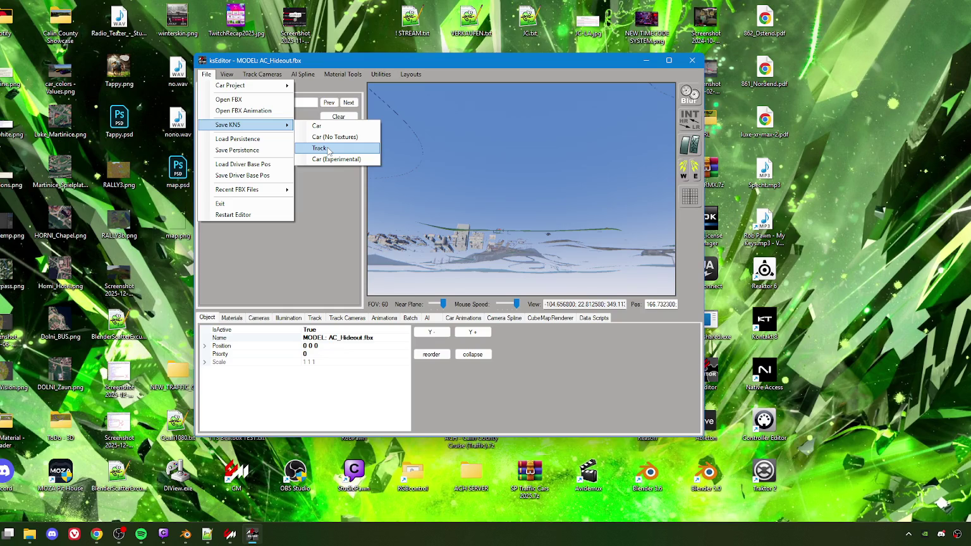
{"action": "left_click", "coordinate": [473, 195]}
Step: Fly toward the city and inspect the elevator, wall, CPB_PH_SUB4 piece and mall window
{"action": "mouse_move", "coordinate": [506, 228]}
{"action": "left_mouse_down"}
{"action": "mouse_move", "coordinate": [480, 214]}
{"action": "mouse_move", "coordinate": [480, 275]}
{"action": "mouse_move", "coordinate": [458, 255]}
{"action": "mouse_move", "coordinate": [455, 223]}
{"action": "left_mouse_up"}
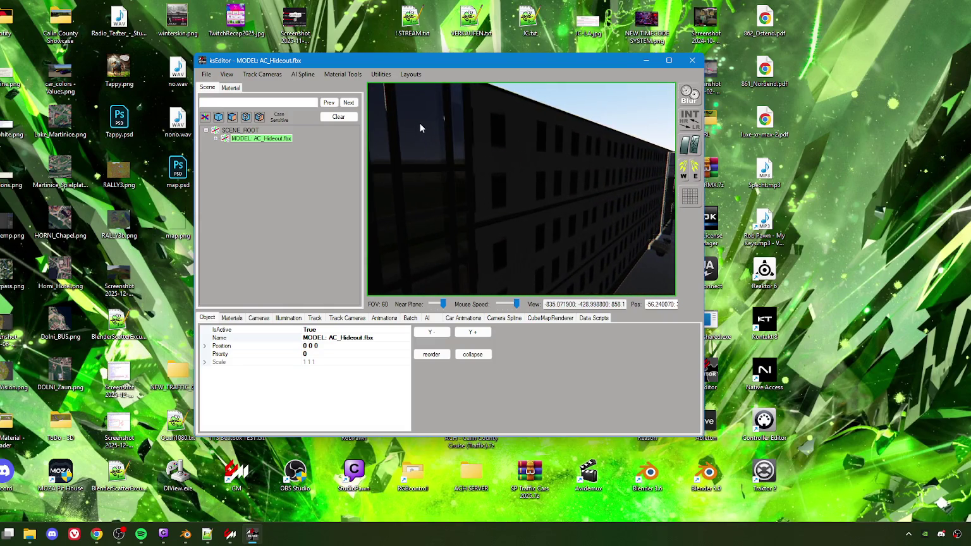
{"action": "left_click", "coordinate": [598, 222]}
{"action": "mouse_move", "coordinate": [598, 222]}
{"action": "left_mouse_down"}
{"action": "mouse_move", "coordinate": [552, 218]}
{"action": "mouse_move", "coordinate": [517, 230]}
{"action": "mouse_move", "coordinate": [524, 237]}
{"action": "mouse_move", "coordinate": [457, 235]}
{"action": "mouse_move", "coordinate": [531, 232]}
{"action": "mouse_move", "coordinate": [483, 231]}
{"action": "mouse_move", "coordinate": [428, 251]}
{"action": "mouse_move", "coordinate": [563, 249]}
{"action": "mouse_move", "coordinate": [547, 240]}
{"action": "mouse_move", "coordinate": [586, 225]}
{"action": "mouse_move", "coordinate": [593, 233]}
{"action": "mouse_move", "coordinate": [515, 230]}
{"action": "mouse_move", "coordinate": [482, 182]}
{"action": "mouse_move", "coordinate": [547, 232]}
{"action": "mouse_move", "coordinate": [437, 228]}
{"action": "mouse_move", "coordinate": [583, 210]}
{"action": "mouse_move", "coordinate": [542, 225]}
{"action": "mouse_move", "coordinate": [495, 216]}
{"action": "mouse_move", "coordinate": [550, 220]}
{"action": "mouse_move", "coordinate": [479, 221]}
{"action": "mouse_move", "coordinate": [432, 263]}
{"action": "mouse_move", "coordinate": [383, 253]}
{"action": "mouse_move", "coordinate": [373, 234]}
{"action": "mouse_move", "coordinate": [401, 244]}
{"action": "mouse_move", "coordinate": [435, 234]}
{"action": "mouse_move", "coordinate": [411, 208]}
{"action": "left_mouse_up"}
{"action": "left_click", "coordinate": [523, 221]}
{"action": "left_click", "coordinate": [482, 187]}
{"action": "left_click", "coordinate": [477, 198]}
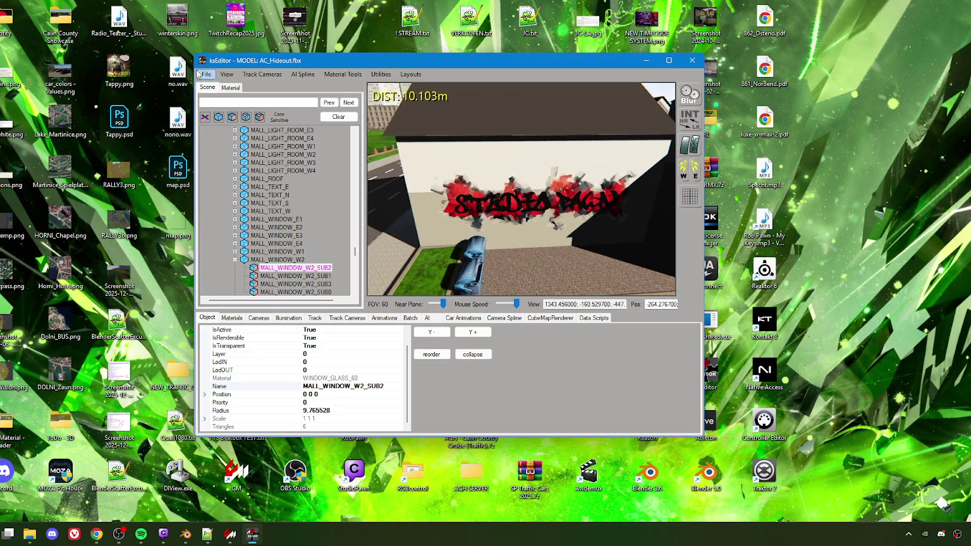
Step: Save the model as a track KN5 targeting ach_calin_county.kn5 in its track folder
{"action": "left_click", "coordinate": [206, 74]}
{"action": "mouse_move", "coordinate": [246, 125]}
{"action": "left_click", "coordinate": [329, 152]}
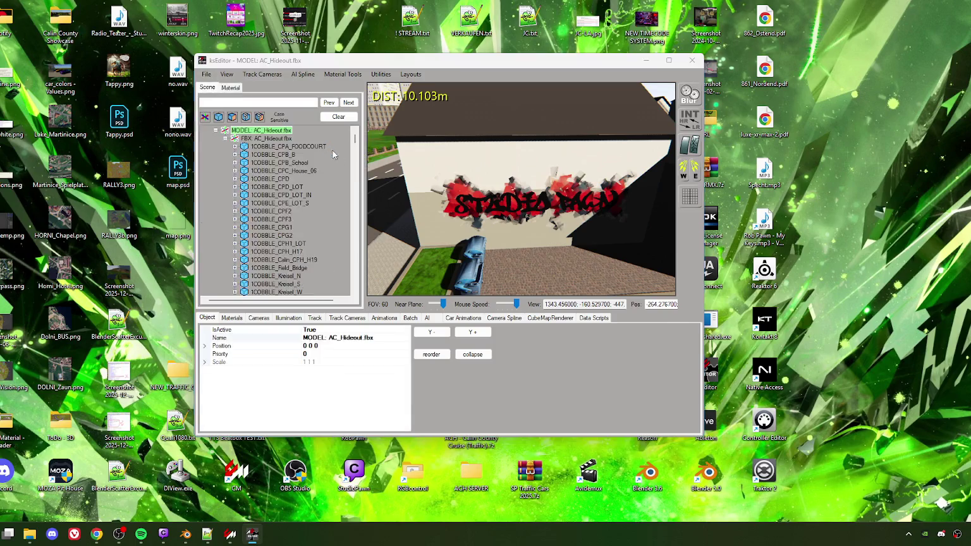
{"action": "scroll", "coordinate": [358, 254], "scroll_direction": "down", "scroll_amount": 1}
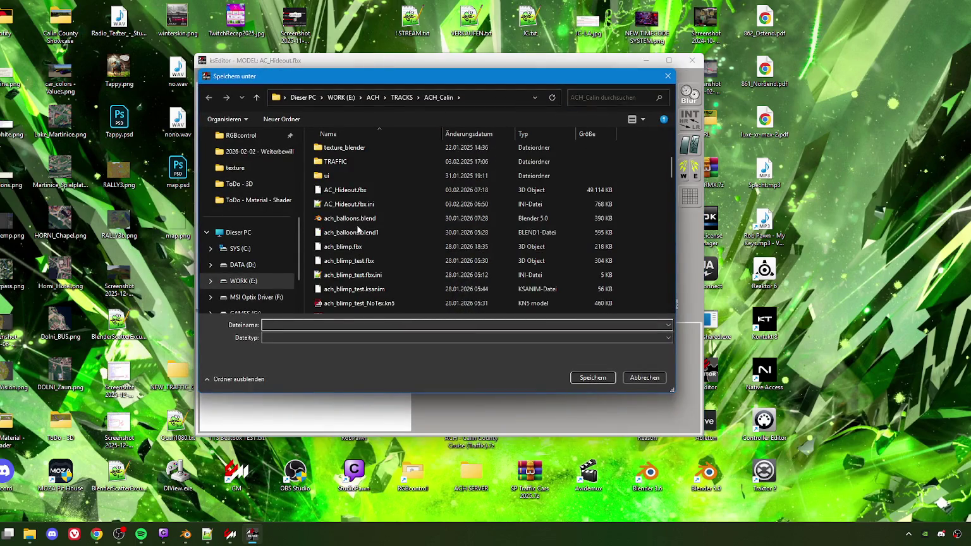
{"action": "scroll", "coordinate": [264, 168], "scroll_direction": "up", "scroll_amount": 2}
{"action": "left_click", "coordinate": [256, 169]}
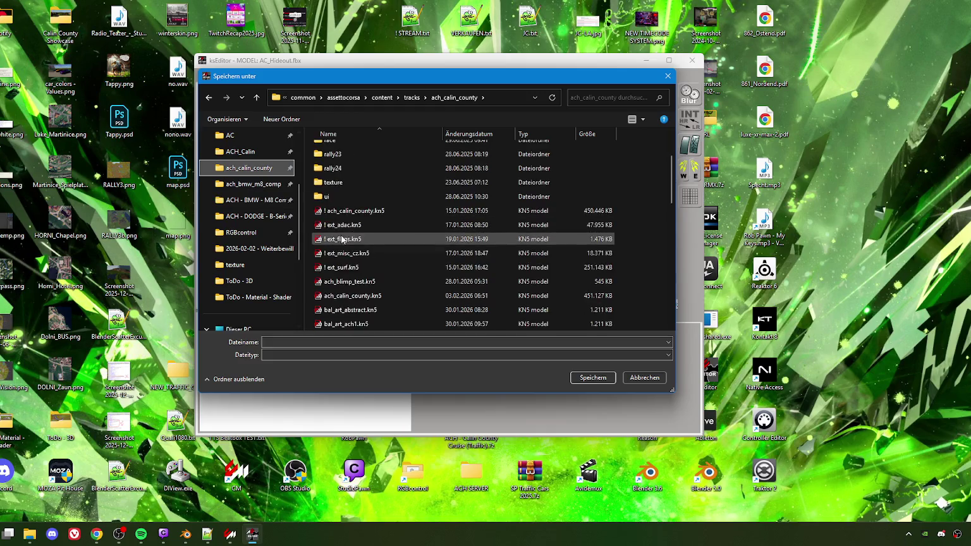
{"action": "scroll", "coordinate": [352, 204], "scroll_direction": "down", "scroll_amount": 1}
{"action": "left_click", "coordinate": [359, 254]}
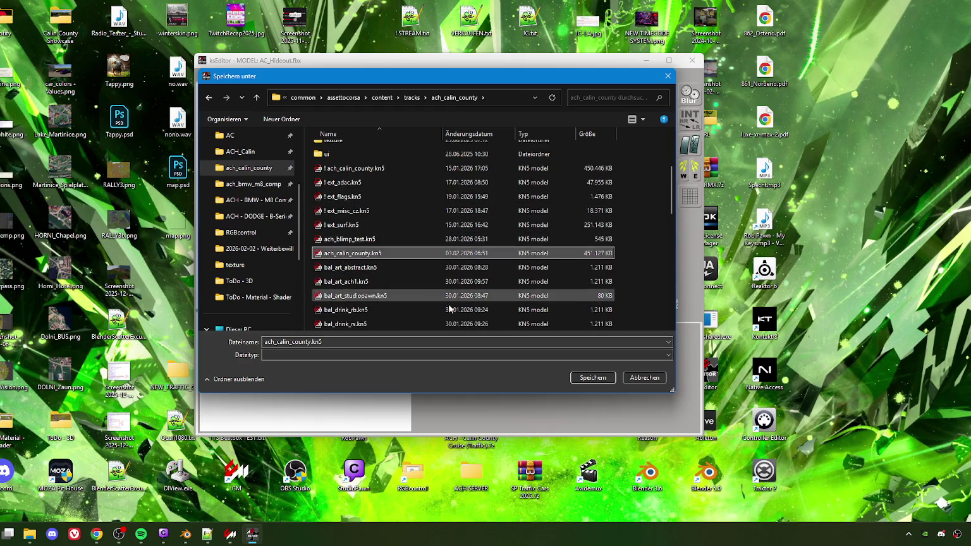
Step: Confirm overwriting ach_calin_county.kn5, then close ksEditor
{"action": "left_click", "coordinate": [598, 379]}
{"action": "left_click", "coordinate": [528, 266]}
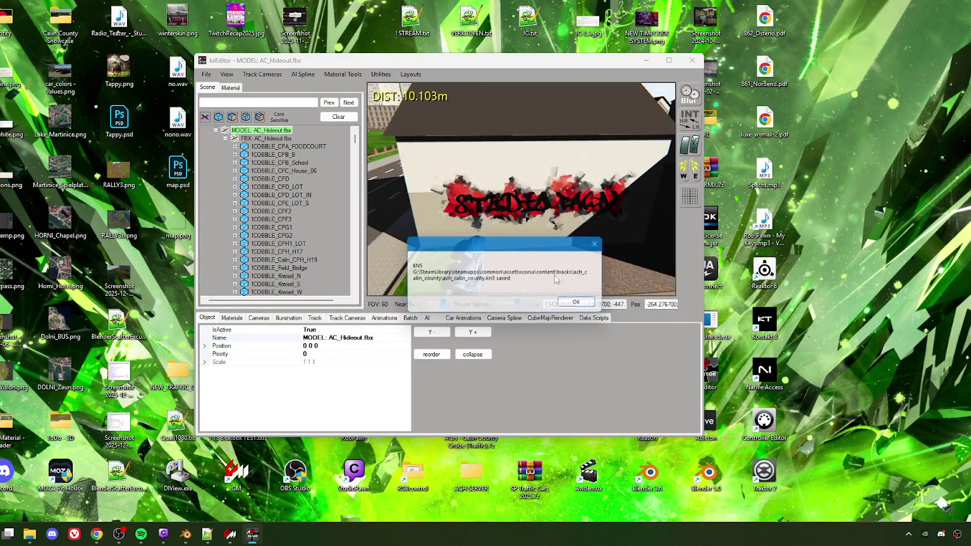
{"action": "left_click", "coordinate": [581, 306]}
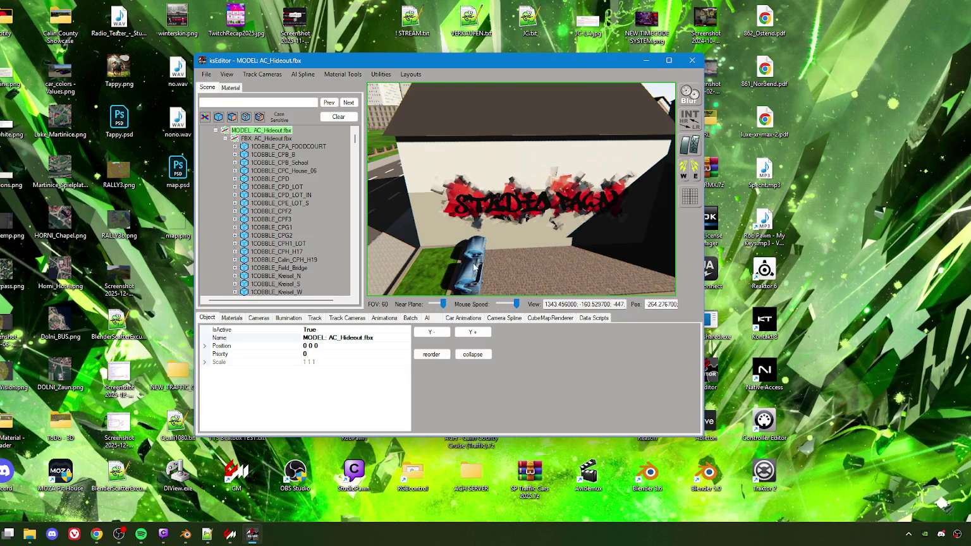
{"action": "mouse_move", "coordinate": [472, 277]}
{"action": "left_mouse_down"}
{"action": "mouse_move", "coordinate": [502, 269]}
{"action": "mouse_move", "coordinate": [497, 286]}
{"action": "mouse_move", "coordinate": [548, 137]}
{"action": "left_mouse_up"}
{"action": "left_click", "coordinate": [692, 60]}
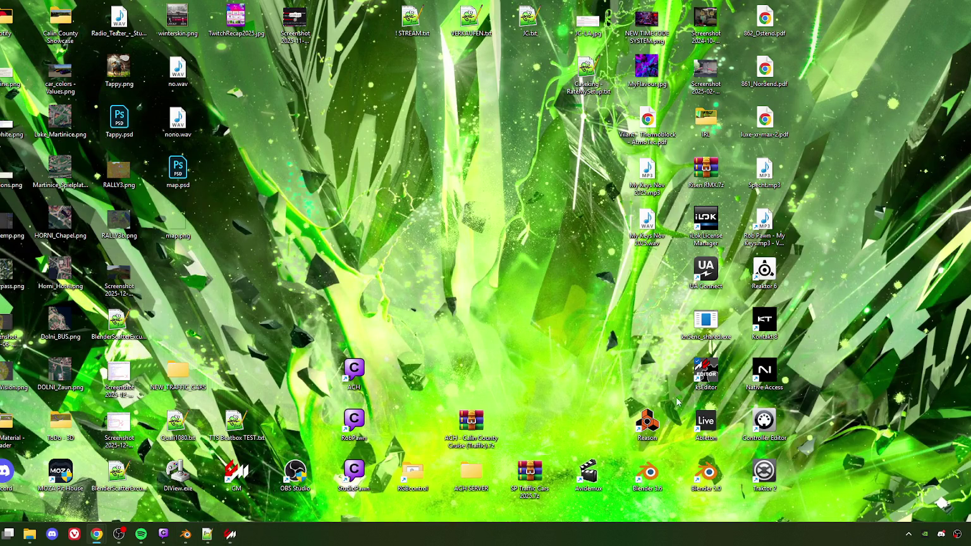
Step: Relaunch ksEditor and browse the ach_calin_county folder in Explorer to ext_walls.kn5
{"action": "double_click", "coordinate": [707, 371]}
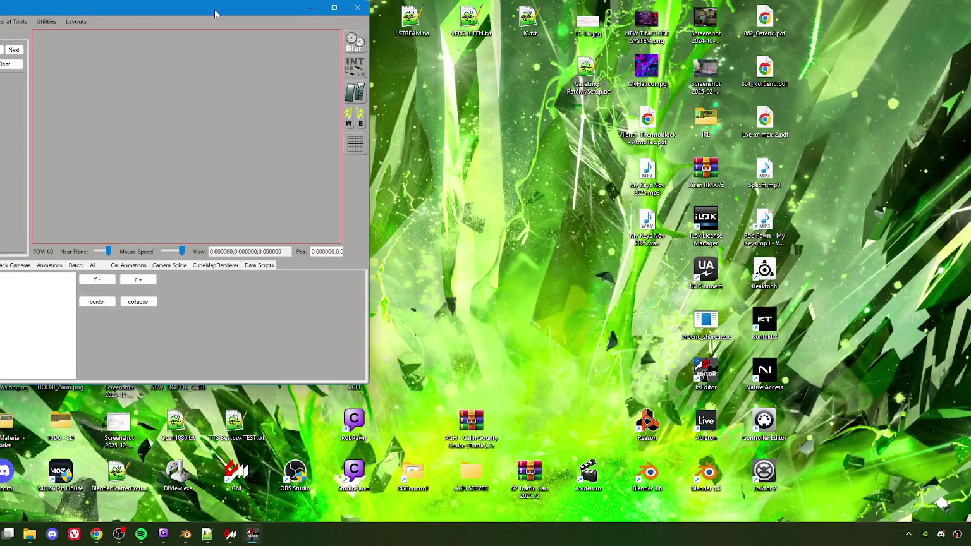
{"action": "left_click_drag", "start_coordinate": [217, 13], "coordinate": [504, 46]}
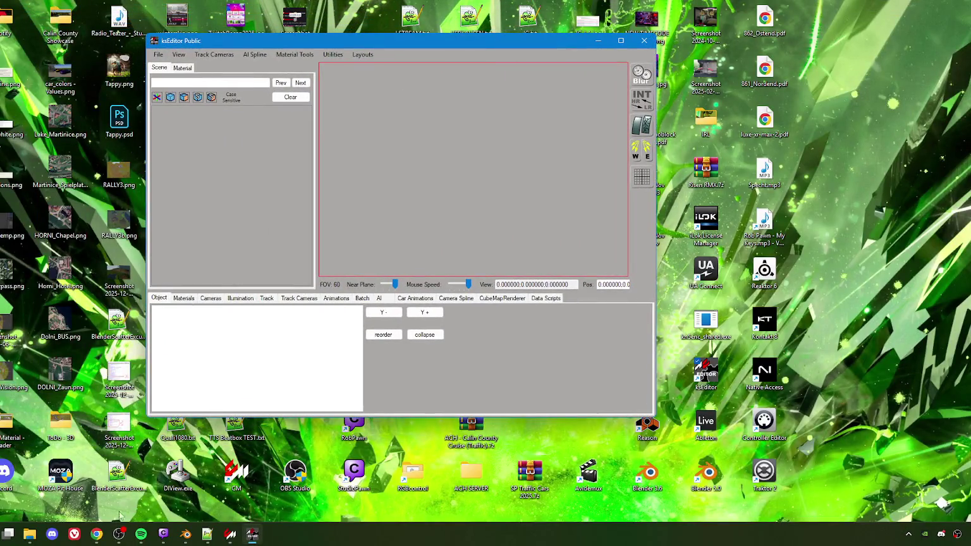
{"action": "left_click", "coordinate": [33, 536]}
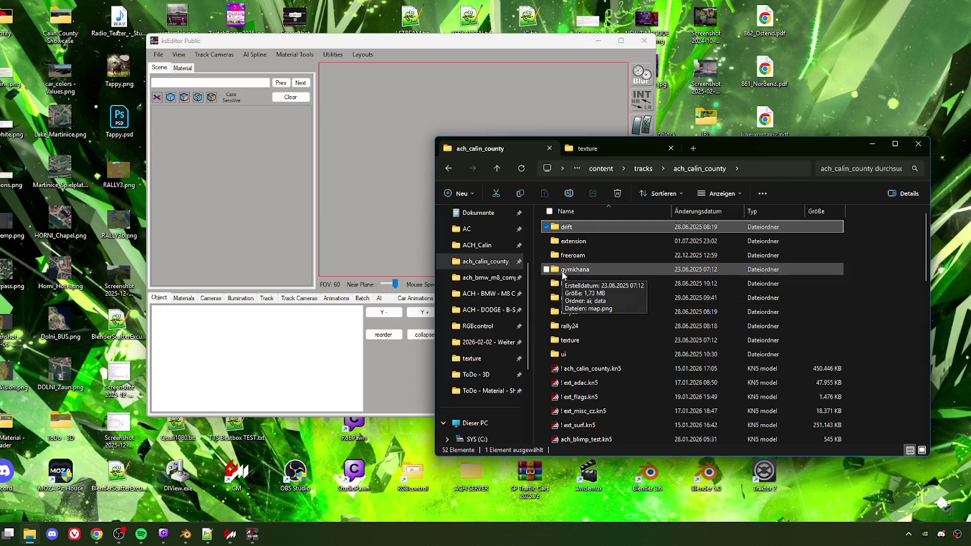
{"action": "scroll", "coordinate": [564, 278], "scroll_direction": "down", "scroll_amount": 5}
{"action": "scroll", "coordinate": [587, 373], "scroll_direction": "down", "scroll_amount": 1}
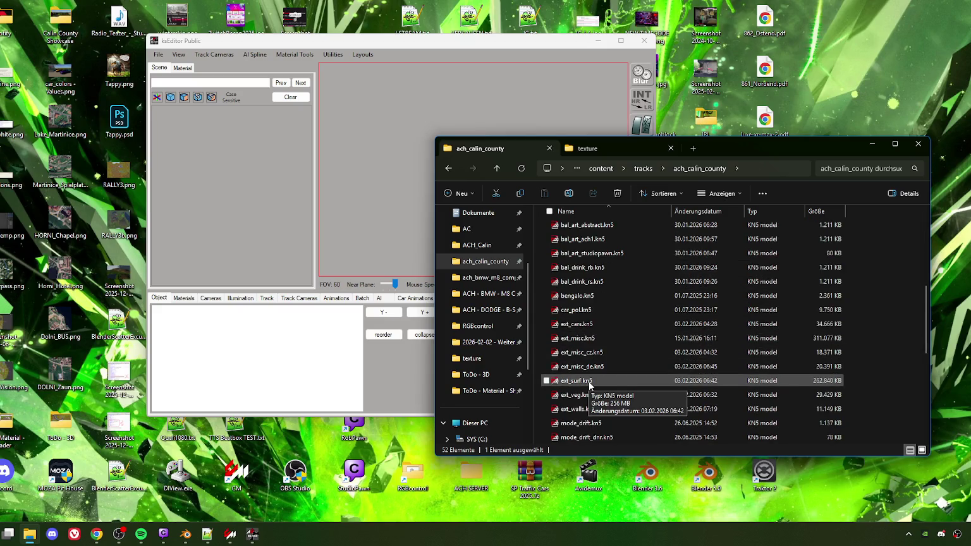
{"action": "scroll", "coordinate": [587, 383], "scroll_direction": "down", "scroll_amount": 3}
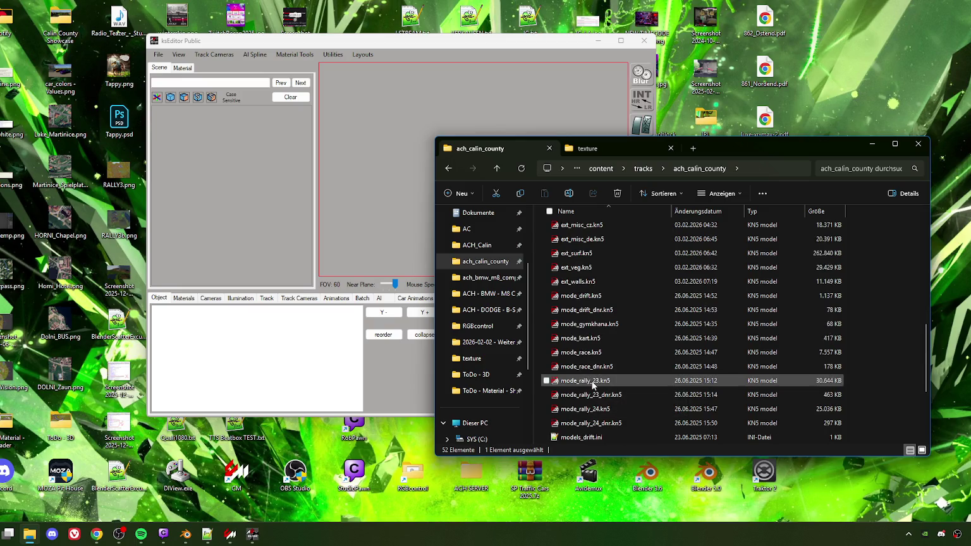
{"action": "left_click", "coordinate": [579, 283]}
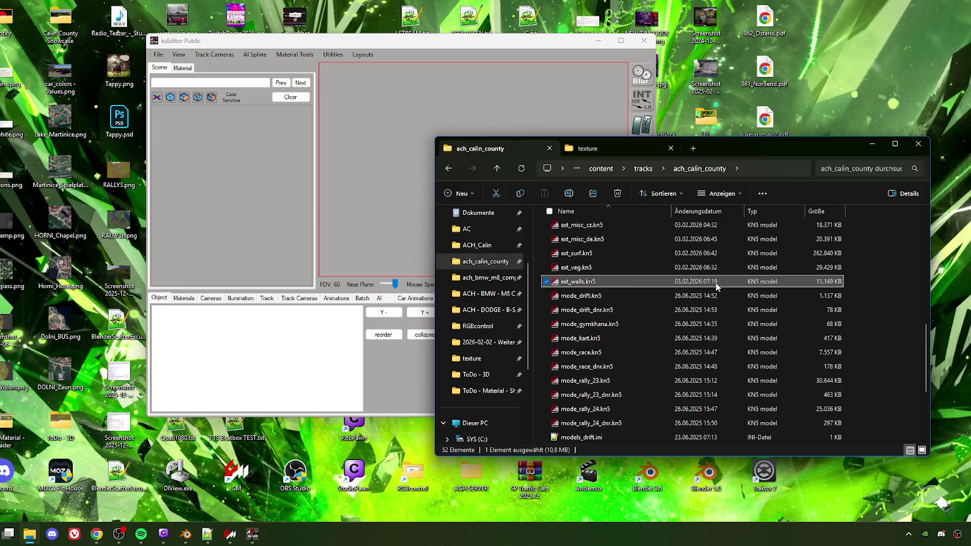
Step: Start opening an FBX model in ksEditor
{"action": "left_click", "coordinate": [341, 98]}
{"action": "left_click", "coordinate": [158, 55]}
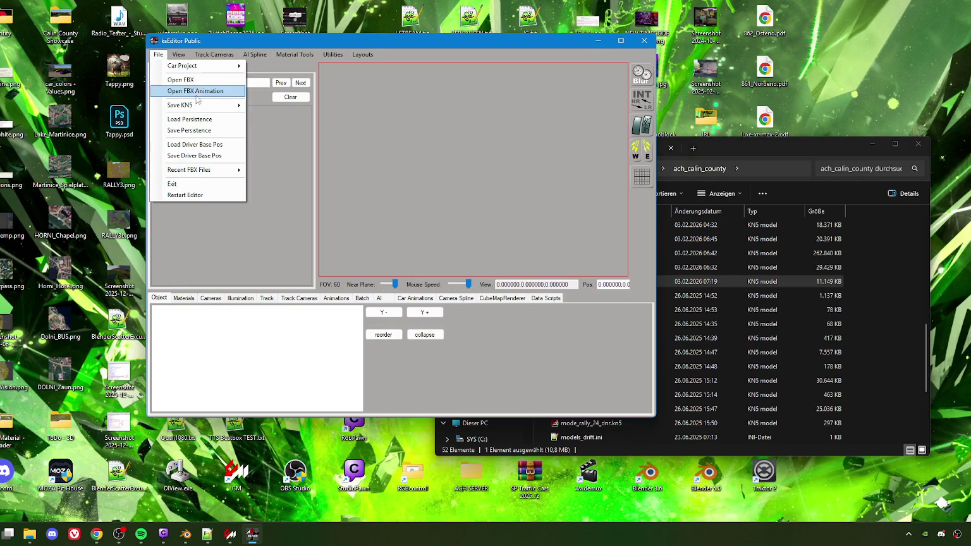
{"action": "left_click", "coordinate": [195, 82]}
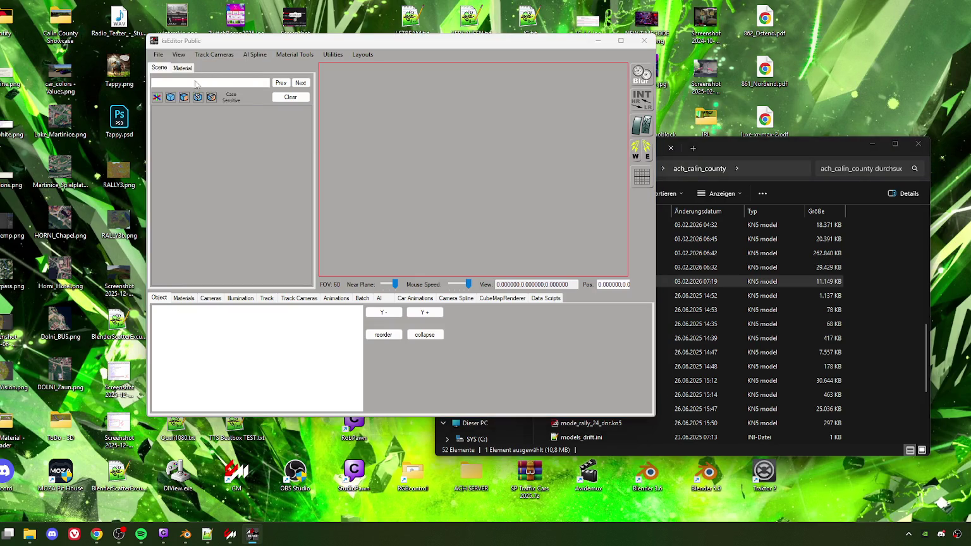
Step: Load EXTENSION_TERRAIN.fbx from the ACH_Calin working folder as an FBX model
{"action": "scroll", "coordinate": [195, 151], "scroll_direction": "up", "scroll_amount": 1}
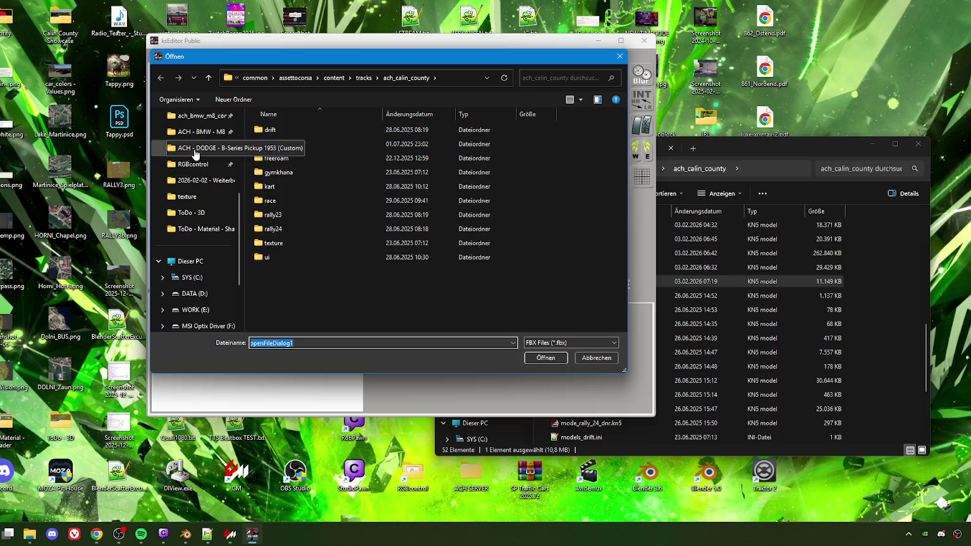
{"action": "scroll", "coordinate": [200, 200], "scroll_direction": "up", "scroll_amount": 3}
{"action": "left_click", "coordinate": [200, 197]}
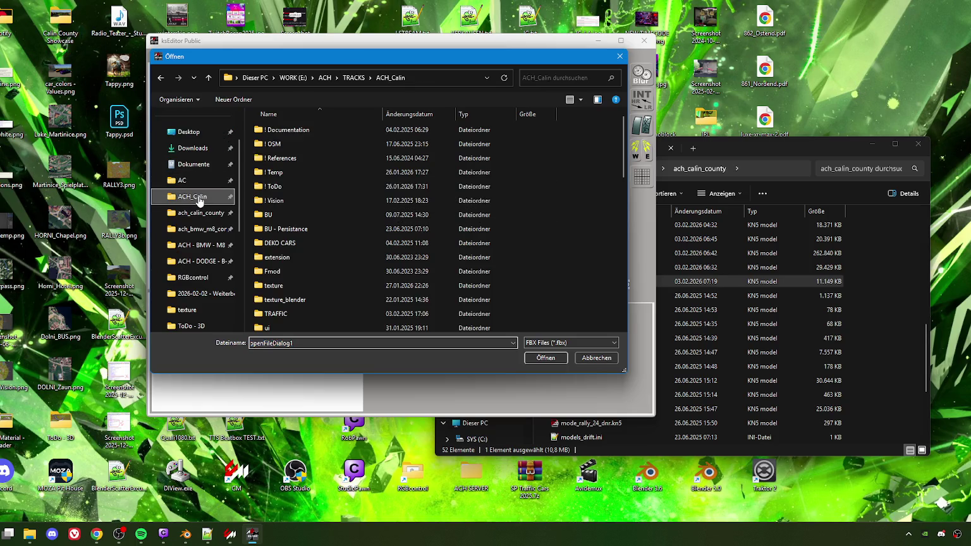
{"action": "scroll", "coordinate": [295, 236], "scroll_direction": "down", "scroll_amount": 5}
{"action": "scroll", "coordinate": [296, 236], "scroll_direction": "down", "scroll_amount": 3}
{"action": "left_click", "coordinate": [297, 227]}
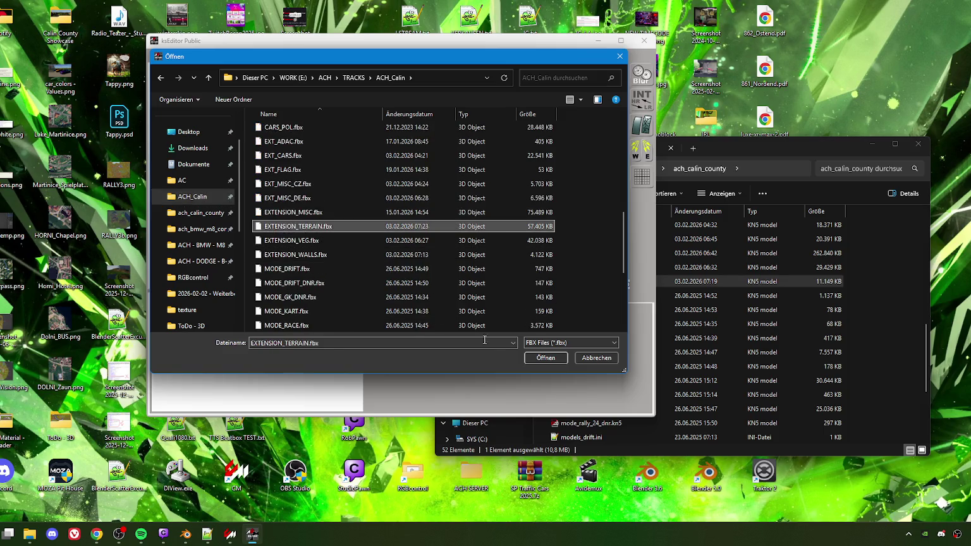
{"action": "left_click", "coordinate": [551, 359]}
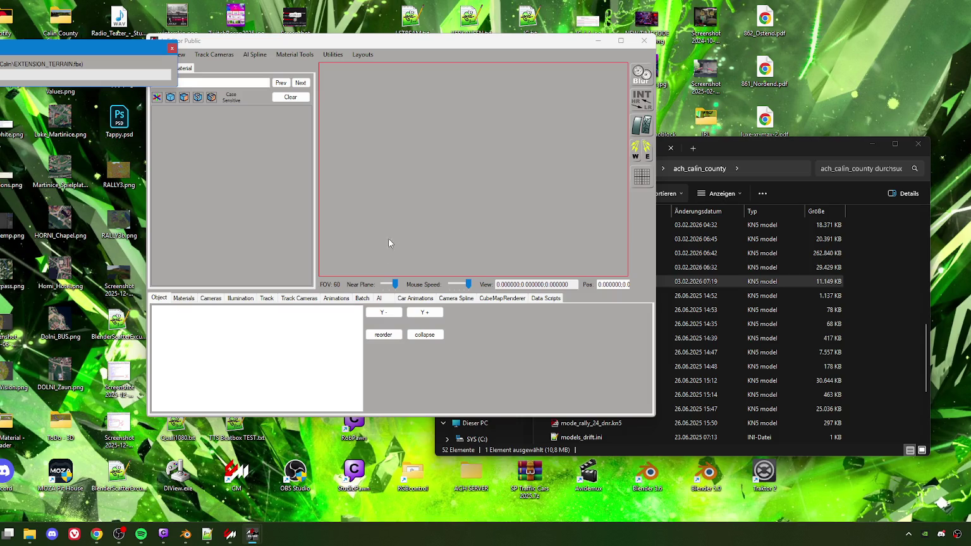
Step: Check mode_gymkhana.kn5 in the track folder, then scroll to the end of models_freeroam.ini
{"action": "left_click", "coordinate": [209, 534]}
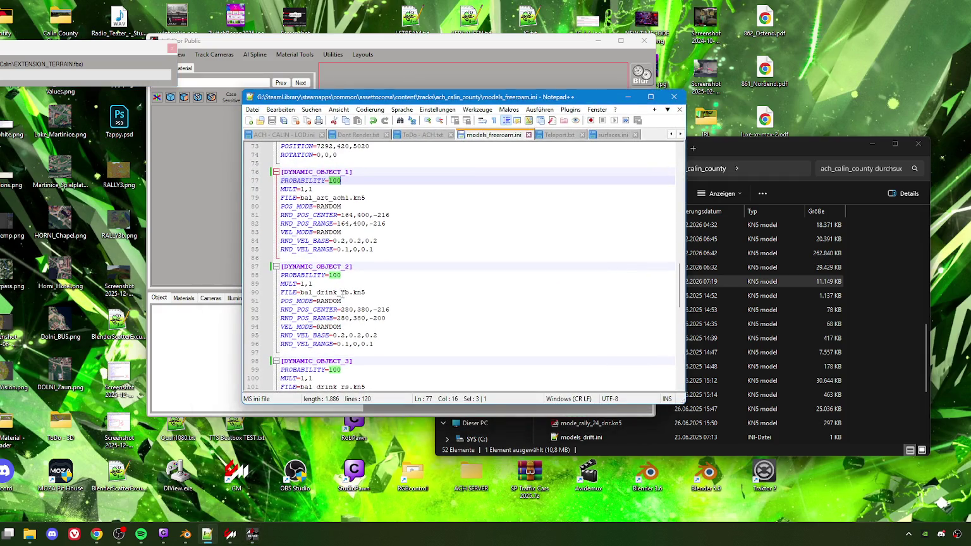
{"action": "left_click", "coordinate": [727, 323]}
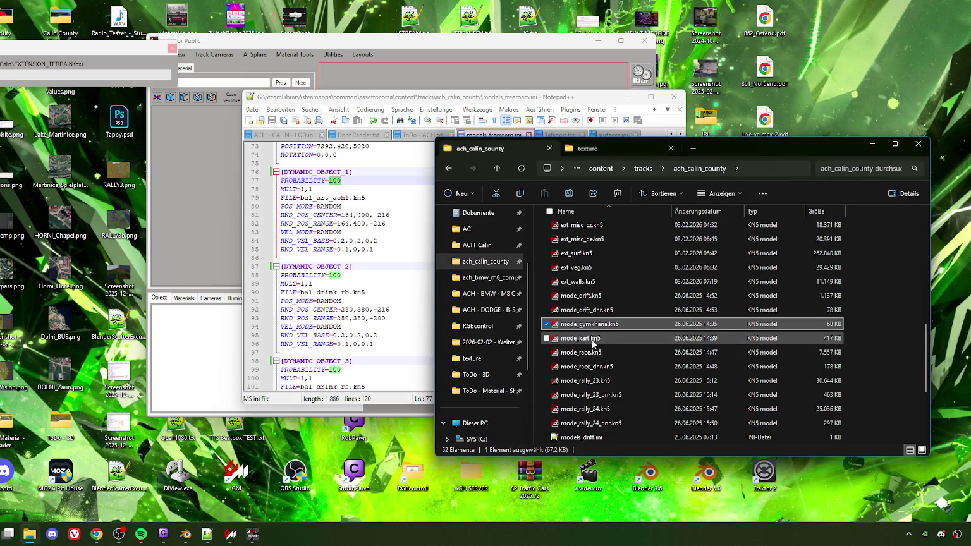
{"action": "scroll", "coordinate": [601, 358], "scroll_direction": "down", "scroll_amount": 1}
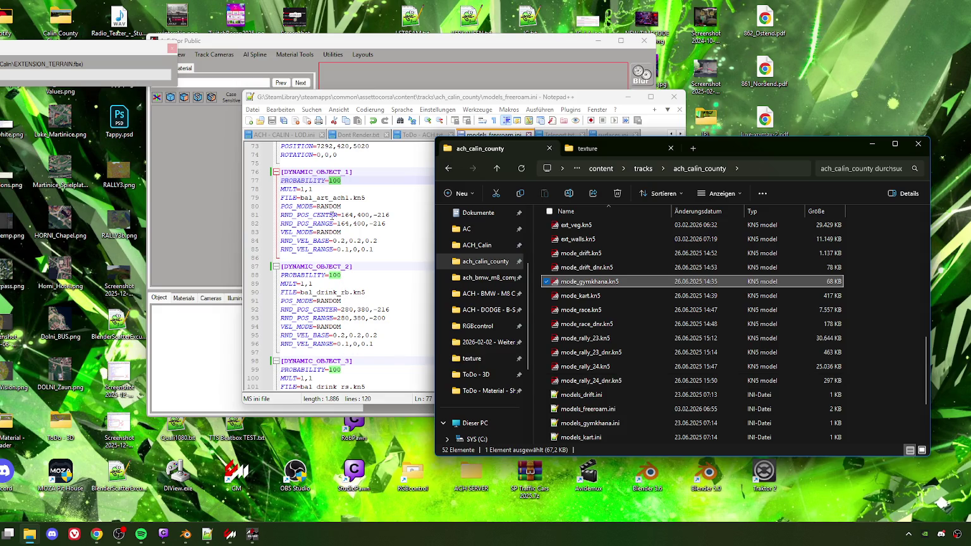
{"action": "left_click", "coordinate": [339, 183]}
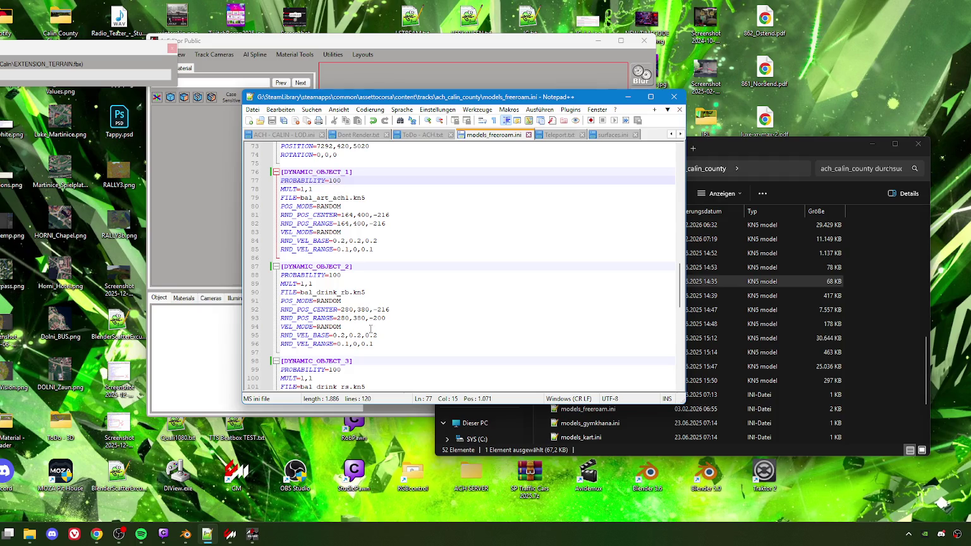
{"action": "scroll", "coordinate": [377, 327], "scroll_direction": "down", "scroll_amount": 4}
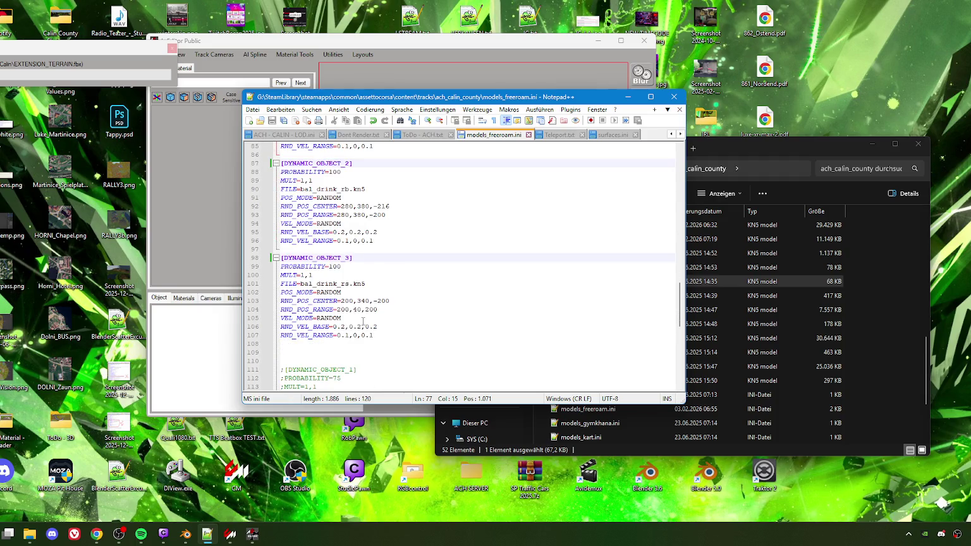
{"action": "scroll", "coordinate": [358, 332], "scroll_direction": "down", "scroll_amount": 4}
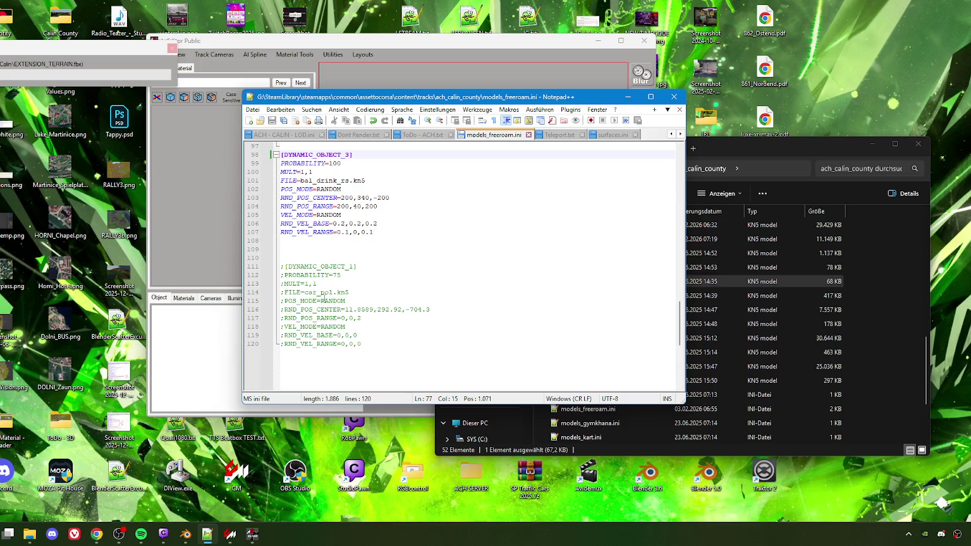
Step: Delete the commented-out car_pol block and trailing empty line, leaving 107 lines, and save
{"action": "left_click_drag", "start_coordinate": [348, 309], "coordinate": [445, 311]}
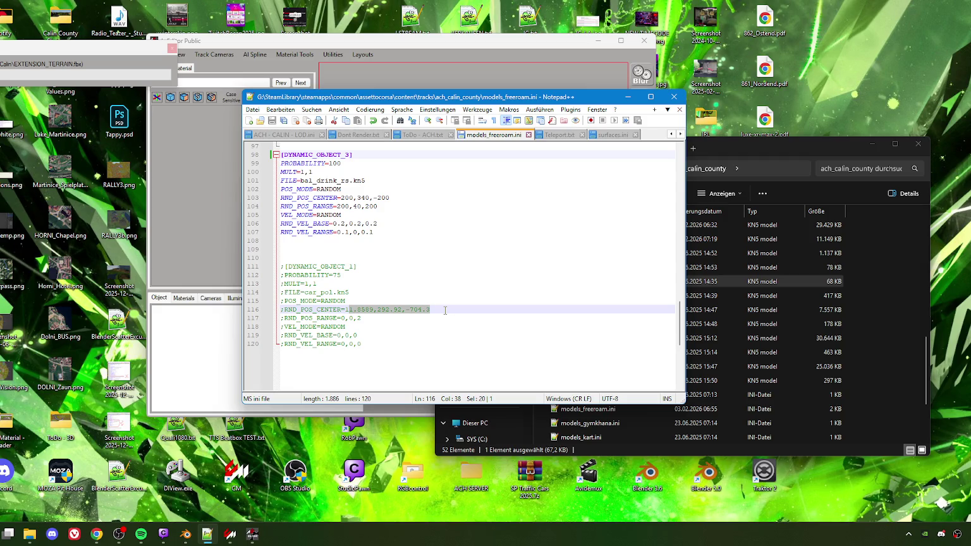
{"action": "left_click_drag", "start_coordinate": [381, 348], "coordinate": [291, 253]}
{"action": "key", "text": "BackSpace"}
{"action": "key", "text": "BackSpace"}
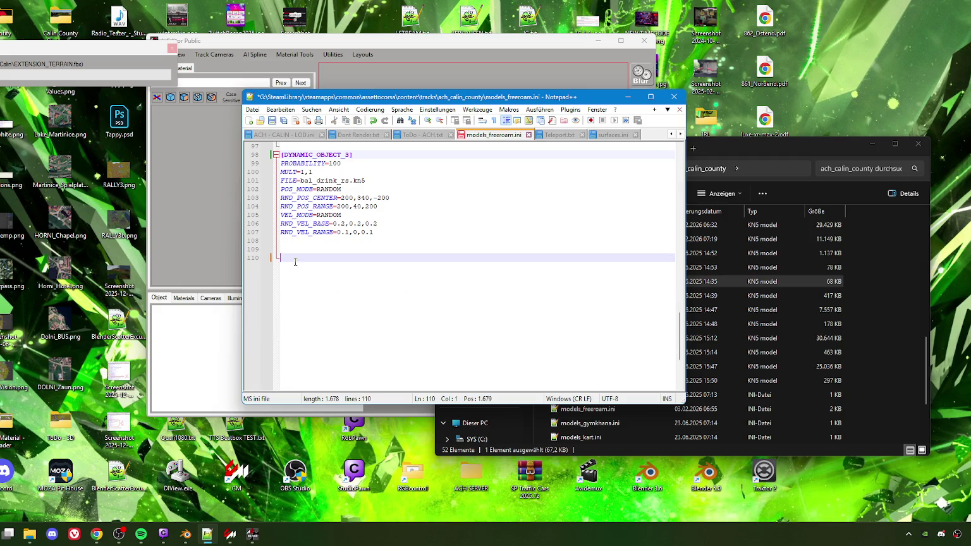
{"action": "key", "text": "BackSpace"}
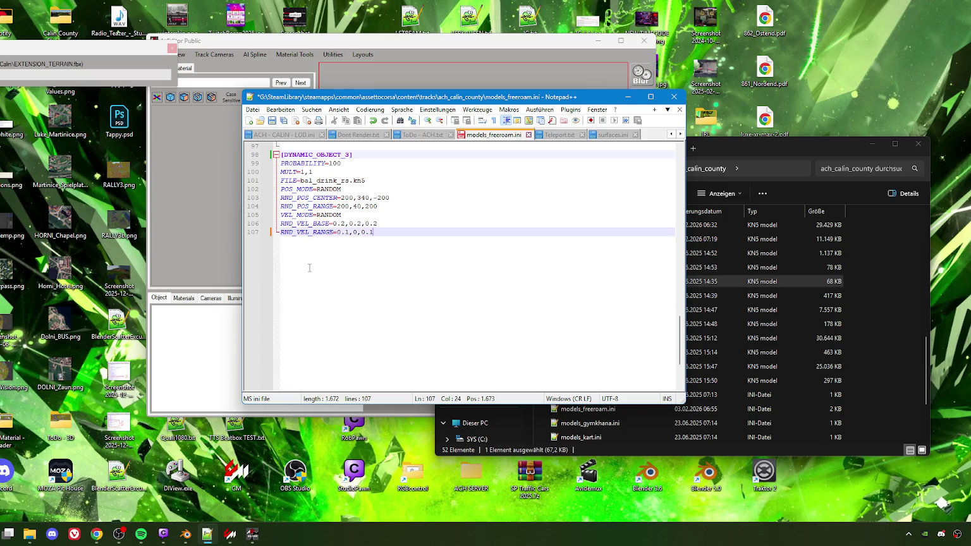
{"action": "scroll", "coordinate": [338, 237], "scroll_direction": "up", "scroll_amount": 5}
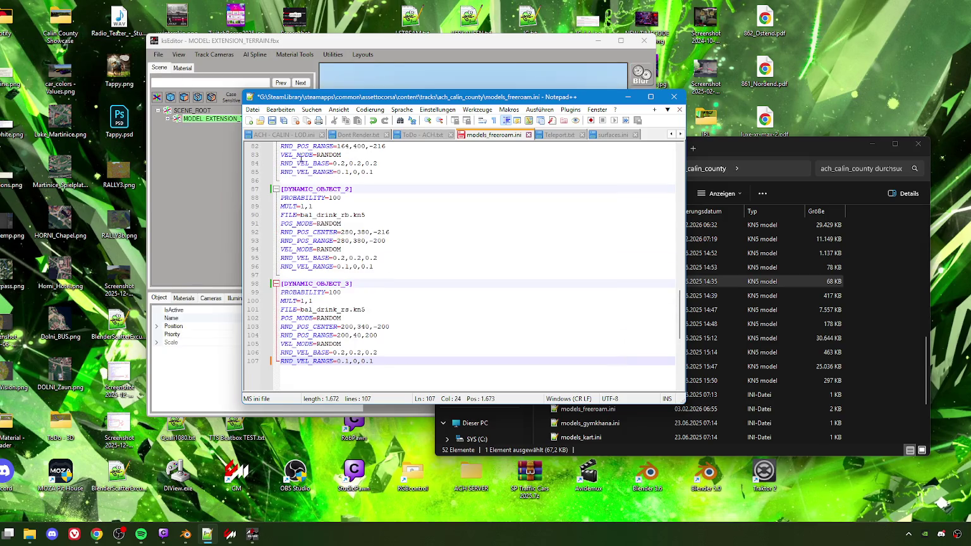
{"action": "left_click", "coordinate": [272, 120]}
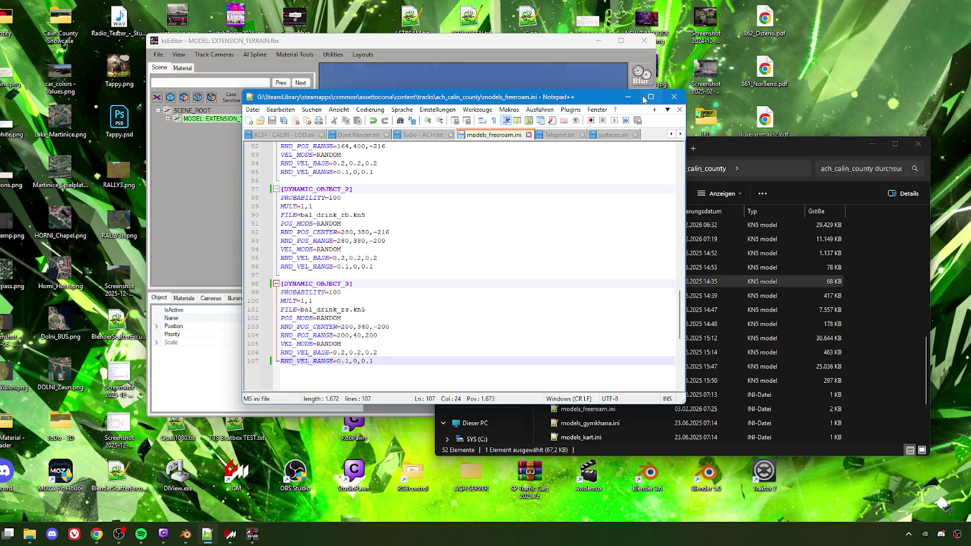
Step: Back in ksEditor, inspect the EXTENSION_TERRAIN meshes and material list, clearing the ARROW selection
{"action": "left_click", "coordinate": [627, 96]}
{"action": "left_click", "coordinate": [312, 48]}
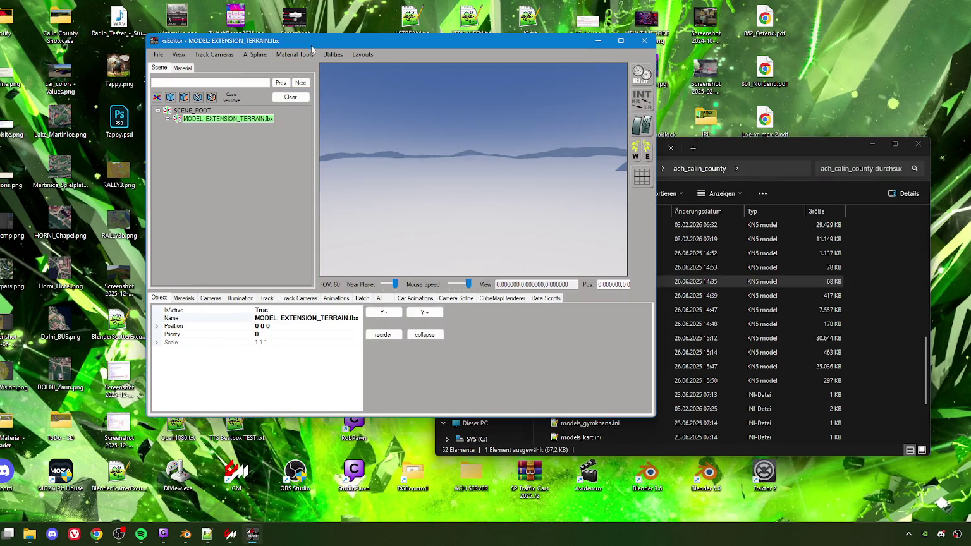
{"action": "left_click", "coordinate": [167, 119]}
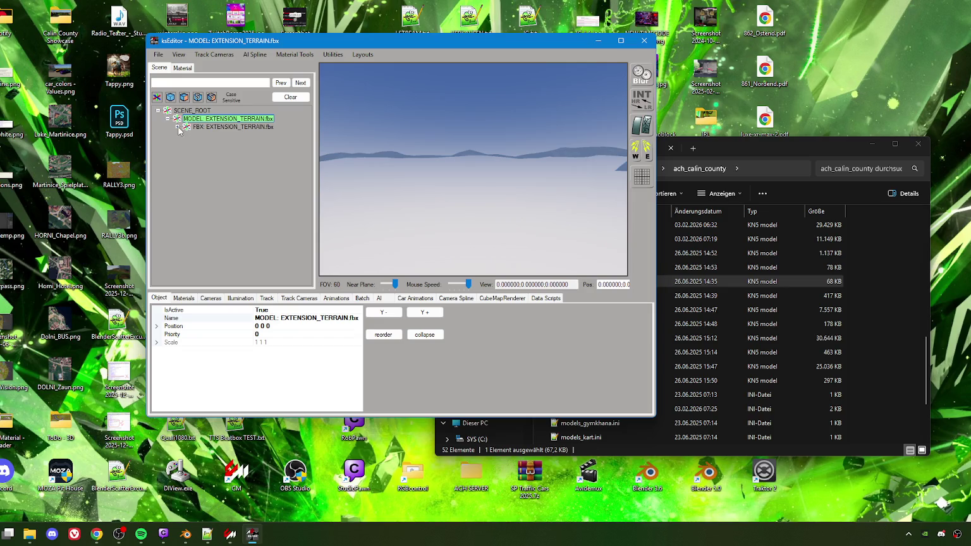
{"action": "left_click", "coordinate": [179, 127]}
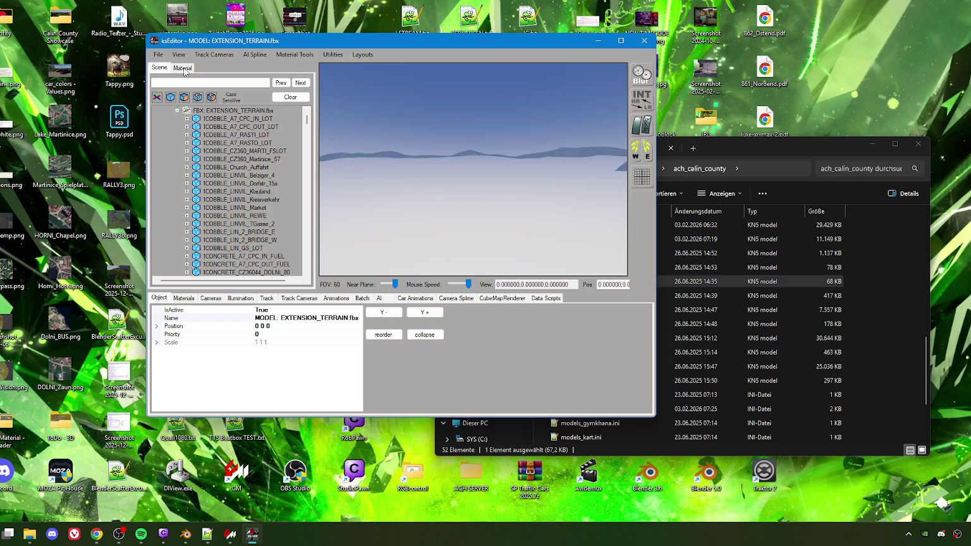
{"action": "scroll", "coordinate": [246, 190], "scroll_direction": "down", "scroll_amount": 8}
{"action": "scroll", "coordinate": [250, 201], "scroll_direction": "down", "scroll_amount": 4}
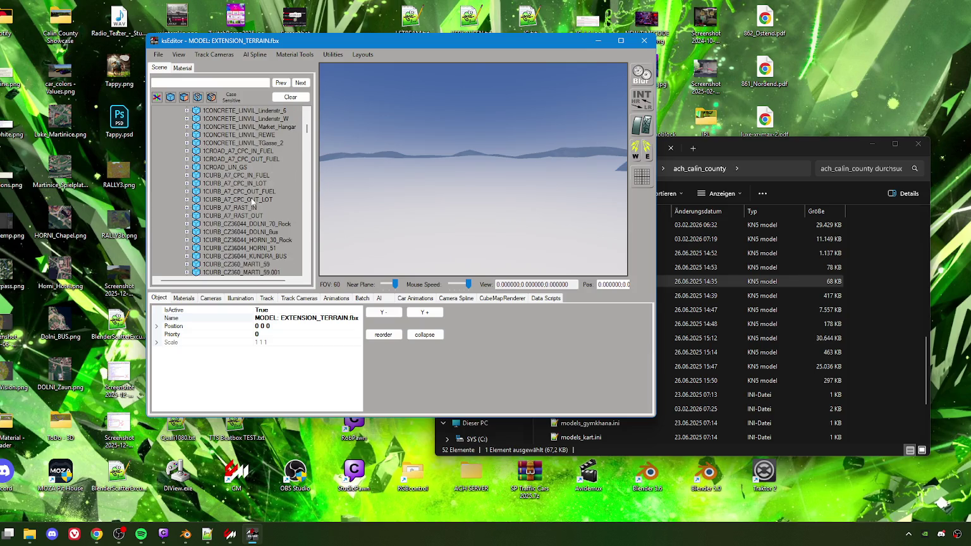
{"action": "left_click", "coordinate": [190, 298]}
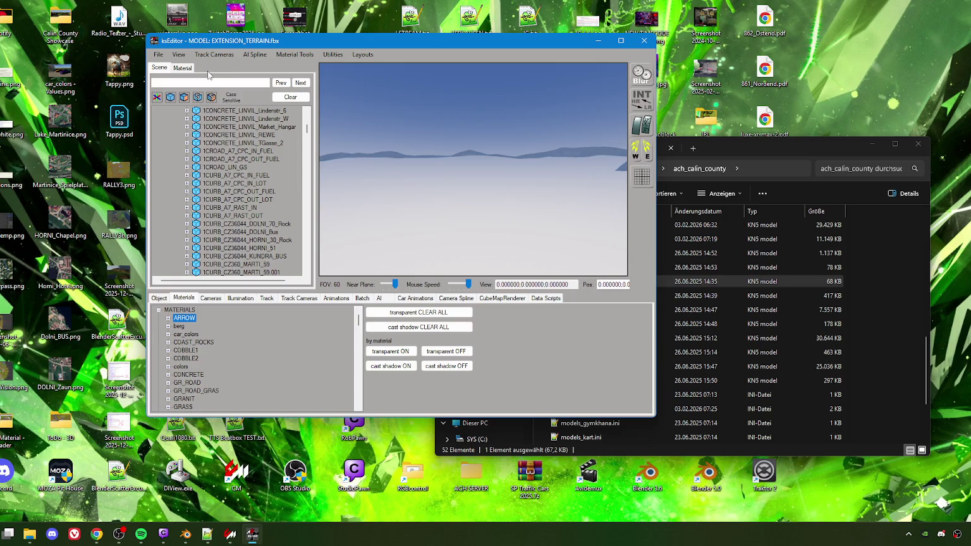
{"action": "scroll", "coordinate": [307, 131], "scroll_direction": "up", "scroll_amount": 7}
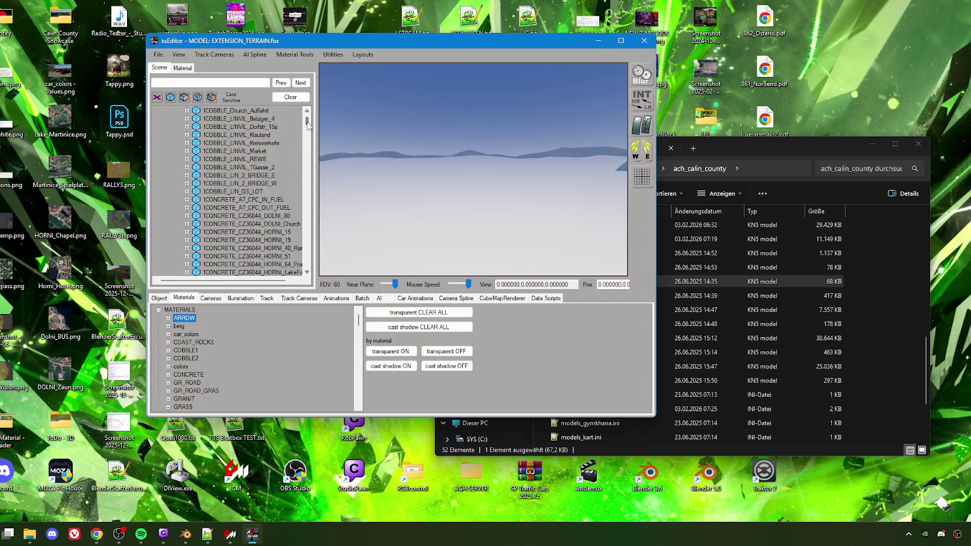
{"action": "mouse_move", "coordinate": [306, 124]}
{"action": "left_mouse_down"}
{"action": "mouse_move", "coordinate": [313, 267]}
{"action": "mouse_move", "coordinate": [307, 117]}
{"action": "left_mouse_up"}
{"action": "left_click", "coordinate": [320, 211]}
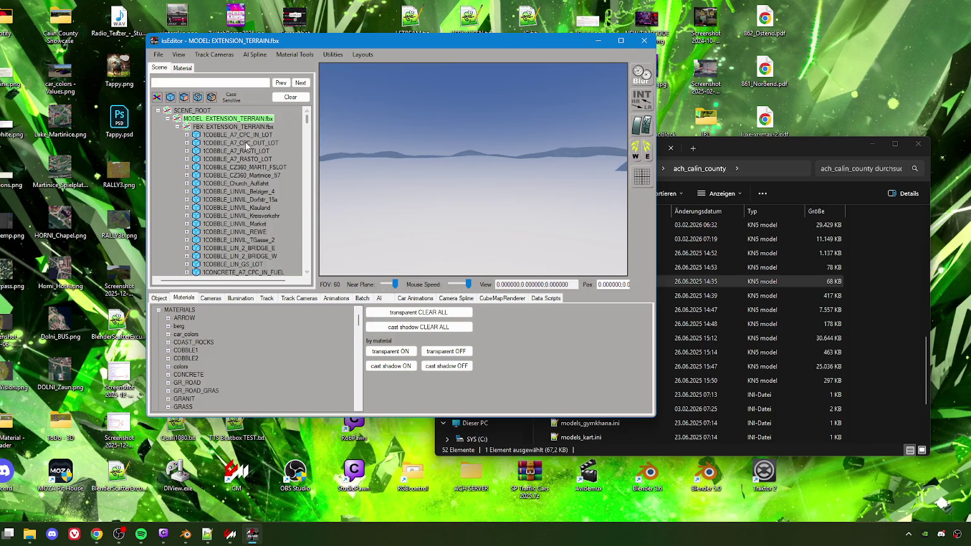
{"action": "scroll", "coordinate": [247, 193], "scroll_direction": "down", "scroll_amount": 2}
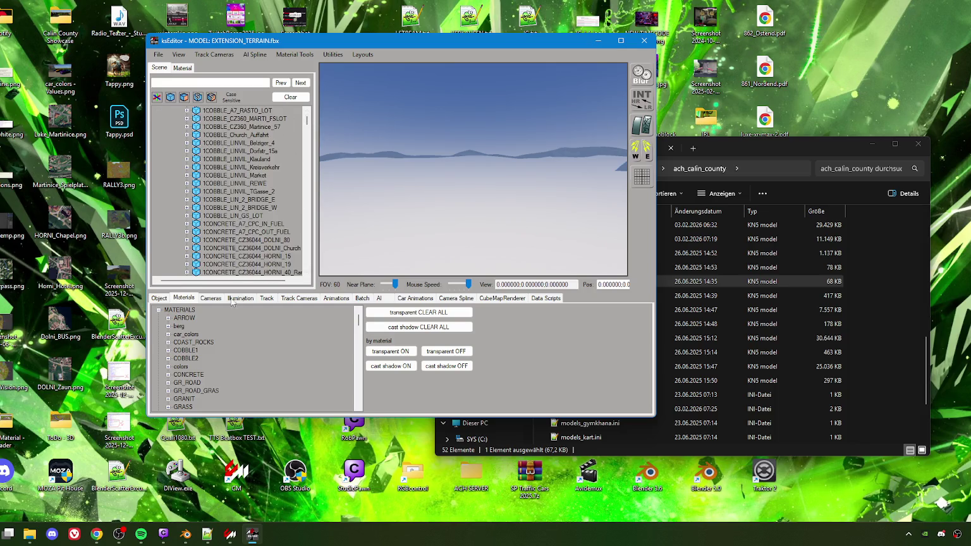
Step: Save the model as a track KN5 over ext_surf.kn5 in ach_calin_county, confirming replacement
{"action": "left_click", "coordinate": [158, 55]}
{"action": "mouse_move", "coordinate": [206, 108]}
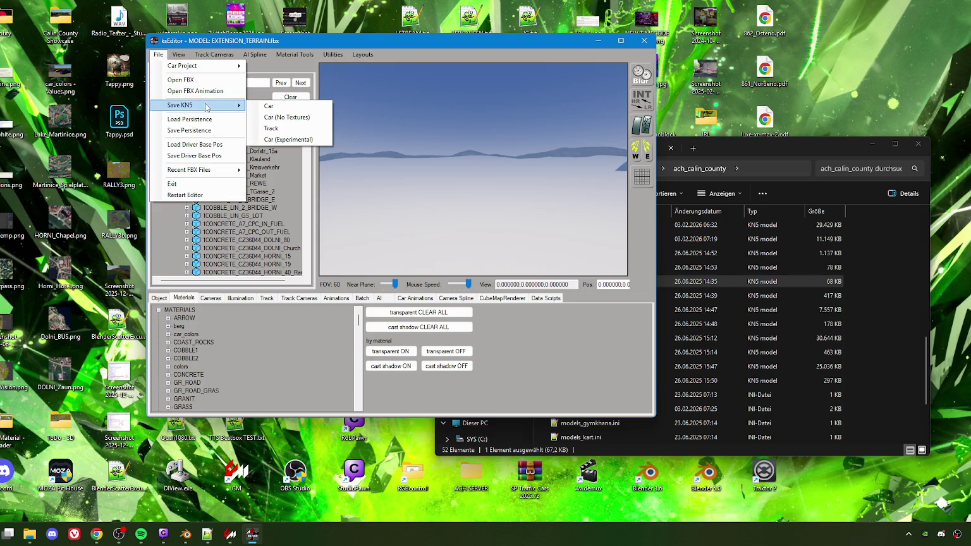
{"action": "left_click", "coordinate": [271, 129]}
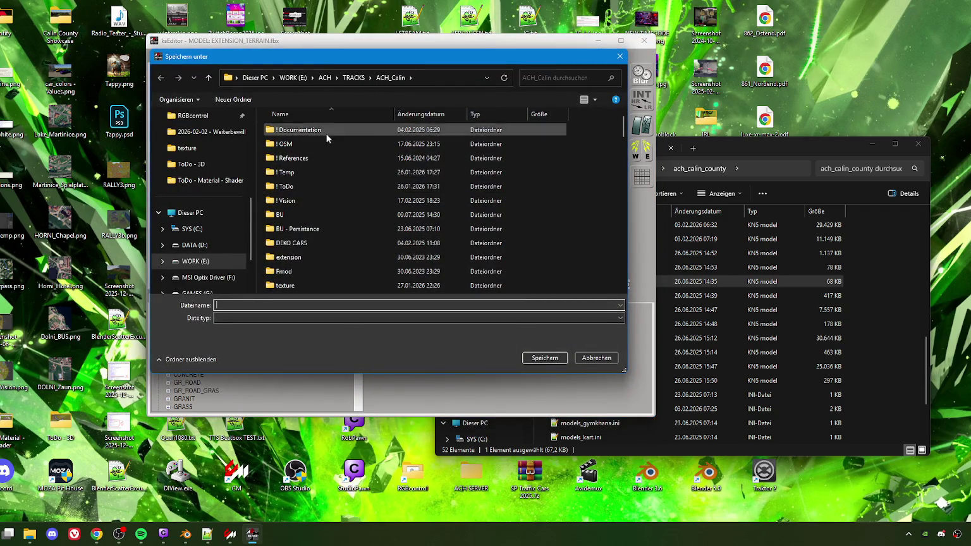
{"action": "scroll", "coordinate": [199, 214], "scroll_direction": "up", "scroll_amount": 4}
{"action": "left_click", "coordinate": [199, 213]}
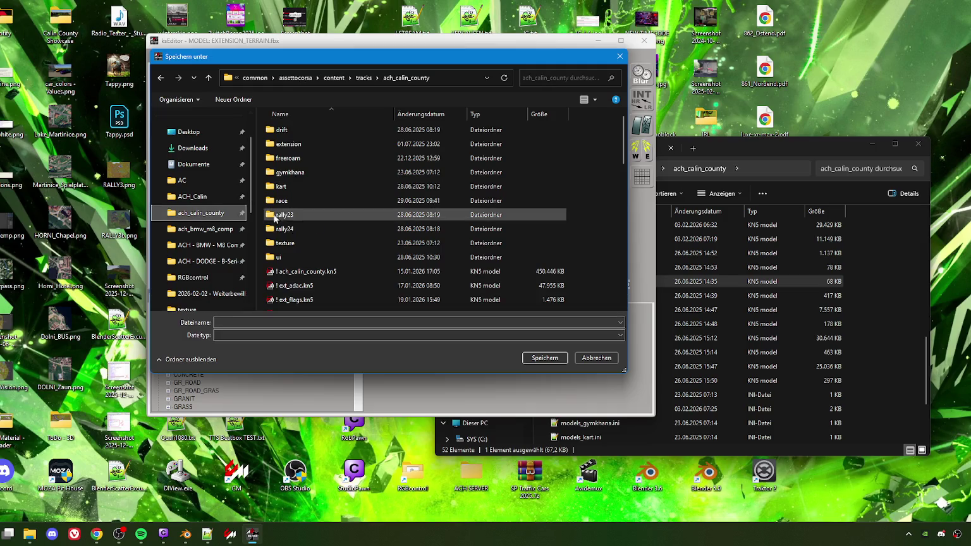
{"action": "scroll", "coordinate": [310, 242], "scroll_direction": "down", "scroll_amount": 5}
{"action": "scroll", "coordinate": [308, 234], "scroll_direction": "down", "scroll_amount": 3}
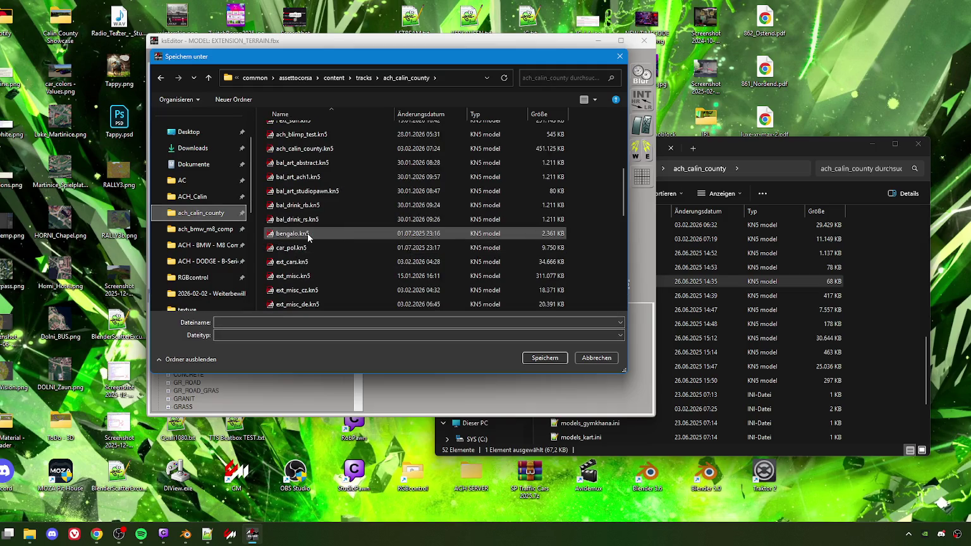
{"action": "scroll", "coordinate": [310, 253], "scroll_direction": "down", "scroll_amount": 1}
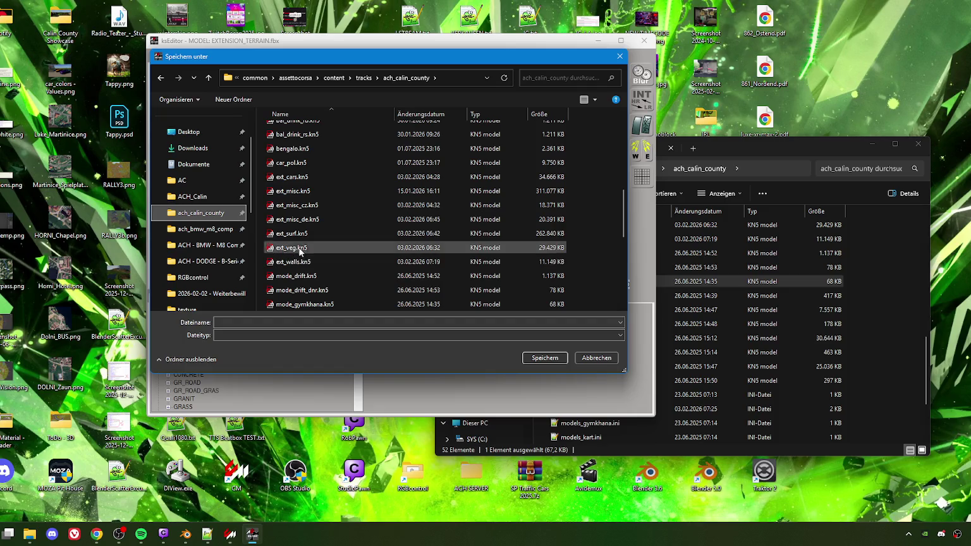
{"action": "left_click", "coordinate": [300, 233]}
{"action": "left_click", "coordinate": [537, 365]}
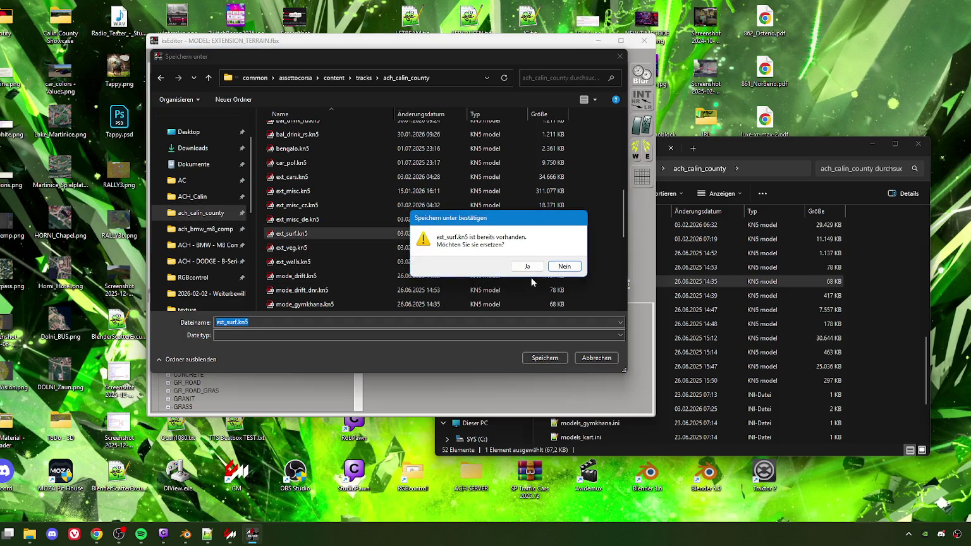
{"action": "left_click", "coordinate": [527, 266]}
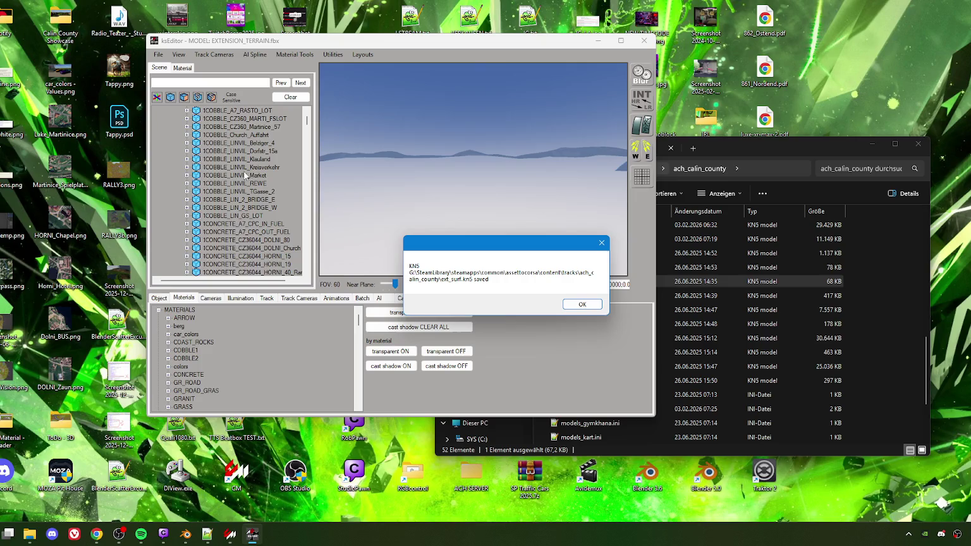
{"action": "left_click", "coordinate": [581, 302]}
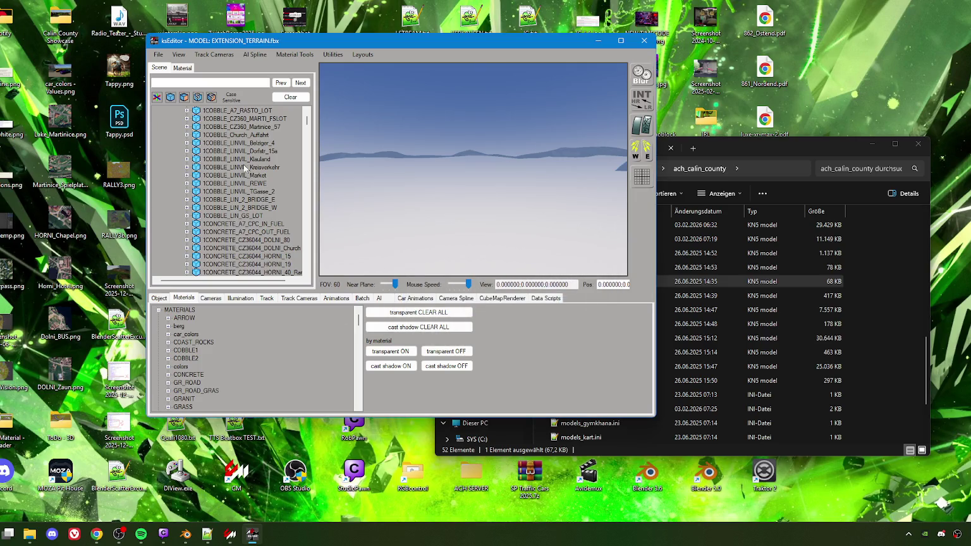
Step: Show material properties and step through ARROW, berg, car_colors, COAST_ROCKS and colors
{"action": "left_click", "coordinate": [183, 318]}
{"action": "left_click", "coordinate": [183, 68]}
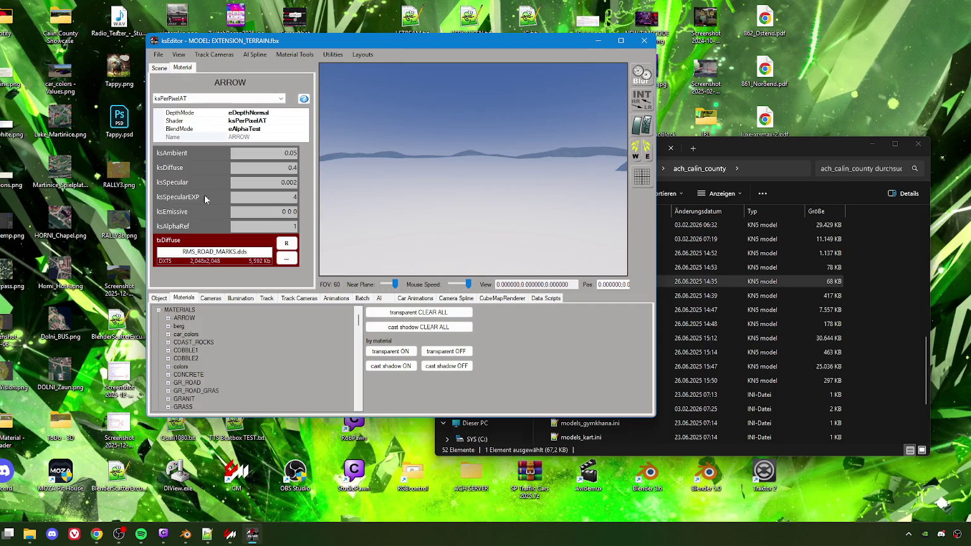
{"action": "left_click", "coordinate": [186, 326]}
{"action": "left_click", "coordinate": [183, 334]}
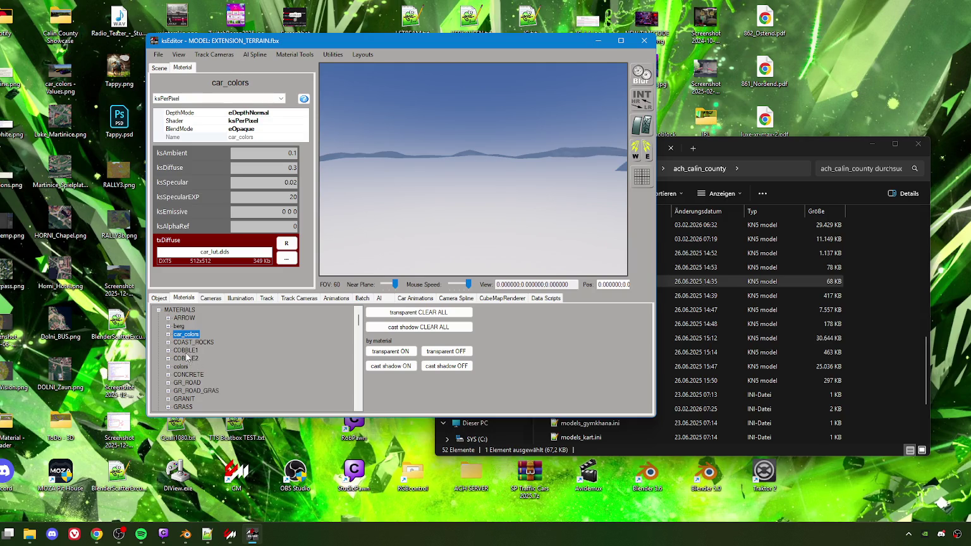
{"action": "key", "text": "Down"}
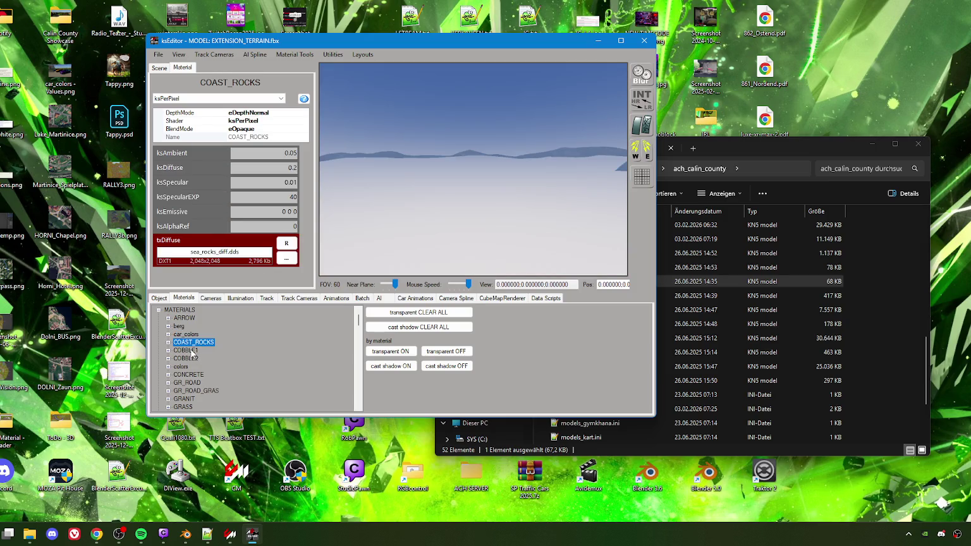
{"action": "key", "text": "Down"}
{"action": "key", "text": "Down"}
{"action": "key", "text": "Down"}
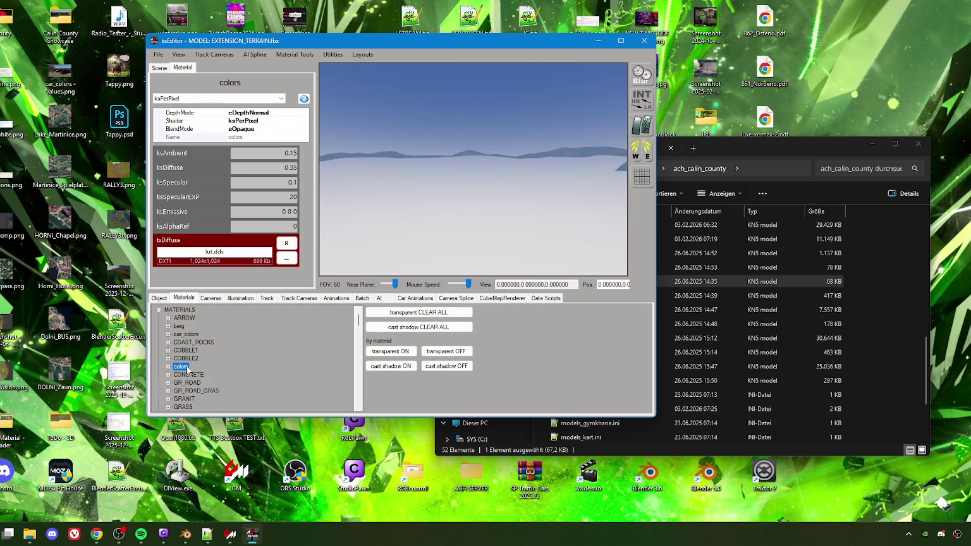
{"action": "scroll", "coordinate": [189, 370], "scroll_direction": "down", "scroll_amount": 1}
Step: Continue through CONCRETE, GRAVEL, LOT and Paint_Road_Old to inspect the RED material
{"action": "left_click", "coordinate": [196, 350]}
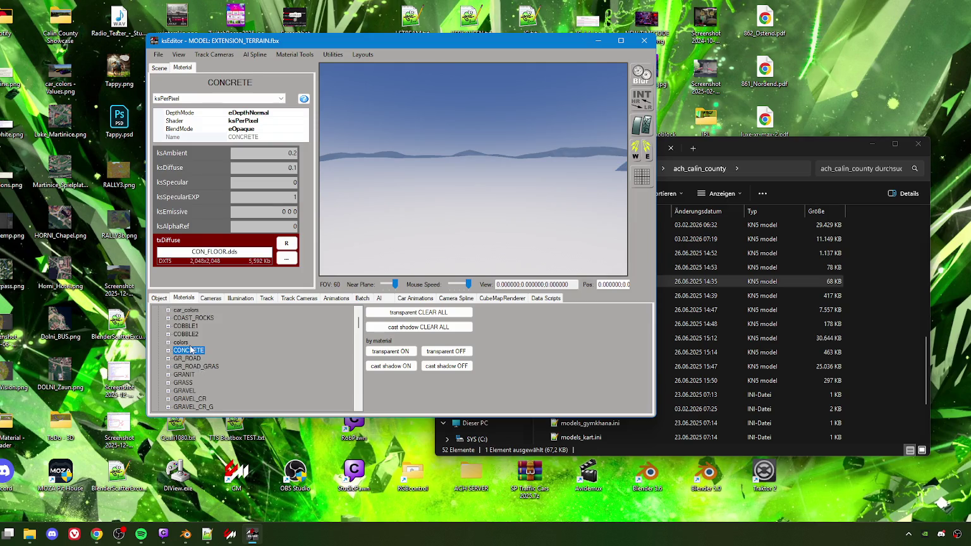
{"action": "key", "text": "Down"}
{"action": "key", "text": "Down"}
{"action": "key", "text": "Down"}
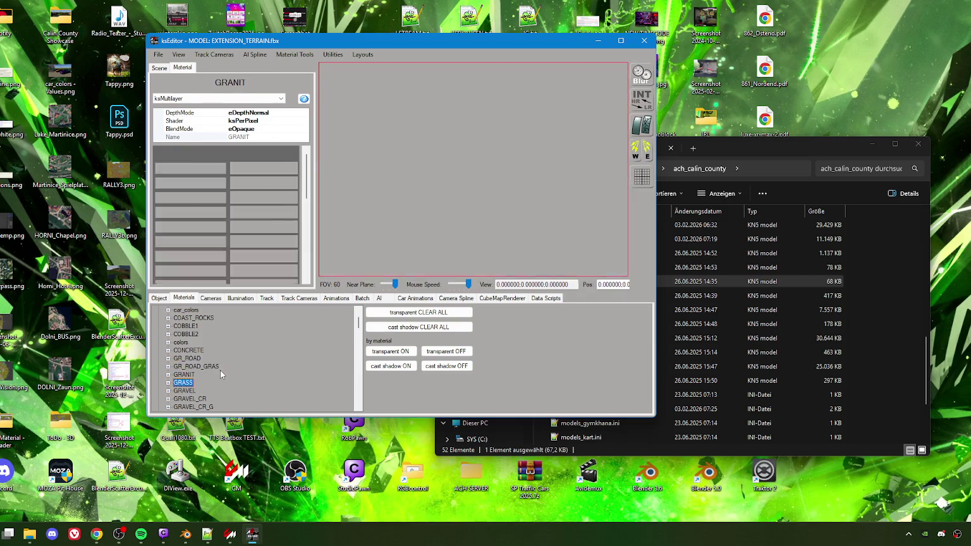
{"action": "key", "text": "Down"}
{"action": "key", "text": "Down"}
{"action": "key", "text": "Down"}
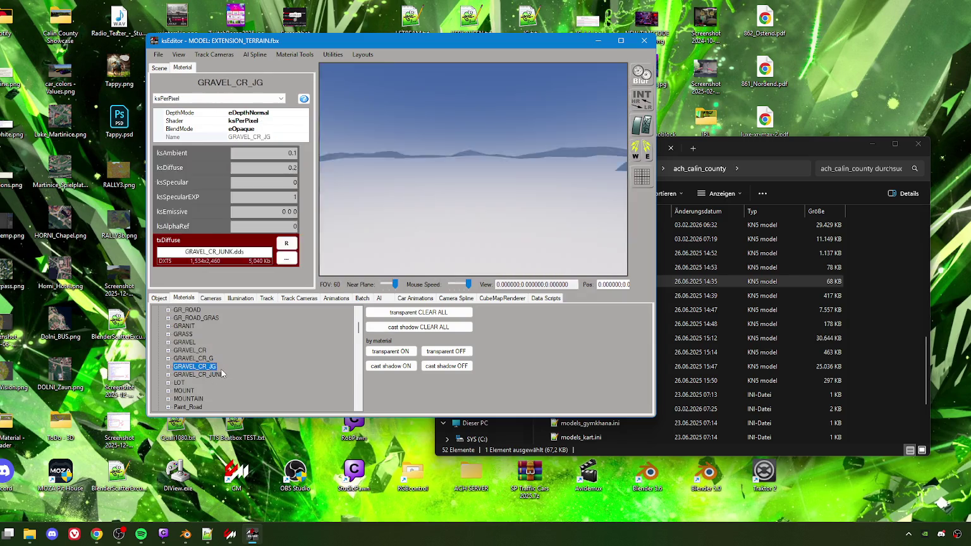
{"action": "scroll", "coordinate": [222, 372], "scroll_direction": "down", "scroll_amount": 1}
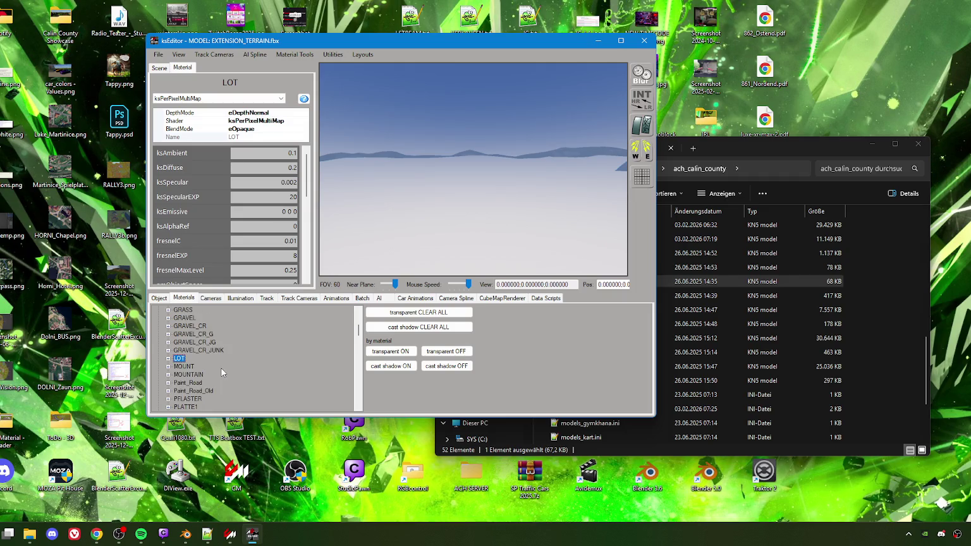
{"action": "key", "text": "Down"}
{"action": "key", "text": "Down"}
{"action": "key", "text": "Down"}
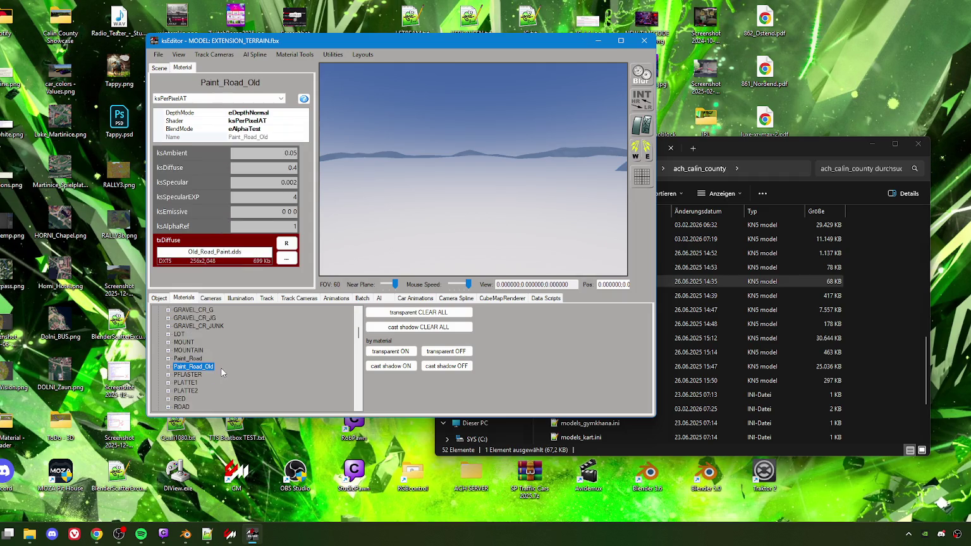
{"action": "key", "text": "Down"}
{"action": "key", "text": "Down"}
{"action": "key", "text": "Down"}
{"action": "scroll", "coordinate": [221, 367], "scroll_direction": "down", "scroll_amount": 2}
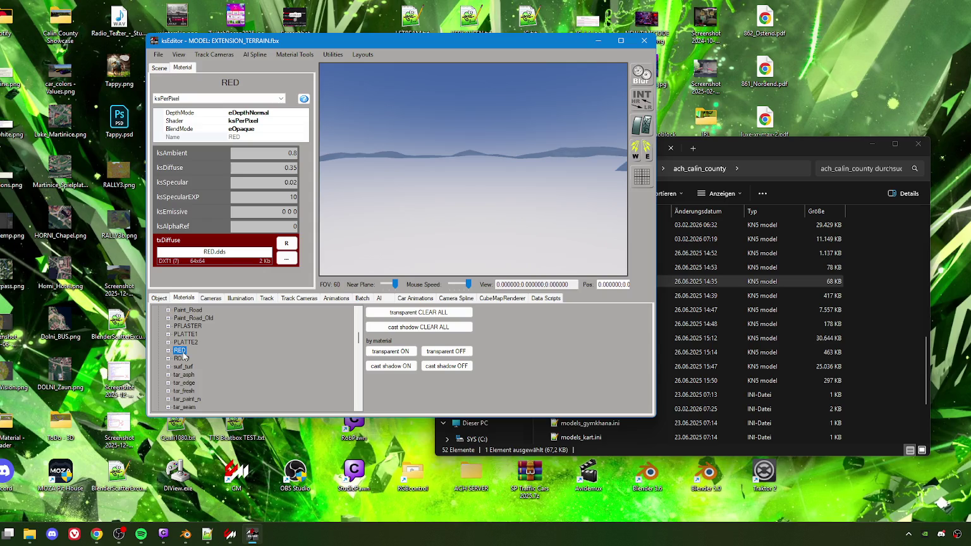
{"action": "scroll", "coordinate": [186, 351], "scroll_direction": "up", "scroll_amount": 3}
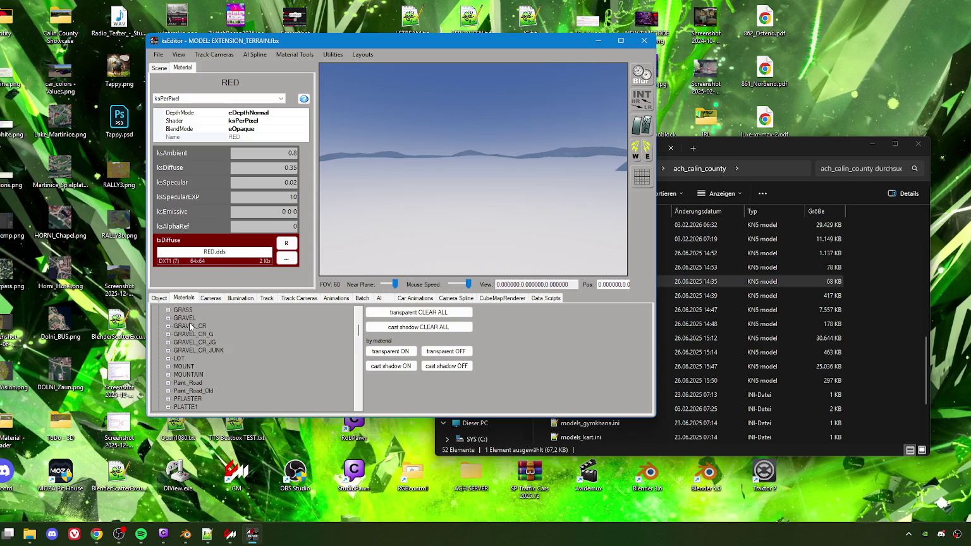
{"action": "scroll", "coordinate": [211, 358], "scroll_direction": "down", "scroll_amount": 1}
{"action": "scroll", "coordinate": [196, 354], "scroll_direction": "down", "scroll_amount": 3}
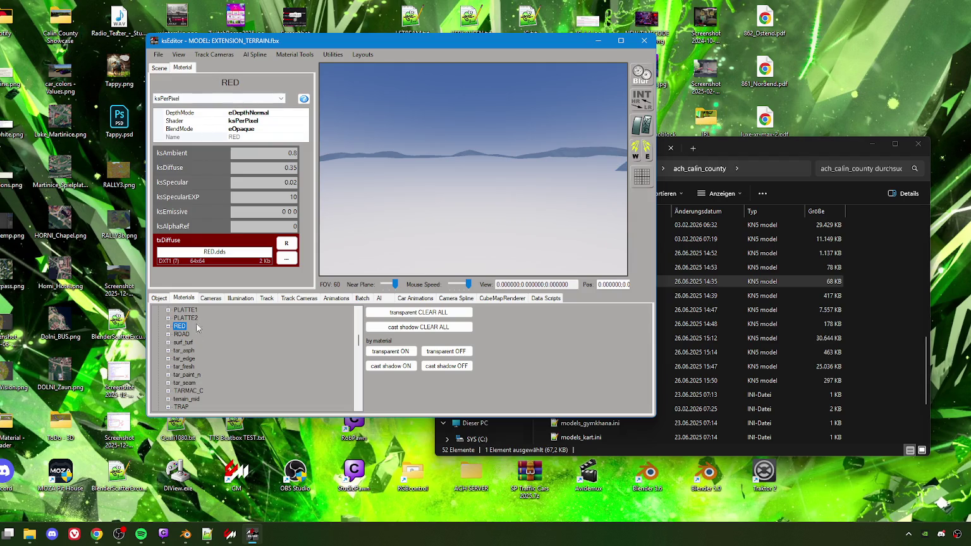
{"action": "left_click", "coordinate": [207, 534]}
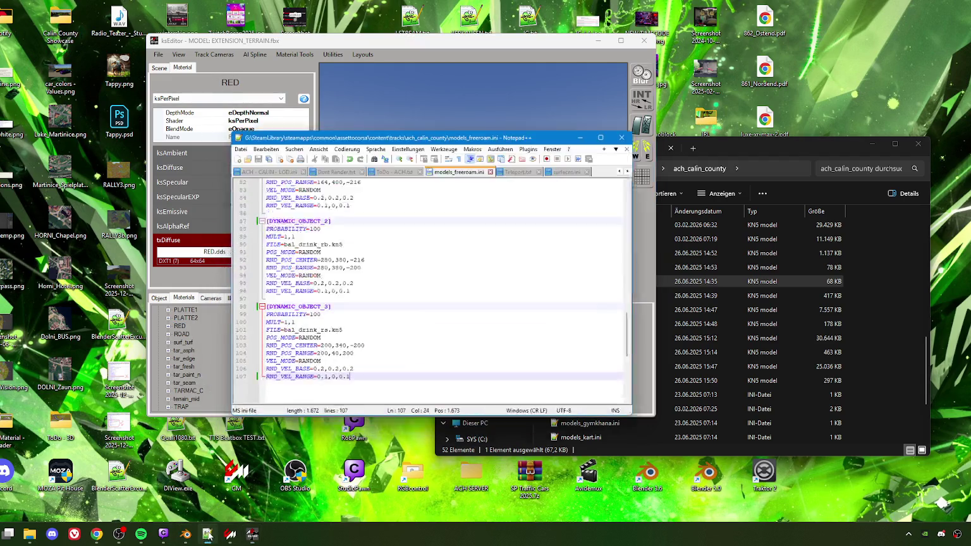
Step: Rewrite the Surf kn5 note in ToDo - ACH.txt to end 'RED / car_colors ??? WHY???'
{"action": "left_click", "coordinate": [433, 135]}
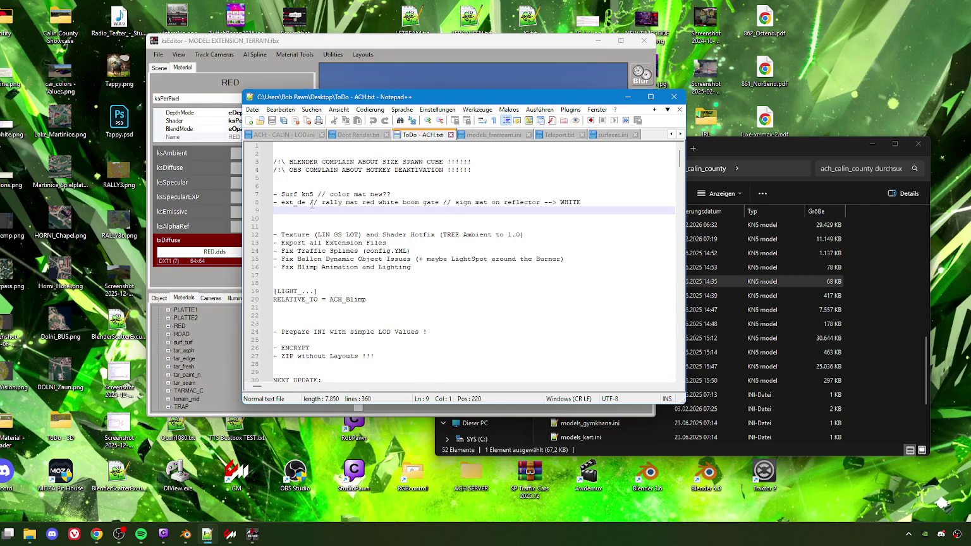
{"action": "left_click", "coordinate": [422, 194]}
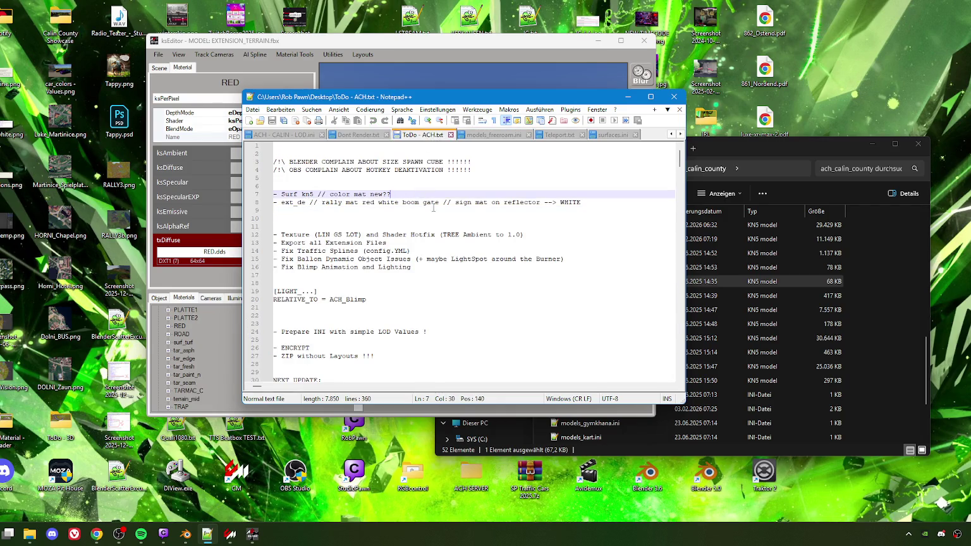
{"action": "key", "text": "BackSpace"}
{"action": "key", "text": "BackSpace"}
{"action": "key", "text": "BackSpace"}
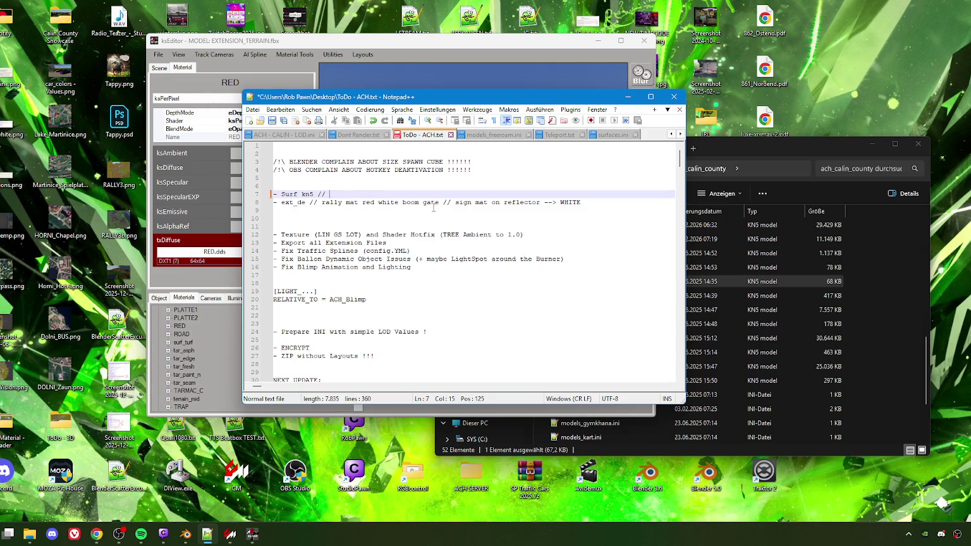
{"action": "type", "text": "RED / "}
{"action": "type", "text": "car_"}
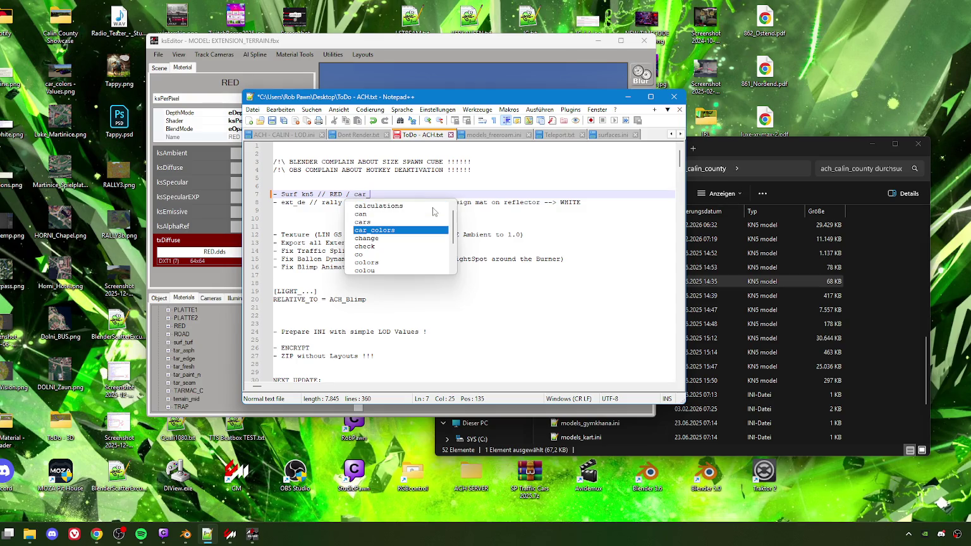
{"action": "type", "text": "colors "}
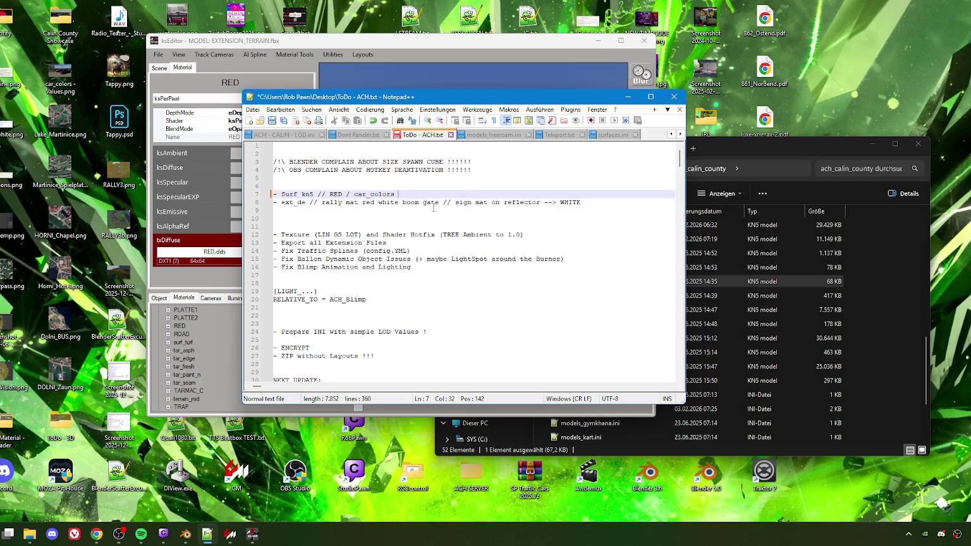
{"action": "type", "text": "??? WHY????"}
{"action": "left_click", "coordinate": [457, 195]}
{"action": "left_click", "coordinate": [341, 53]}
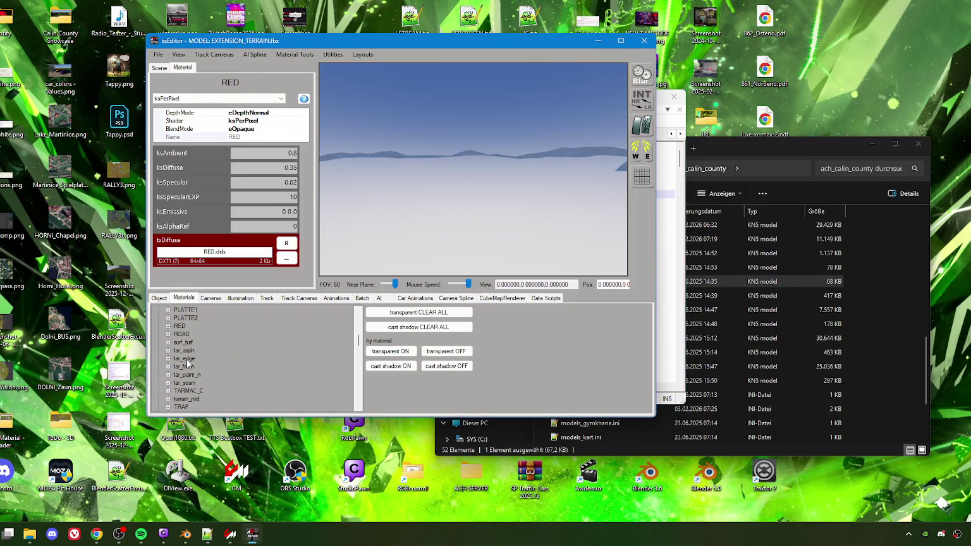
Step: View tar_seam and TRAP, then tar_asph's ksMultilayer_fresnel_nm values (ambient 0.12, diffuse 0.25, specular 0.4)
{"action": "left_click", "coordinate": [189, 382]}
{"action": "scroll", "coordinate": [192, 367], "scroll_direction": "down", "scroll_amount": 2}
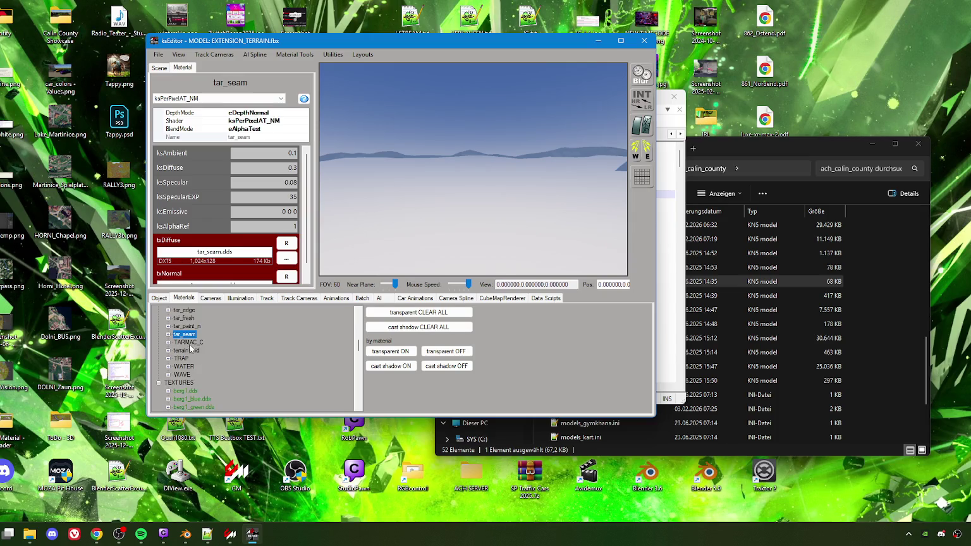
{"action": "scroll", "coordinate": [191, 338], "scroll_direction": "up", "scroll_amount": 1}
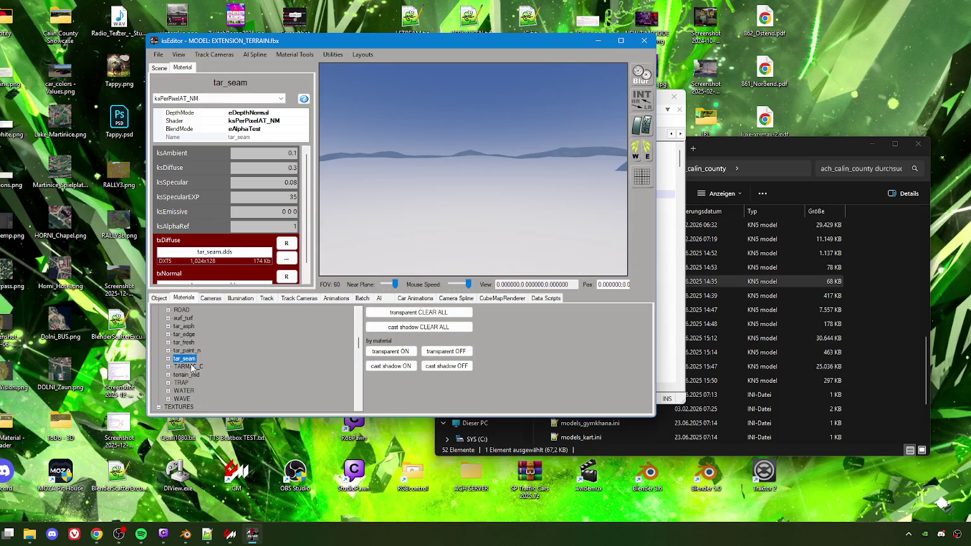
{"action": "left_click", "coordinate": [187, 383]}
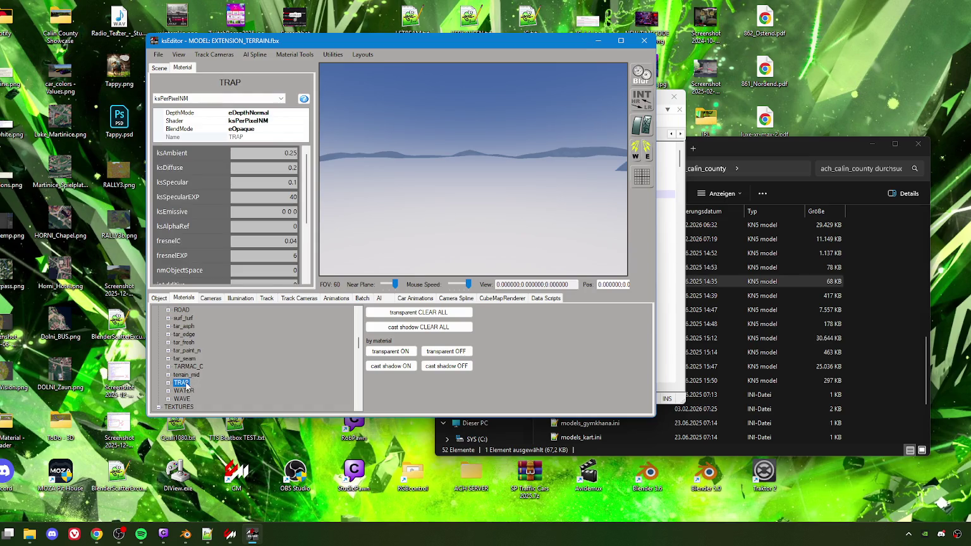
{"action": "left_click", "coordinate": [190, 327]}
{"action": "left_click", "coordinate": [378, 202]}
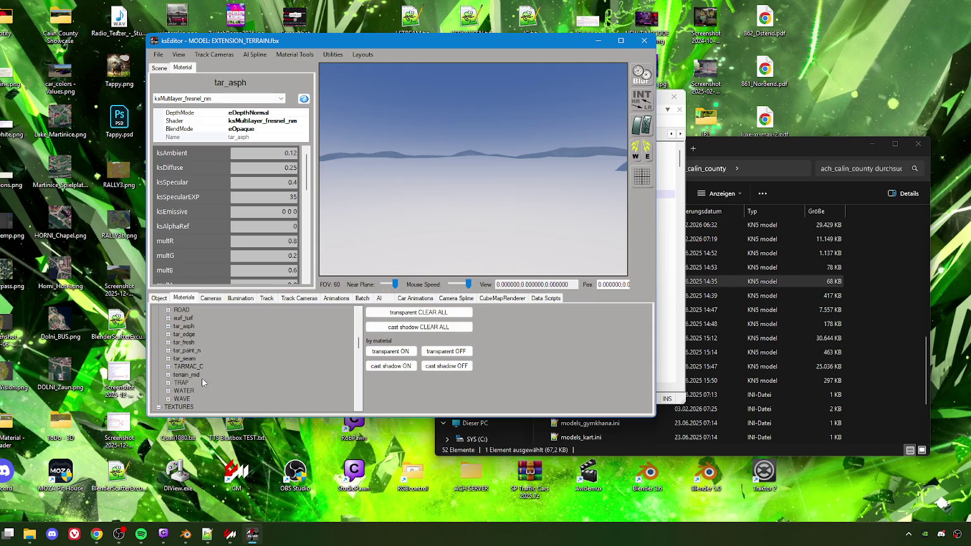
Step: Search the scene for 'testtrack' and jump to 1CURB_LIN_TestTrack
{"action": "left_click", "coordinate": [168, 69]}
{"action": "type", "text": "1"}
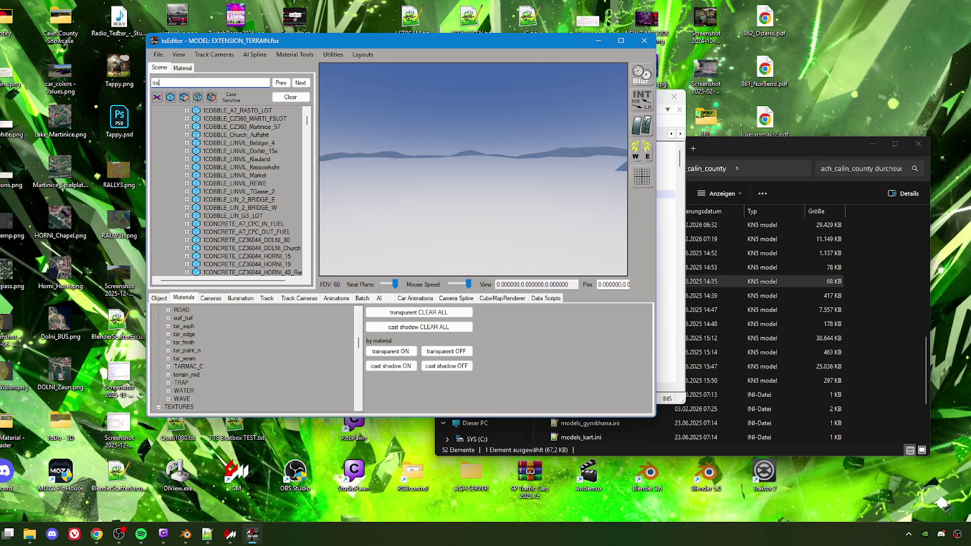
{"action": "type", "text": "te"}
{"action": "key", "text": "BackSpace"}
{"action": "key", "text": "BackSpace"}
{"action": "key", "text": "BackSpace"}
{"action": "type", "text": "tew"}
{"action": "left_click", "coordinate": [300, 82]}
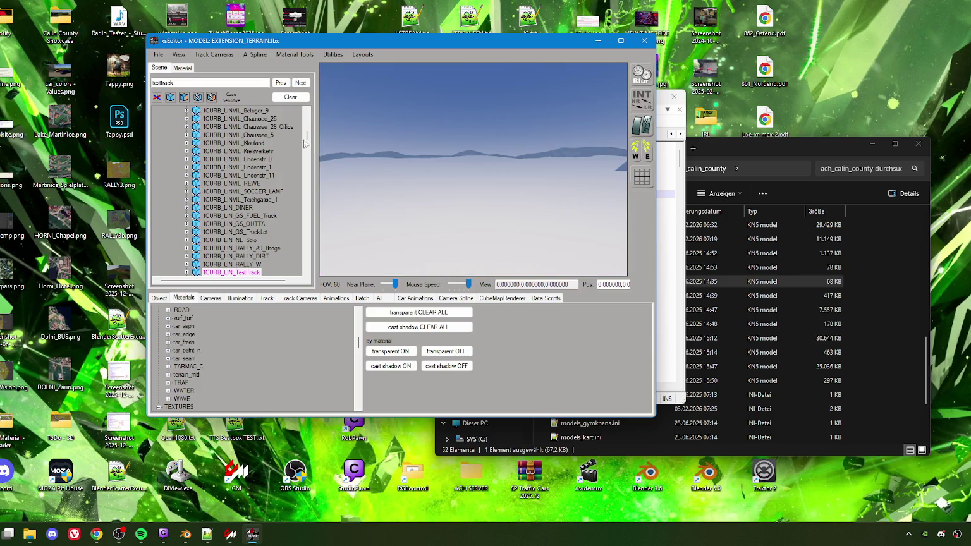
{"action": "double_click", "coordinate": [253, 272]}
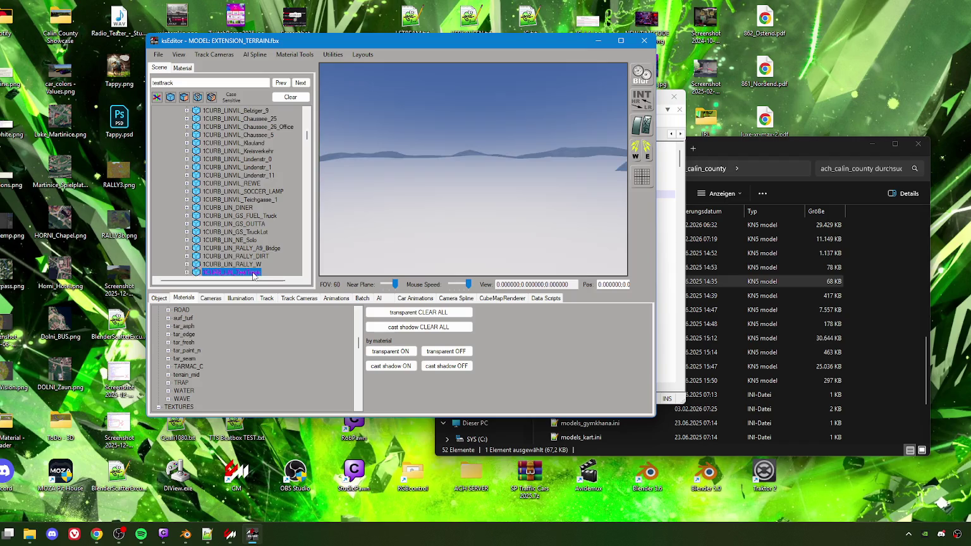
Step: Fly the camera down onto the test road and select the road mesh
{"action": "key", "text": "w"}
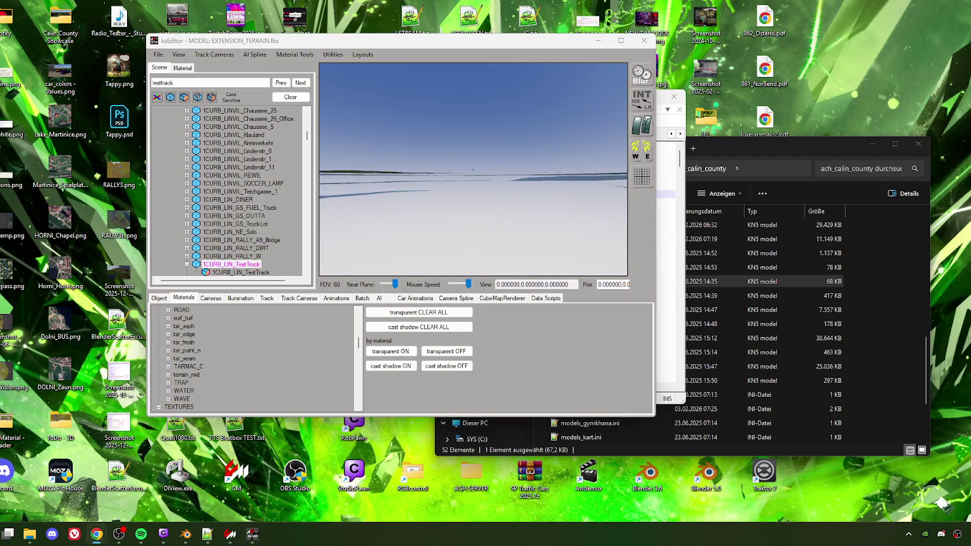
{"action": "left_click", "coordinate": [600, 203]}
{"action": "key", "text": "w"}
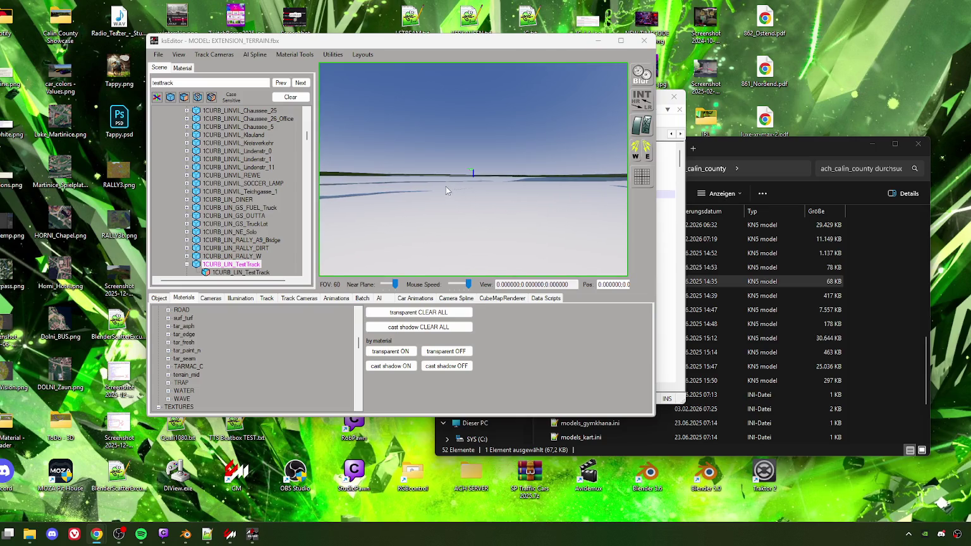
{"action": "key", "text": "w"}
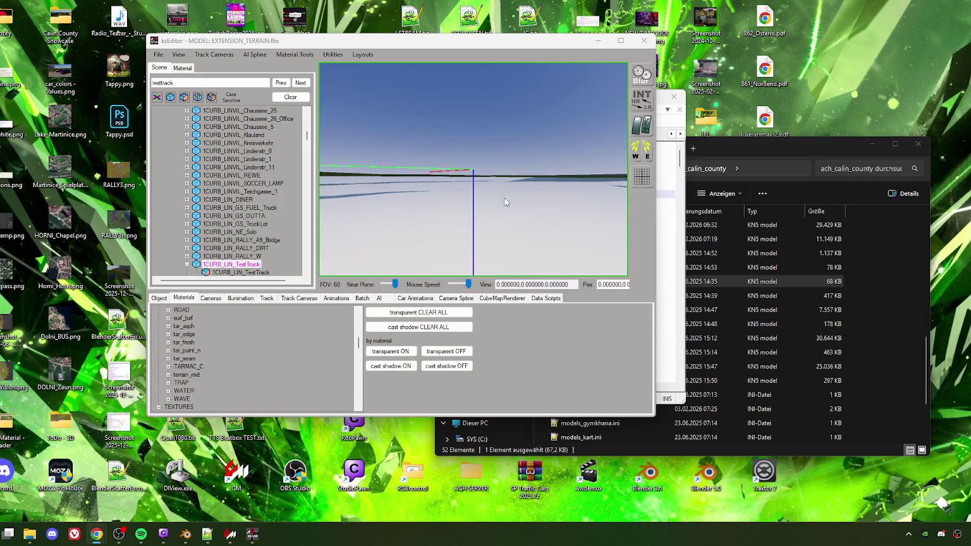
{"action": "key", "text": "f"}
{"action": "mouse_move", "coordinate": [480, 232]}
{"action": "left_mouse_down"}
{"action": "mouse_move", "coordinate": [545, 198]}
{"action": "mouse_move", "coordinate": [468, 203]}
{"action": "mouse_move", "coordinate": [437, 195]}
{"action": "mouse_move", "coordinate": [426, 218]}
{"action": "left_mouse_up"}
{"action": "key", "text": "w"}
{"action": "mouse_move", "coordinate": [415, 231]}
{"action": "left_mouse_down"}
{"action": "mouse_move", "coordinate": [404, 228]}
{"action": "mouse_move", "coordinate": [513, 222]}
{"action": "mouse_move", "coordinate": [453, 196]}
{"action": "mouse_move", "coordinate": [431, 222]}
{"action": "mouse_move", "coordinate": [520, 241]}
{"action": "mouse_move", "coordinate": [519, 250]}
{"action": "mouse_move", "coordinate": [464, 229]}
{"action": "mouse_move", "coordinate": [560, 234]}
{"action": "mouse_move", "coordinate": [463, 215]}
{"action": "mouse_move", "coordinate": [469, 194]}
{"action": "left_mouse_up"}
{"action": "left_click", "coordinate": [468, 197]}
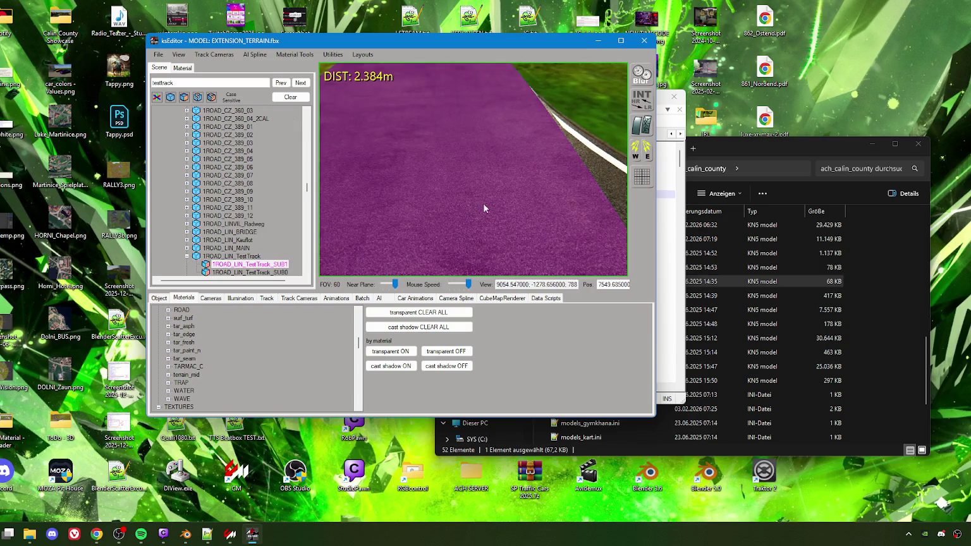
Step: Open the road's tar_asph material and fly the camera along the road toward the curve
{"action": "left_click", "coordinate": [184, 67]}
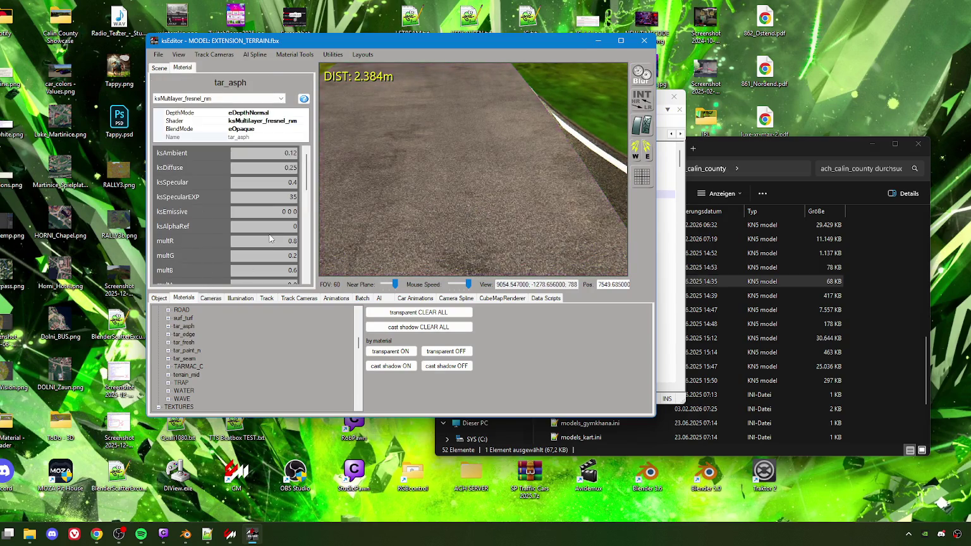
{"action": "scroll", "coordinate": [273, 239], "scroll_direction": "down", "scroll_amount": 5}
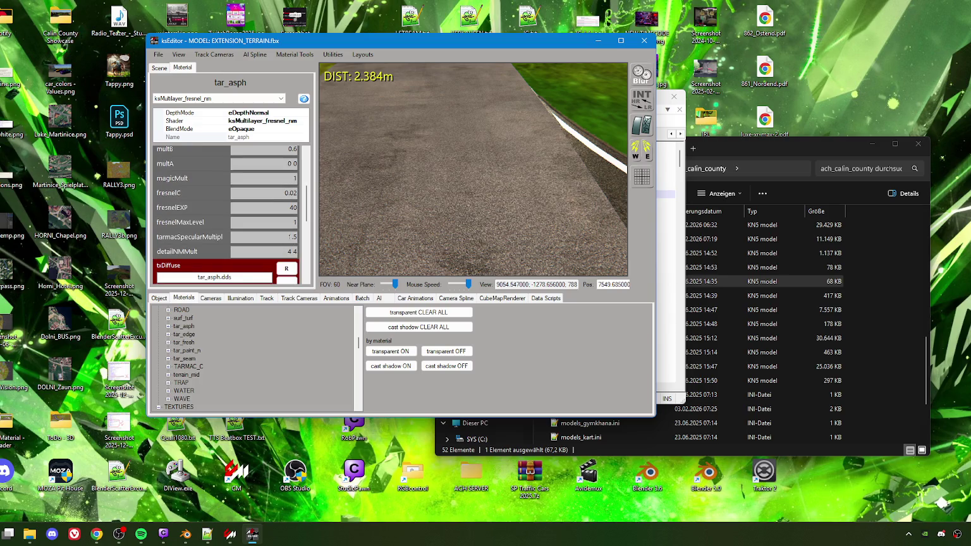
{"action": "scroll", "coordinate": [284, 211], "scroll_direction": "up", "scroll_amount": 5}
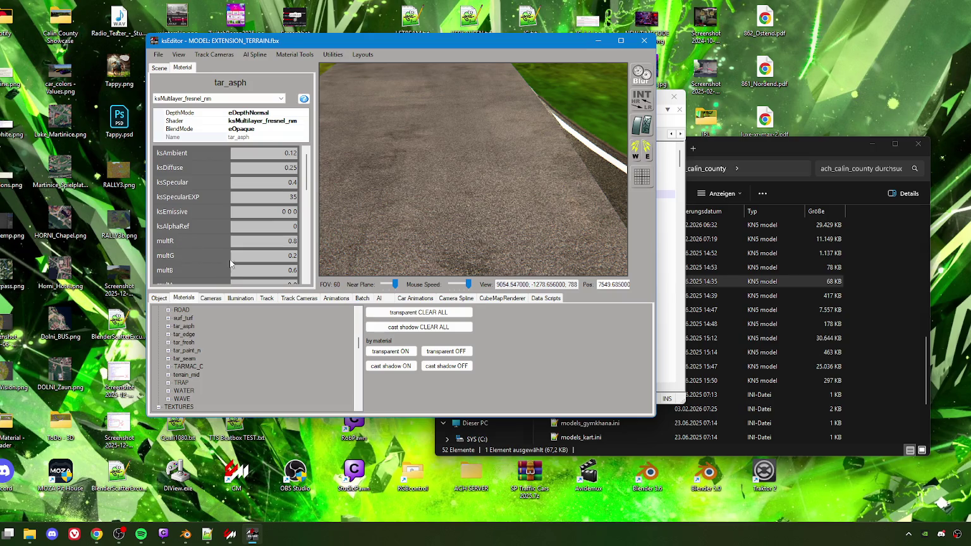
{"action": "scroll", "coordinate": [271, 262], "scroll_direction": "down", "scroll_amount": 2}
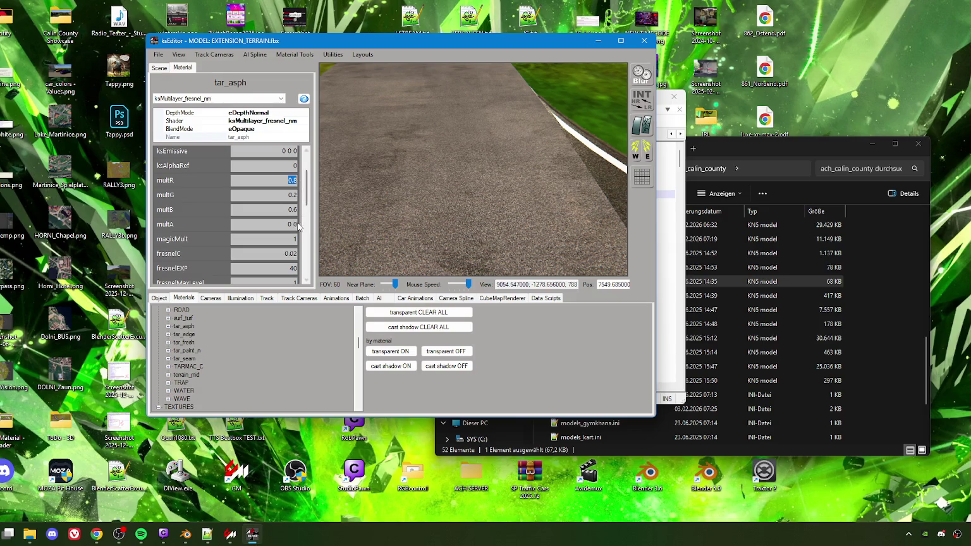
{"action": "scroll", "coordinate": [288, 222], "scroll_direction": "up", "scroll_amount": 2}
{"action": "left_click", "coordinate": [454, 217]}
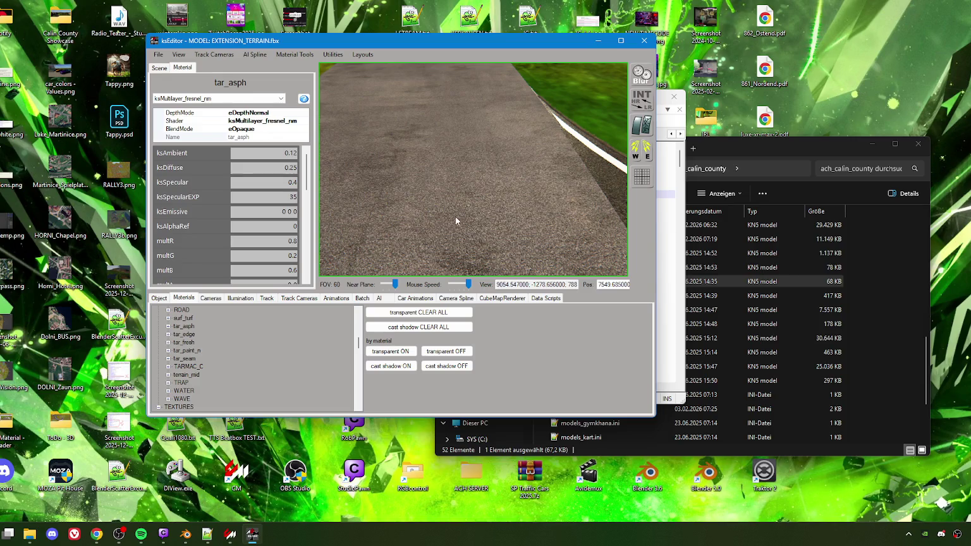
{"action": "key", "text": "w"}
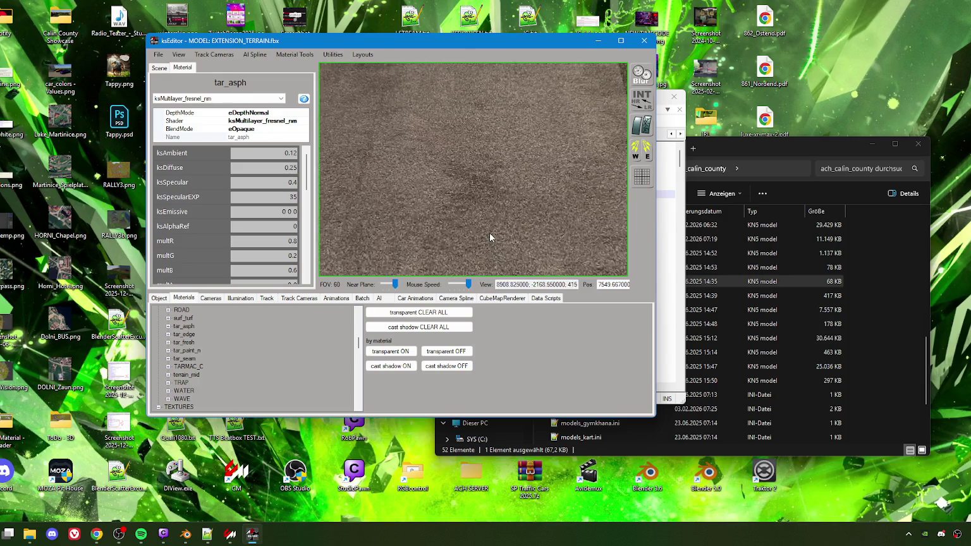
{"action": "key", "text": "w"}
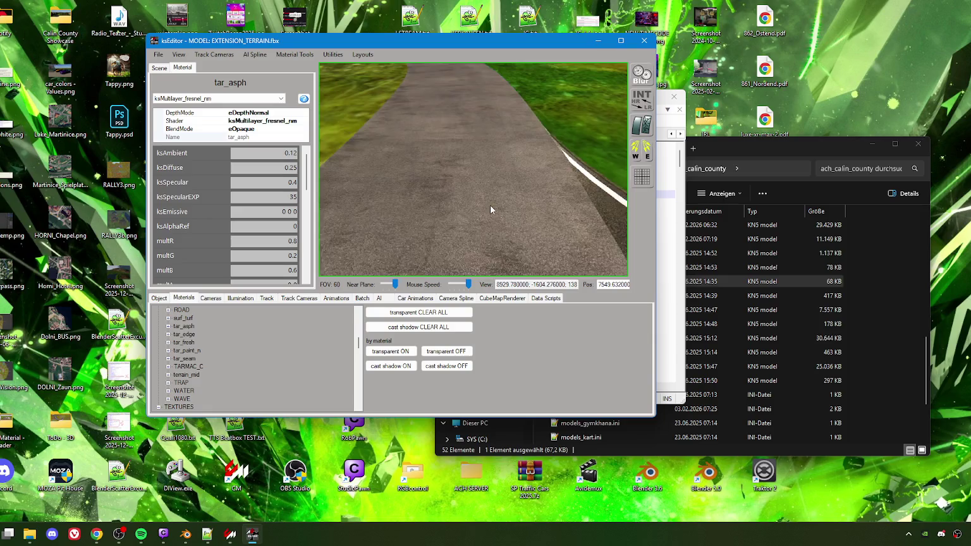
{"action": "key", "text": "w"}
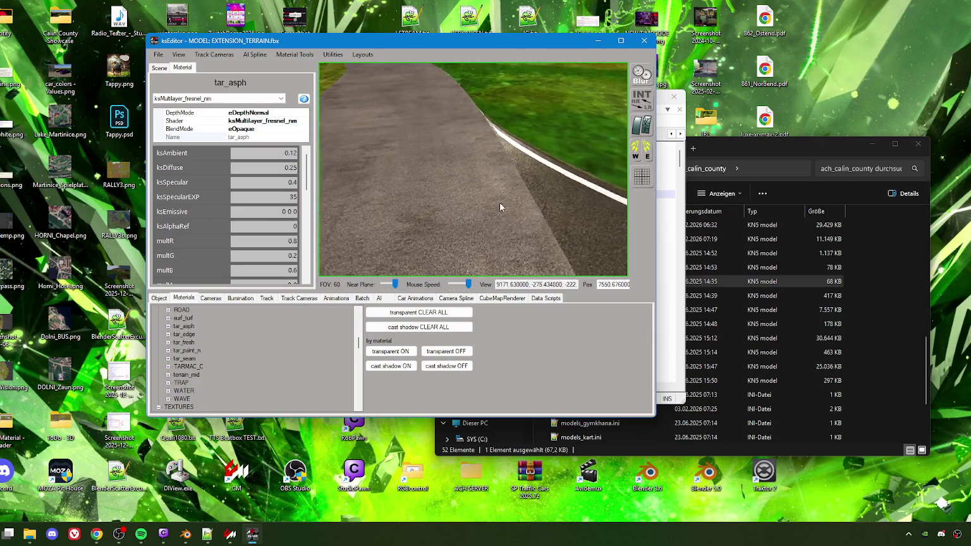
Step: Change the tar_asph multR value from 0.8 to 0.6
{"action": "double_click", "coordinate": [295, 242]}
{"action": "type", "text": "6"}
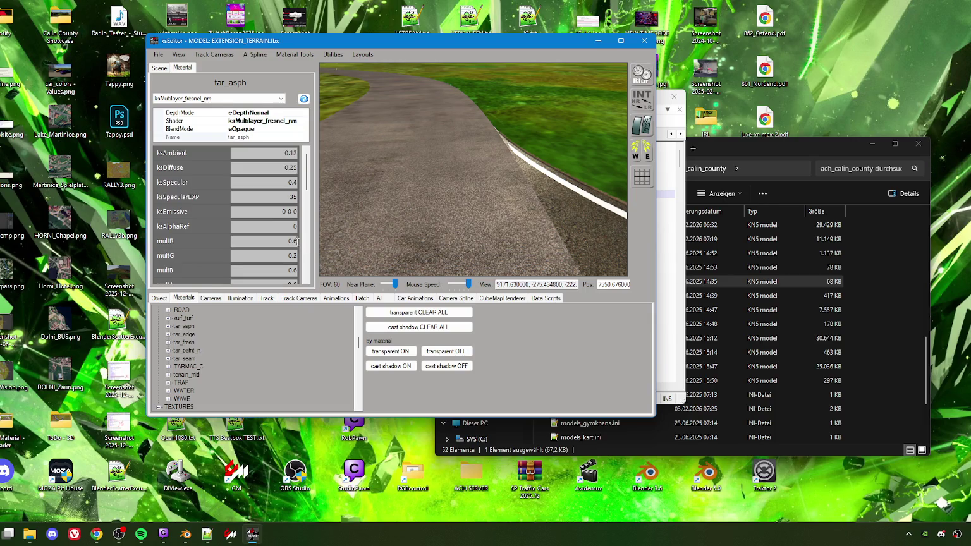
{"action": "type", "text": "2"}
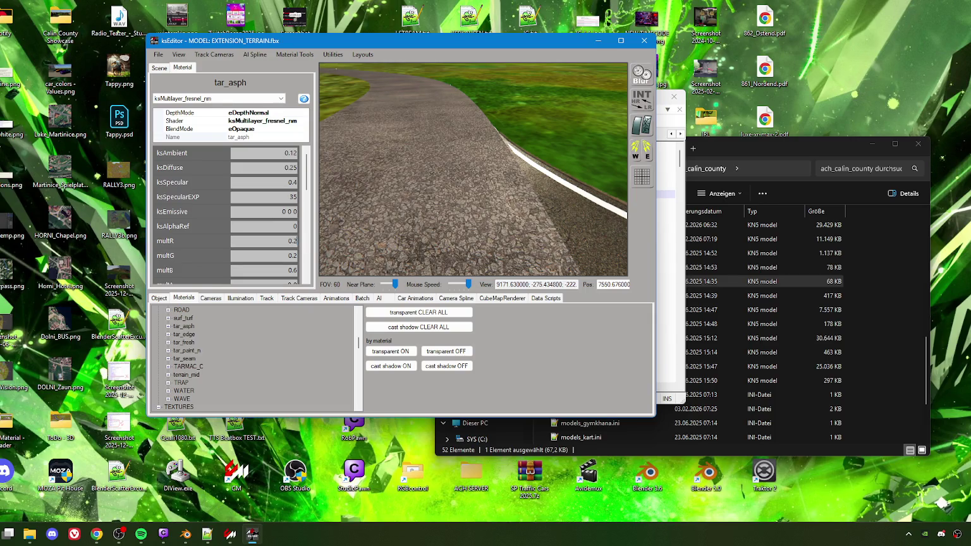
{"action": "double_click", "coordinate": [295, 241]}
{"action": "type", "text": "6"}
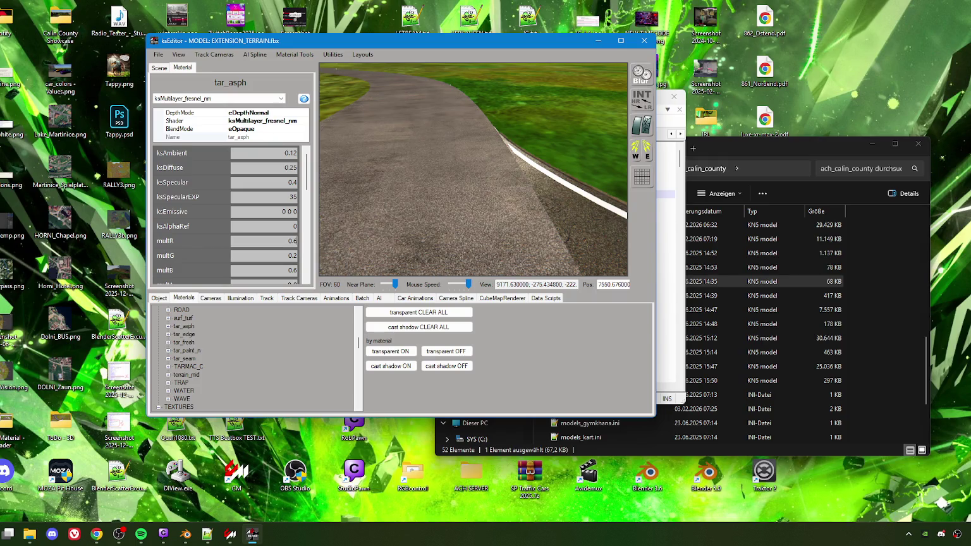
Step: Inspect the asphalt texture up close with the new red multiplier
{"action": "mouse_move", "coordinate": [452, 225]}
{"action": "left_mouse_down"}
{"action": "mouse_move", "coordinate": [464, 233]}
{"action": "mouse_move", "coordinate": [367, 263]}
{"action": "mouse_move", "coordinate": [376, 269]}
{"action": "mouse_move", "coordinate": [412, 237]}
{"action": "mouse_move", "coordinate": [473, 228]}
{"action": "left_mouse_up"}
{"action": "key", "text": "w"}
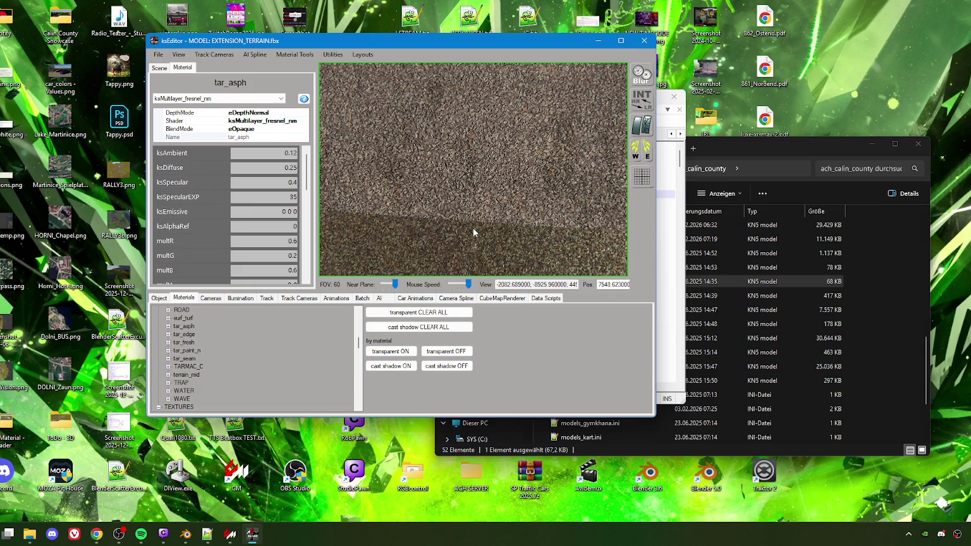
{"action": "scroll", "coordinate": [228, 215], "scroll_direction": "down", "scroll_amount": 5}
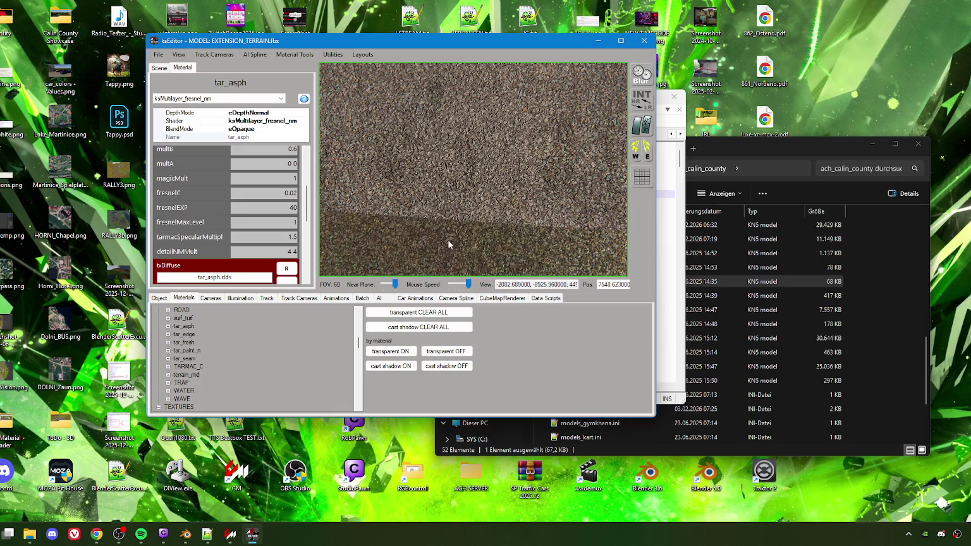
{"action": "scroll", "coordinate": [291, 193], "scroll_direction": "up", "scroll_amount": 2}
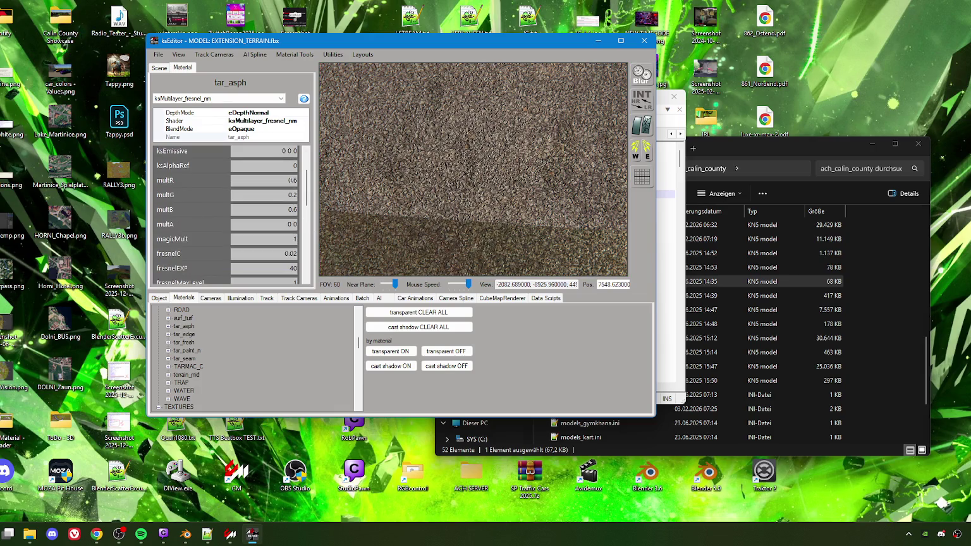
{"action": "mouse_move", "coordinate": [387, 212]}
{"action": "left_mouse_down"}
{"action": "mouse_move", "coordinate": [405, 232]}
{"action": "mouse_move", "coordinate": [488, 228]}
{"action": "mouse_move", "coordinate": [427, 197]}
{"action": "mouse_move", "coordinate": [469, 212]}
{"action": "mouse_move", "coordinate": [418, 213]}
{"action": "mouse_move", "coordinate": [406, 230]}
{"action": "mouse_move", "coordinate": [383, 234]}
{"action": "mouse_move", "coordinate": [492, 228]}
{"action": "mouse_move", "coordinate": [494, 239]}
{"action": "mouse_move", "coordinate": [487, 207]}
{"action": "mouse_move", "coordinate": [498, 203]}
{"action": "left_mouse_up"}
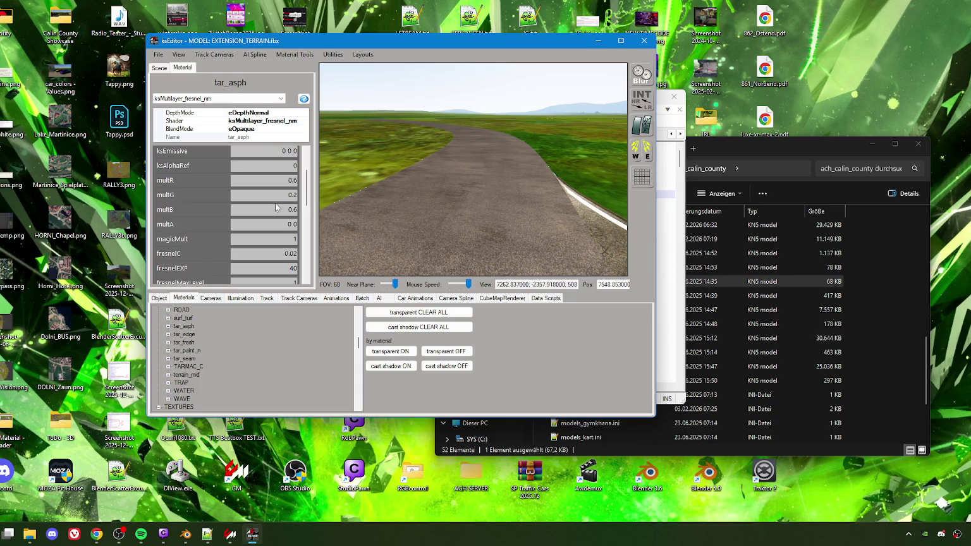
{"action": "scroll", "coordinate": [213, 240], "scroll_direction": "down", "scroll_amount": 5}
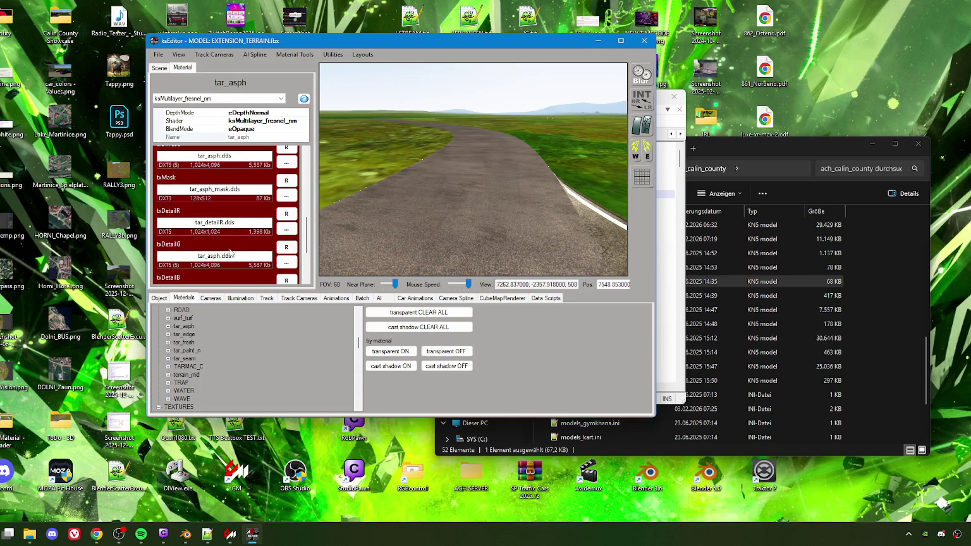
{"action": "scroll", "coordinate": [213, 240], "scroll_direction": "down", "scroll_amount": 1}
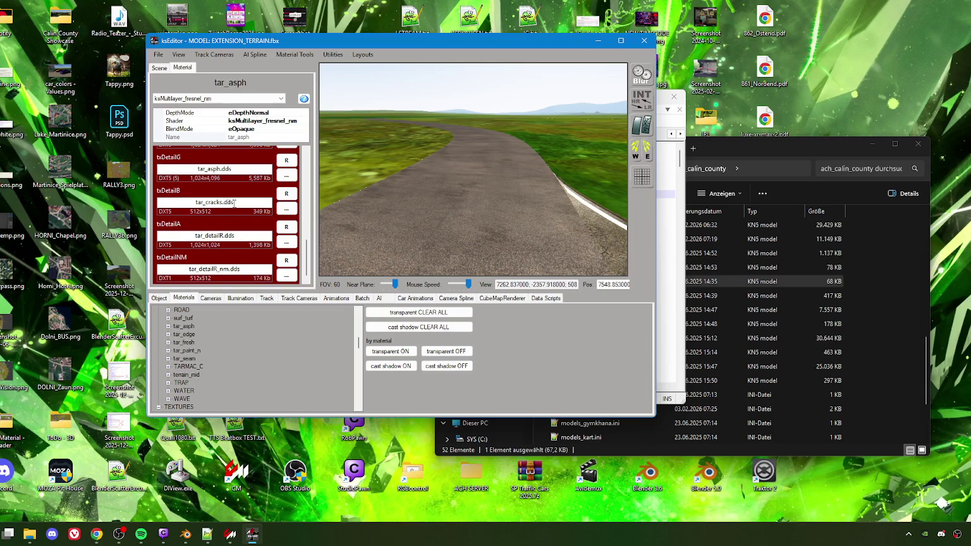
{"action": "scroll", "coordinate": [196, 202], "scroll_direction": "up", "scroll_amount": 5}
{"action": "scroll", "coordinate": [258, 224], "scroll_direction": "up", "scroll_amount": 5}
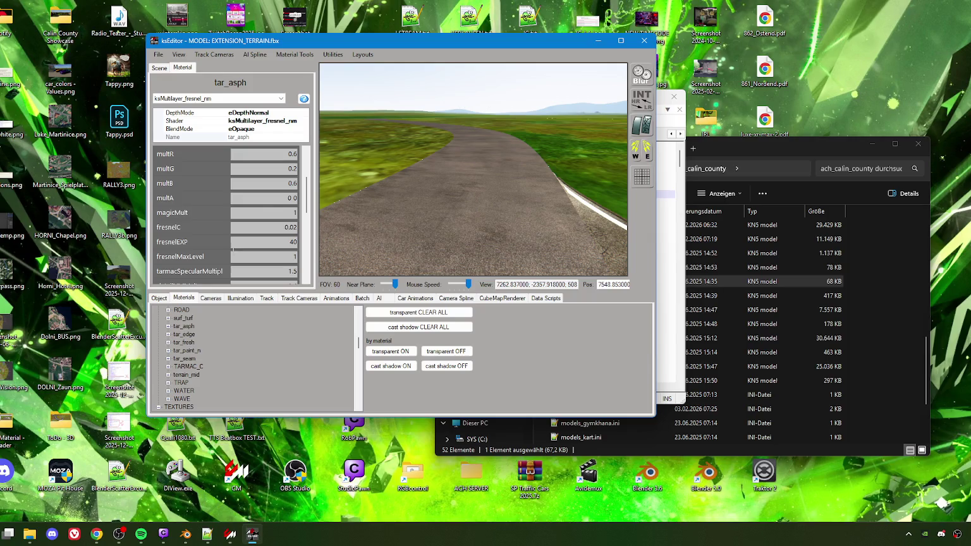
{"action": "scroll", "coordinate": [212, 240], "scroll_direction": "up", "scroll_amount": 2}
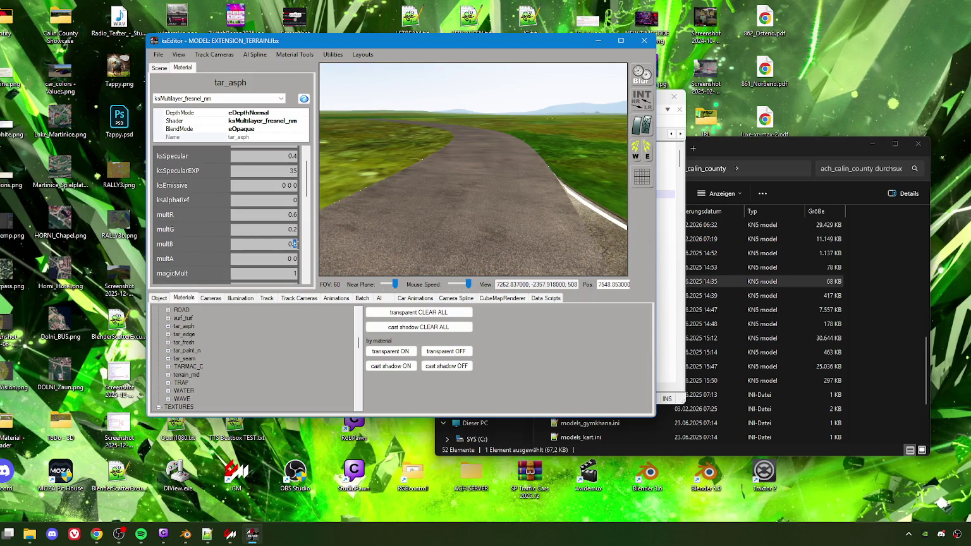
{"action": "double_click", "coordinate": [297, 244]}
{"action": "type", "text": "1"}
{"action": "double_click", "coordinate": [295, 243]}
{"action": "type", "text": "0.1"}
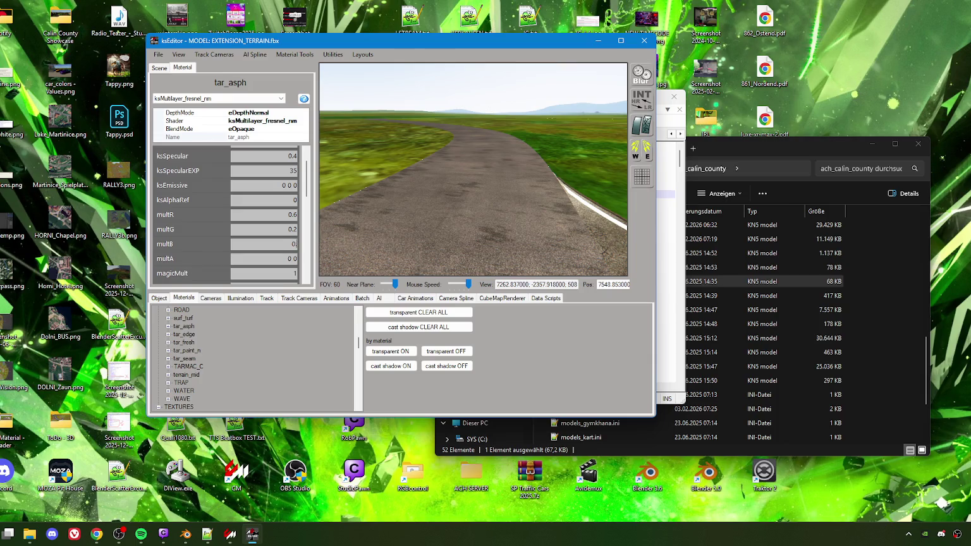
{"action": "mouse_move", "coordinate": [401, 175]}
{"action": "left_mouse_down"}
{"action": "mouse_move", "coordinate": [471, 218]}
{"action": "mouse_move", "coordinate": [471, 201]}
{"action": "mouse_move", "coordinate": [479, 211]}
{"action": "left_mouse_up"}
{"action": "key", "text": "w"}
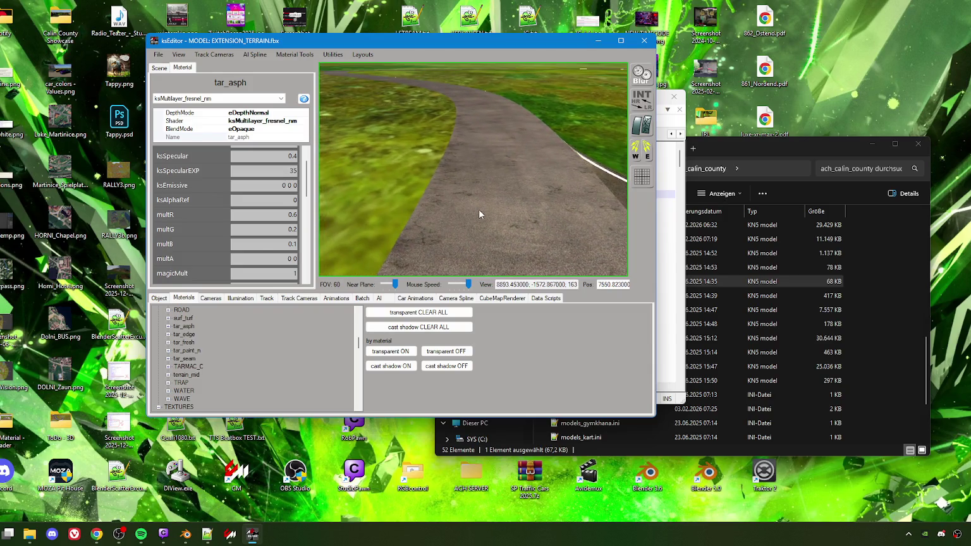
{"action": "mouse_move", "coordinate": [479, 210]}
{"action": "left_mouse_down"}
{"action": "mouse_move", "coordinate": [487, 206]}
{"action": "mouse_move", "coordinate": [471, 211]}
{"action": "mouse_move", "coordinate": [521, 216]}
{"action": "mouse_move", "coordinate": [465, 235]}
{"action": "mouse_move", "coordinate": [404, 230]}
{"action": "mouse_move", "coordinate": [532, 228]}
{"action": "mouse_move", "coordinate": [499, 228]}
{"action": "mouse_move", "coordinate": [529, 220]}
{"action": "mouse_move", "coordinate": [458, 219]}
{"action": "mouse_move", "coordinate": [392, 231]}
{"action": "left_mouse_up"}
{"action": "scroll", "coordinate": [241, 246], "scroll_direction": "down", "scroll_amount": 4}
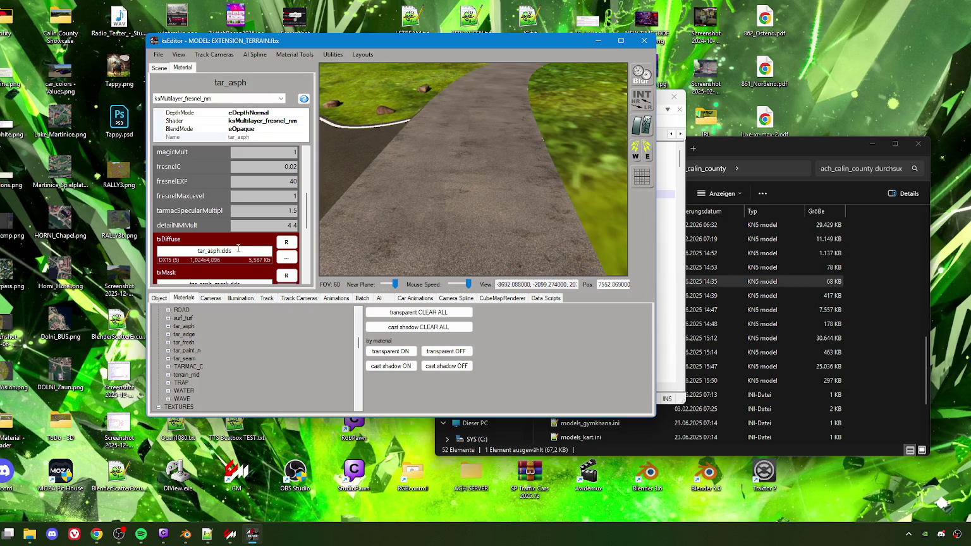
{"action": "scroll", "coordinate": [238, 248], "scroll_direction": "down", "scroll_amount": 3}
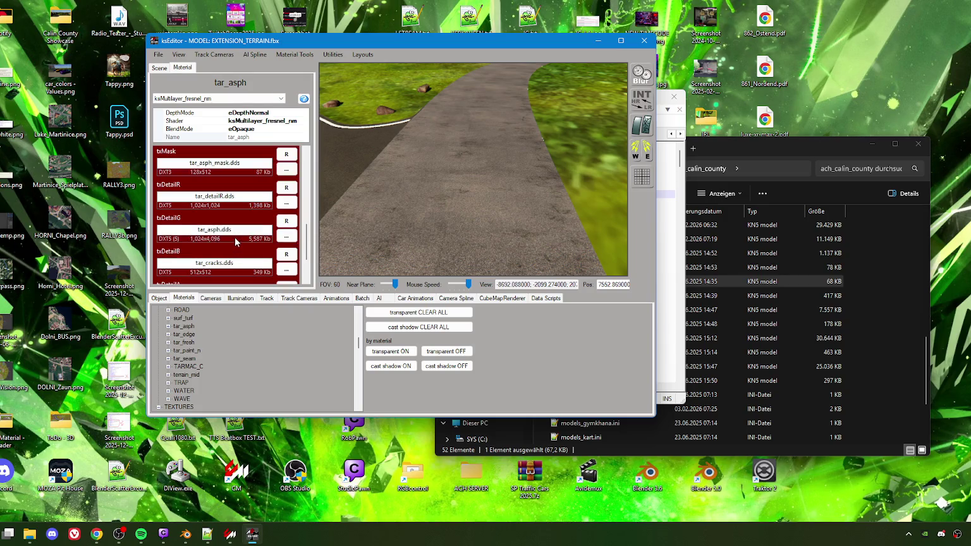
{"action": "mouse_move", "coordinate": [379, 199]}
{"action": "left_mouse_down"}
{"action": "mouse_move", "coordinate": [447, 208]}
{"action": "mouse_move", "coordinate": [398, 200]}
{"action": "left_mouse_up"}
{"action": "mouse_move", "coordinate": [397, 115]}
{"action": "left_mouse_down"}
{"action": "mouse_move", "coordinate": [435, 194]}
{"action": "mouse_move", "coordinate": [464, 190]}
{"action": "left_mouse_up"}
{"action": "scroll", "coordinate": [224, 231], "scroll_direction": "down", "scroll_amount": 2}
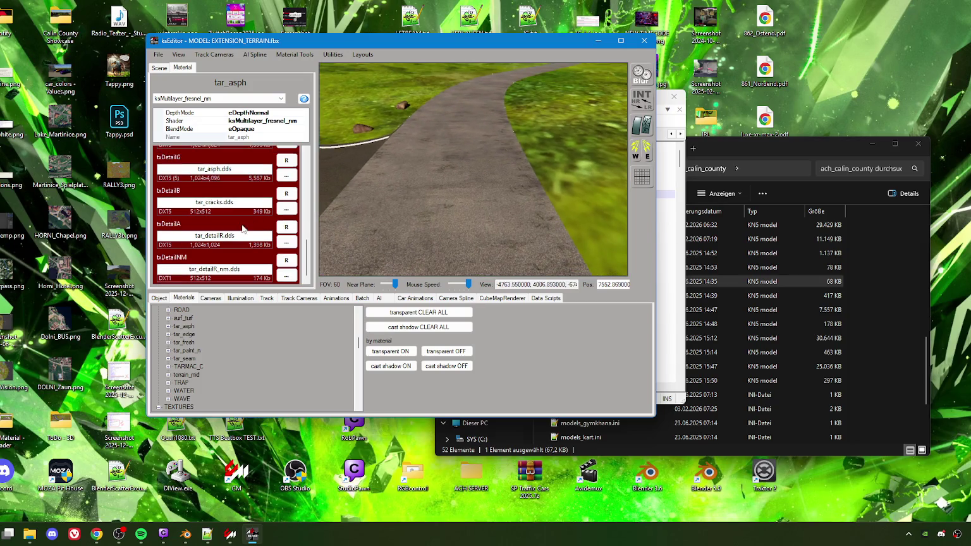
{"action": "scroll", "coordinate": [228, 240], "scroll_direction": "up", "scroll_amount": 3}
Step: Load tar_mask.dds from ACH_Calin > texture as the txMask texture and check the view
{"action": "left_click", "coordinate": [287, 230]}
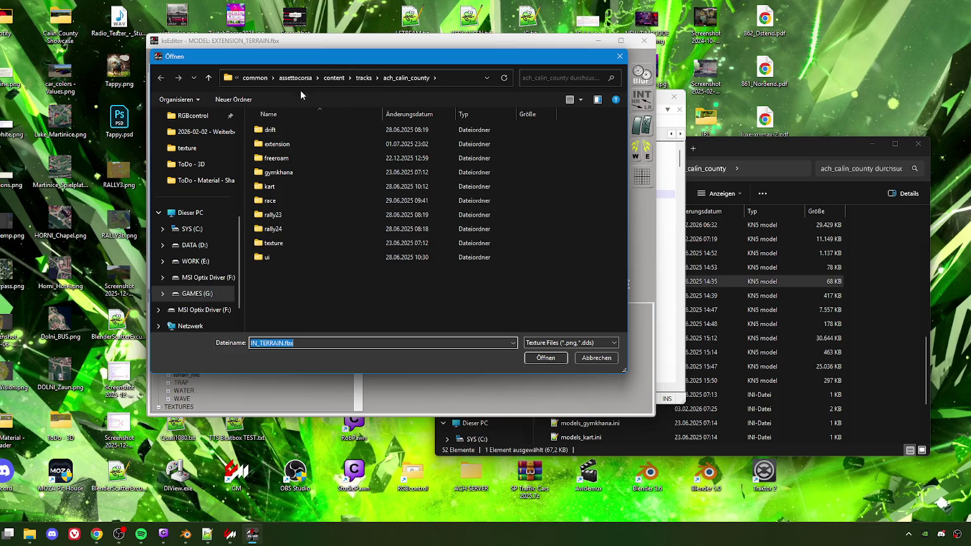
{"action": "scroll", "coordinate": [183, 215], "scroll_direction": "up", "scroll_amount": 5}
{"action": "left_click", "coordinate": [201, 196]}
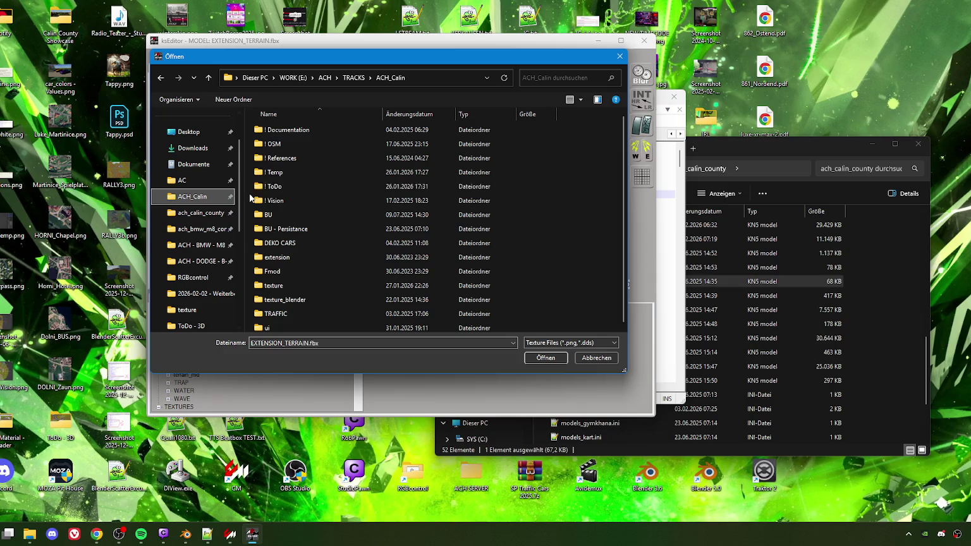
{"action": "double_click", "coordinate": [281, 286]}
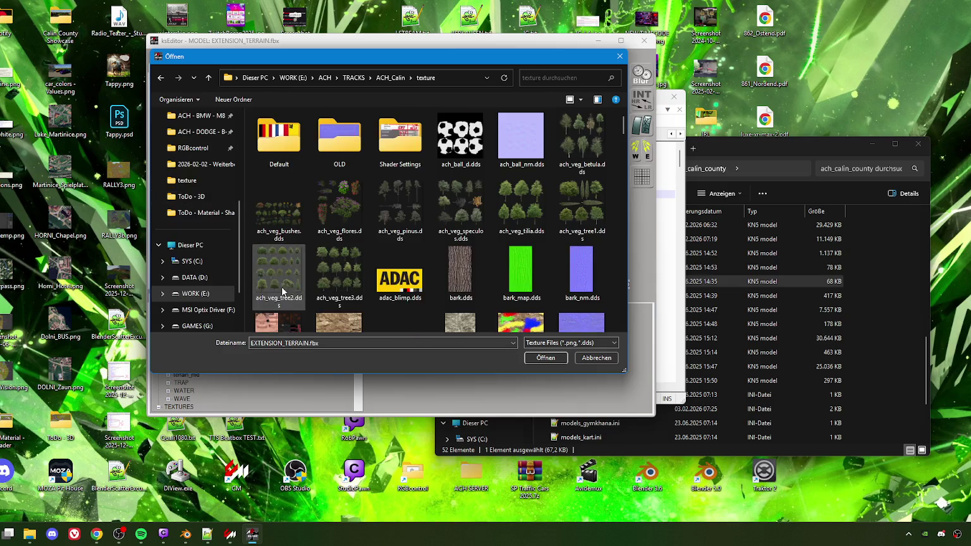
{"action": "left_click", "coordinate": [422, 286]}
{"action": "key", "text": "t"}
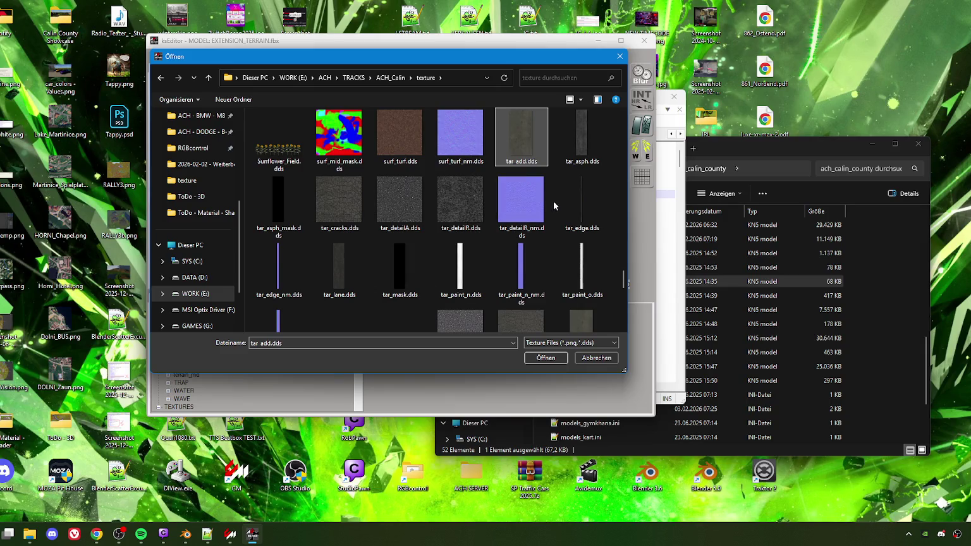
{"action": "left_click", "coordinate": [398, 279]}
{"action": "left_click", "coordinate": [544, 358]}
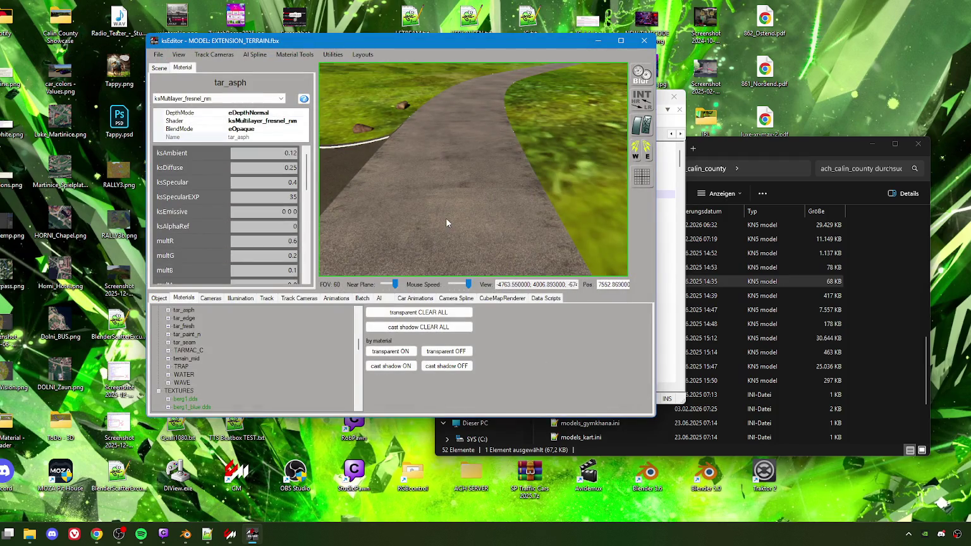
{"action": "scroll", "coordinate": [270, 232], "scroll_direction": "down", "scroll_amount": 2}
{"action": "mouse_move", "coordinate": [504, 217]}
{"action": "left_mouse_down"}
{"action": "mouse_move", "coordinate": [497, 197]}
{"action": "mouse_move", "coordinate": [497, 219]}
{"action": "mouse_move", "coordinate": [496, 207]}
{"action": "mouse_move", "coordinate": [514, 230]}
{"action": "mouse_move", "coordinate": [507, 240]}
{"action": "mouse_move", "coordinate": [445, 239]}
{"action": "mouse_move", "coordinate": [539, 229]}
{"action": "mouse_move", "coordinate": [462, 227]}
{"action": "mouse_move", "coordinate": [453, 216]}
{"action": "left_mouse_up"}
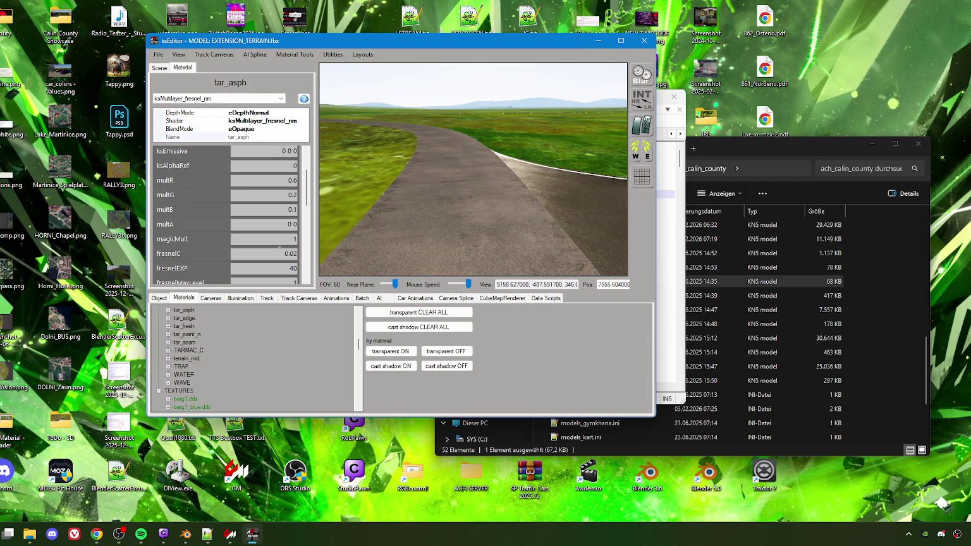
{"action": "scroll", "coordinate": [276, 247], "scroll_direction": "down", "scroll_amount": 5}
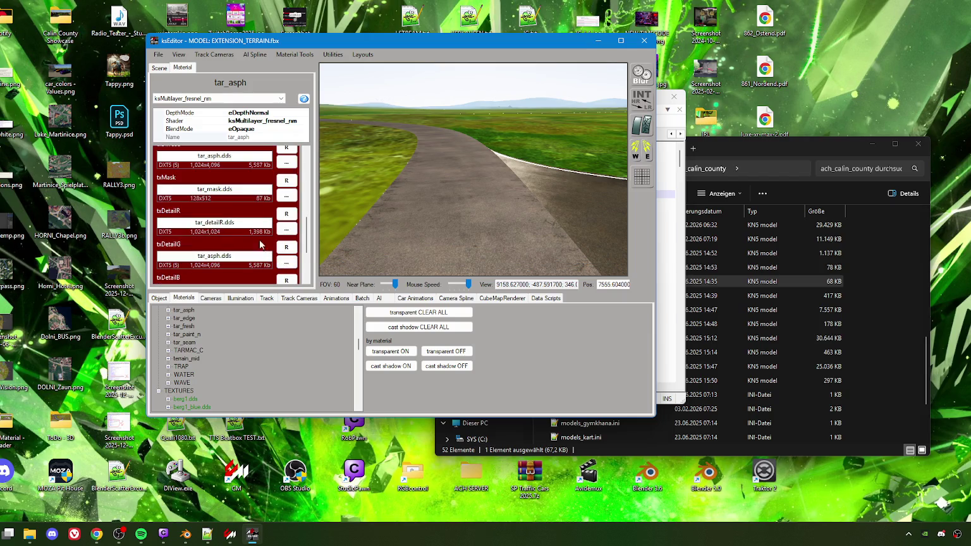
Step: Replace the mask with tar_asph_mask.dds and look back down at the road
{"action": "left_click", "coordinate": [289, 197]}
{"action": "left_click", "coordinate": [399, 279]}
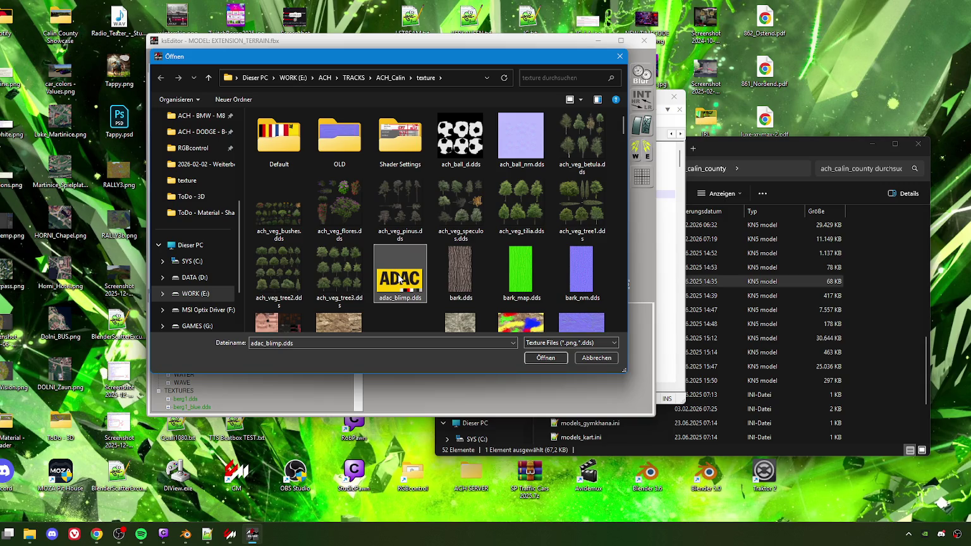
{"action": "key", "text": "t"}
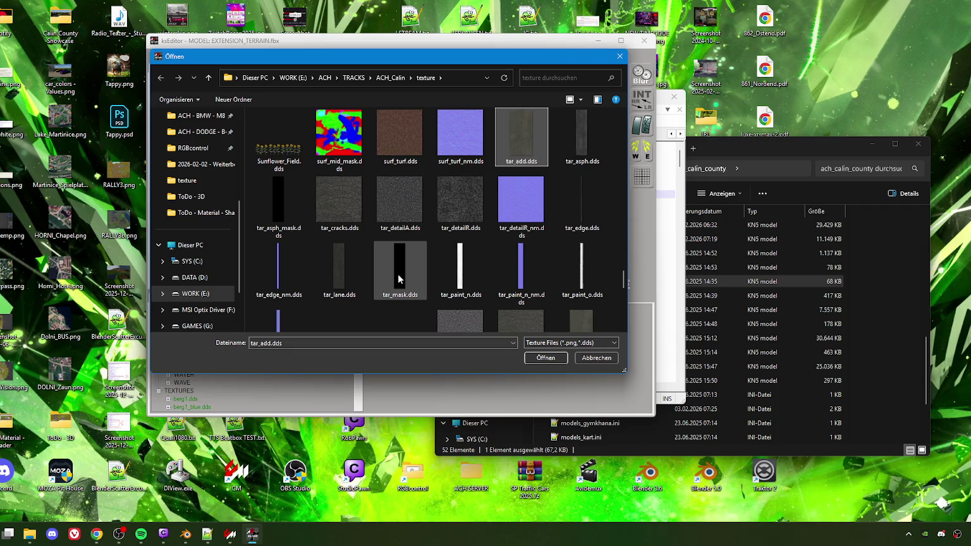
{"action": "double_click", "coordinate": [301, 205]}
{"action": "mouse_move", "coordinate": [460, 220]}
{"action": "left_mouse_down"}
{"action": "mouse_move", "coordinate": [504, 214]}
{"action": "mouse_move", "coordinate": [494, 229]}
{"action": "mouse_move", "coordinate": [367, 230]}
{"action": "left_mouse_up"}
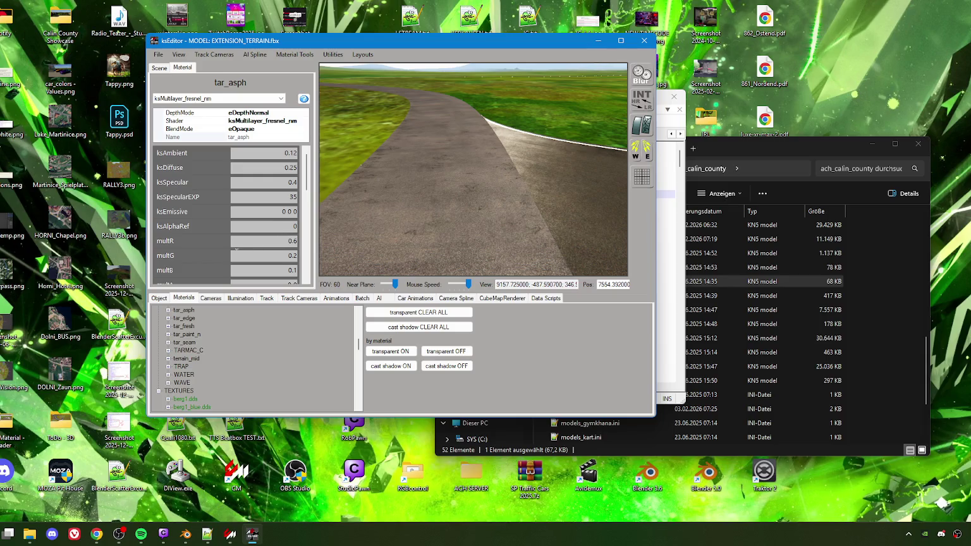
{"action": "left_click", "coordinate": [295, 270]}
Step: Set the tar_asph blue multiplier (multB) to 0.15
{"action": "key", "text": "BackSpace"}
{"action": "type", "text": "2"}
{"action": "key", "text": "shift+Left"}
{"action": "type", "text": "15"}
Step: Fly the viewport camera forward along the road to check the new tint
{"action": "left_click", "coordinate": [461, 241]}
{"action": "key", "text": "w"}
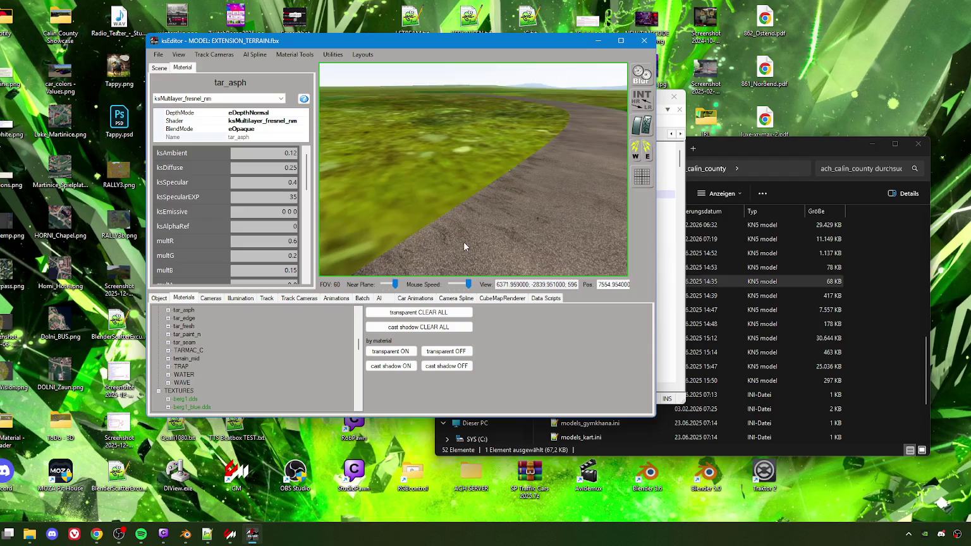
{"action": "key", "text": "w"}
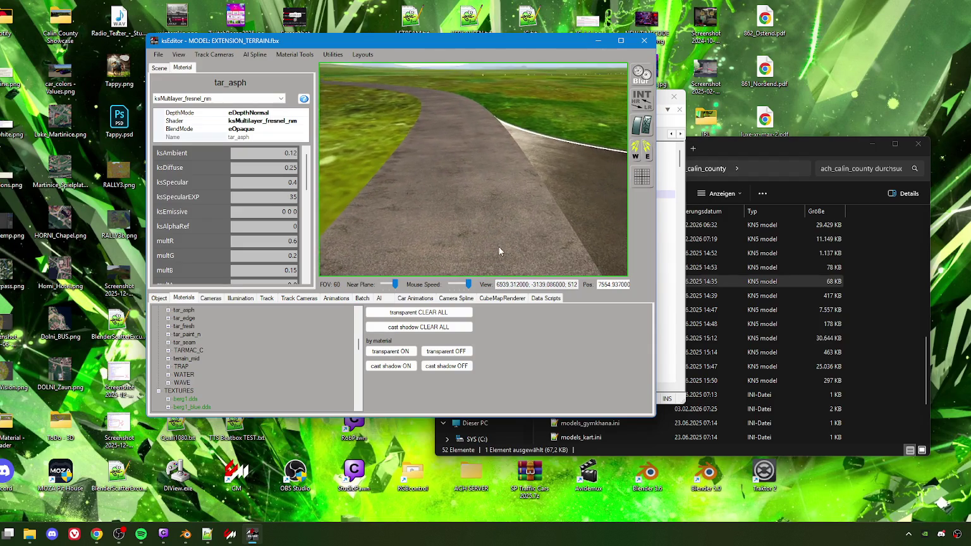
{"action": "key", "text": "w"}
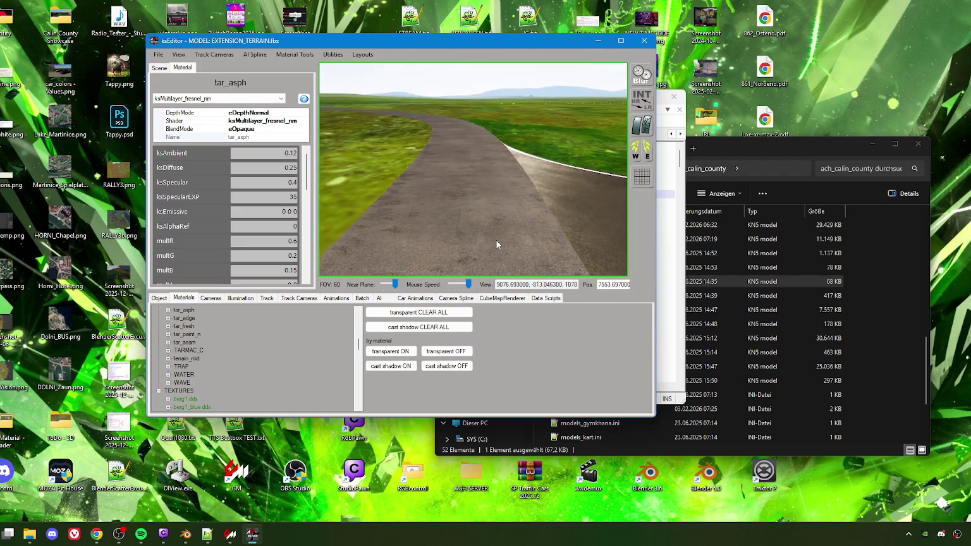
{"action": "key", "text": "w"}
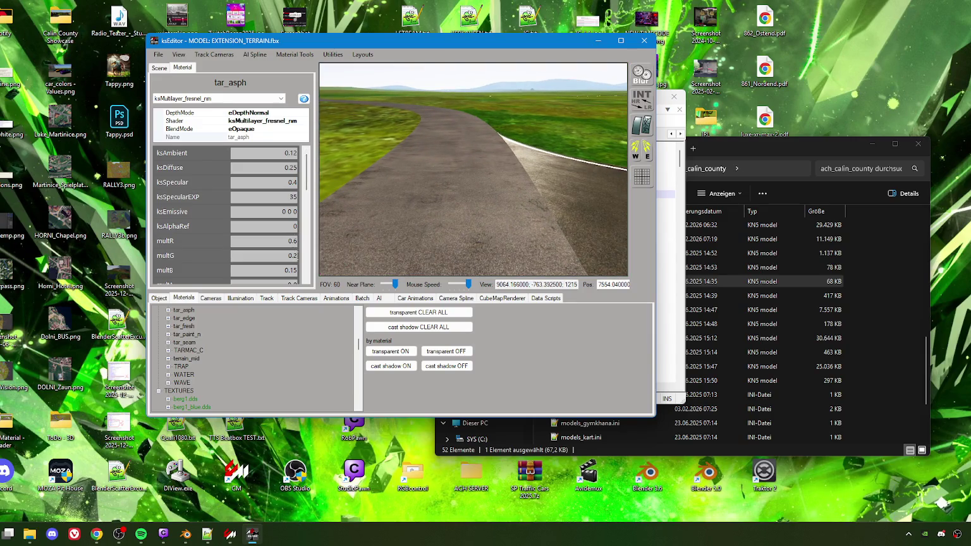
Step: Set the tar_asph green multiplier (multG) to 0.1
{"action": "double_click", "coordinate": [294, 255]}
{"action": "type", "text": "0."}
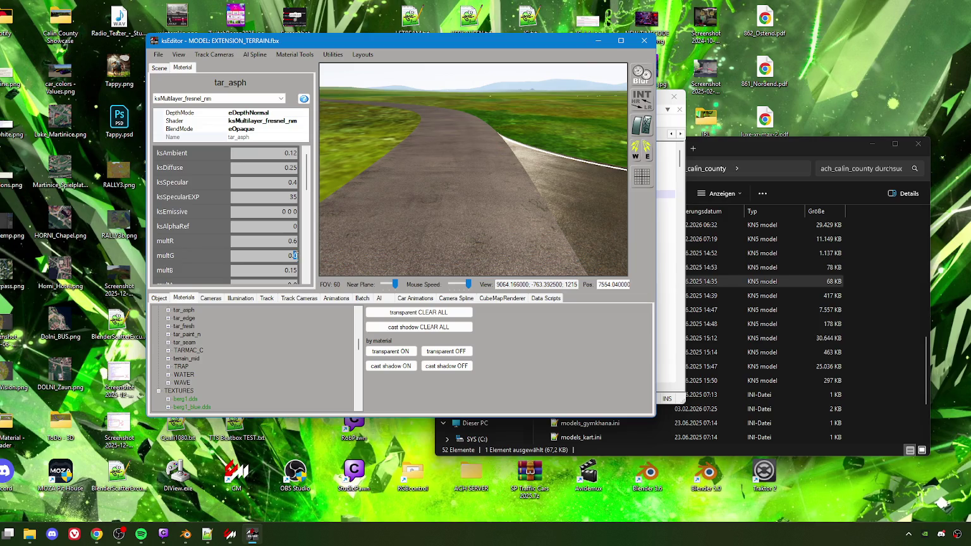
{"action": "type", "text": "8"}
{"action": "type", "text": "1"}
Step: Inspect the recoloured asphalt up close, then select the tar_fresh road surface for comparison
{"action": "mouse_move", "coordinate": [374, 233]}
{"action": "left_mouse_down"}
{"action": "mouse_move", "coordinate": [447, 223]}
{"action": "mouse_move", "coordinate": [438, 223]}
{"action": "mouse_move", "coordinate": [513, 229]}
{"action": "mouse_move", "coordinate": [454, 238]}
{"action": "mouse_move", "coordinate": [515, 225]}
{"action": "mouse_move", "coordinate": [327, 213]}
{"action": "left_mouse_up"}
{"action": "key", "text": "w"}
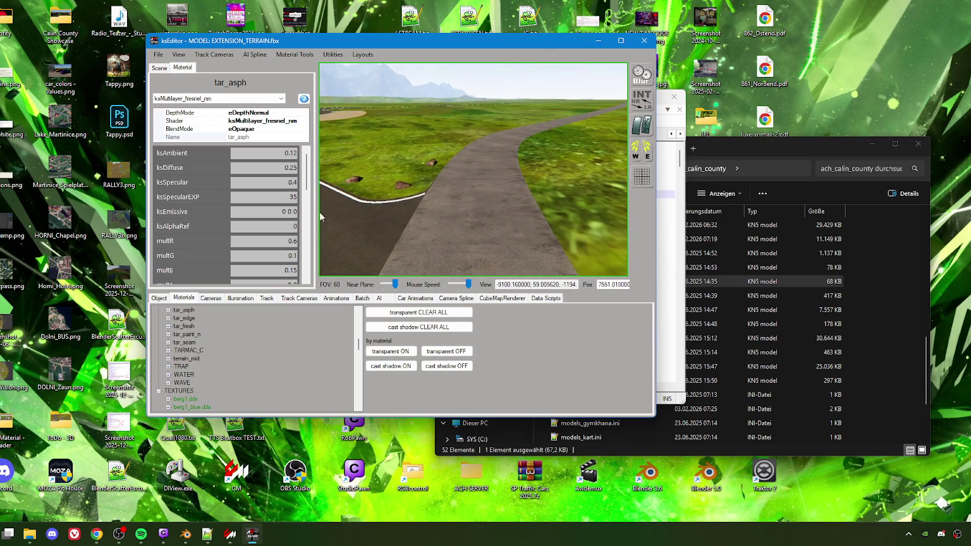
{"action": "scroll", "coordinate": [289, 259], "scroll_direction": "down", "scroll_amount": 3}
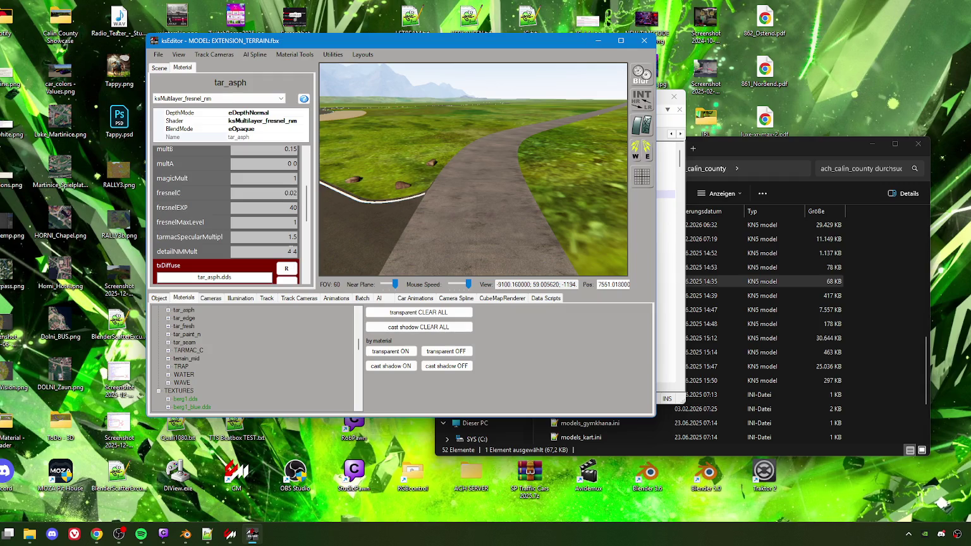
{"action": "mouse_move", "coordinate": [414, 243]}
{"action": "left_mouse_down"}
{"action": "mouse_move", "coordinate": [514, 263]}
{"action": "mouse_move", "coordinate": [451, 220]}
{"action": "mouse_move", "coordinate": [446, 229]}
{"action": "mouse_move", "coordinate": [503, 225]}
{"action": "mouse_move", "coordinate": [534, 174]}
{"action": "mouse_move", "coordinate": [497, 182]}
{"action": "left_mouse_up"}
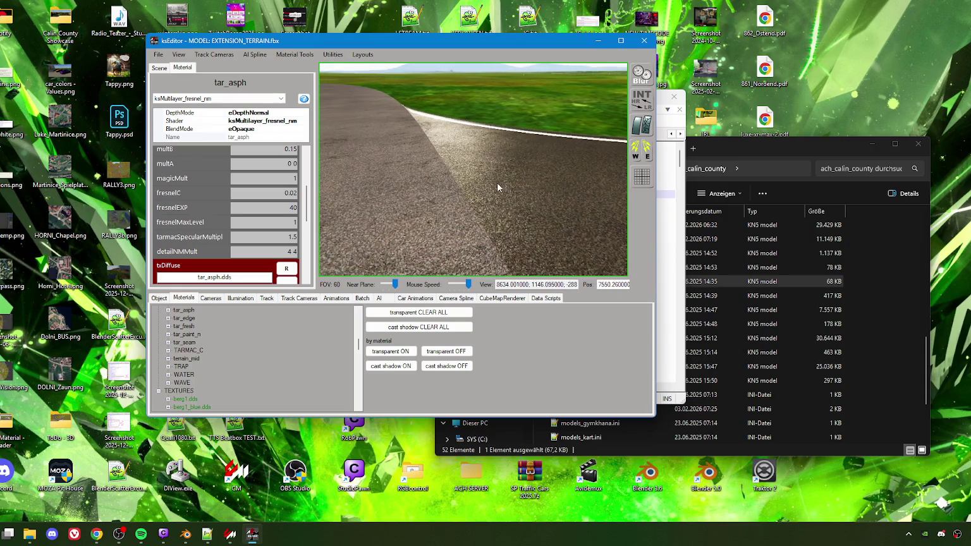
{"action": "left_click", "coordinate": [499, 168]}
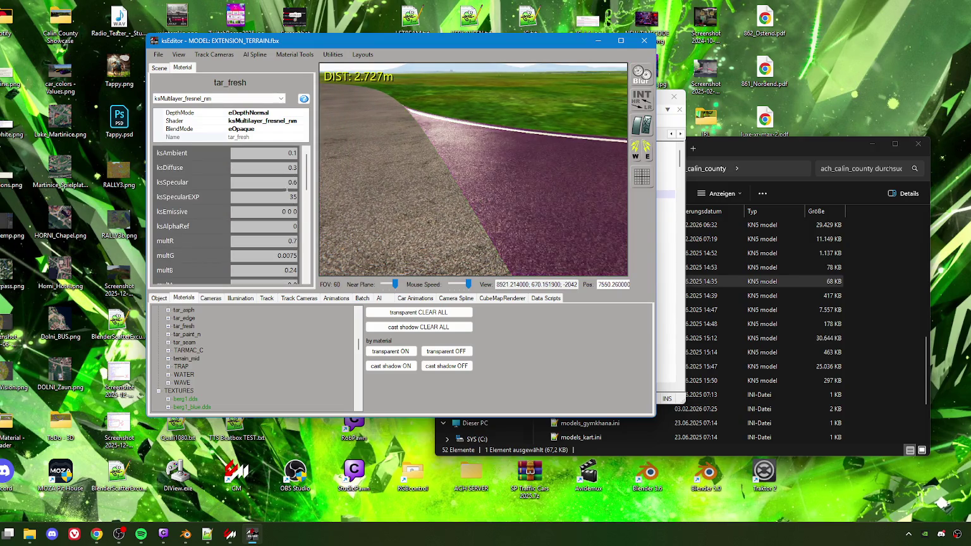
Step: Select the tar_asph surface and set its ksSpecular to 0.6
{"action": "left_click", "coordinate": [399, 187]}
{"action": "left_click_drag", "start_coordinate": [291, 182], "coordinate": [301, 190]}
{"action": "type", "text": "6"}
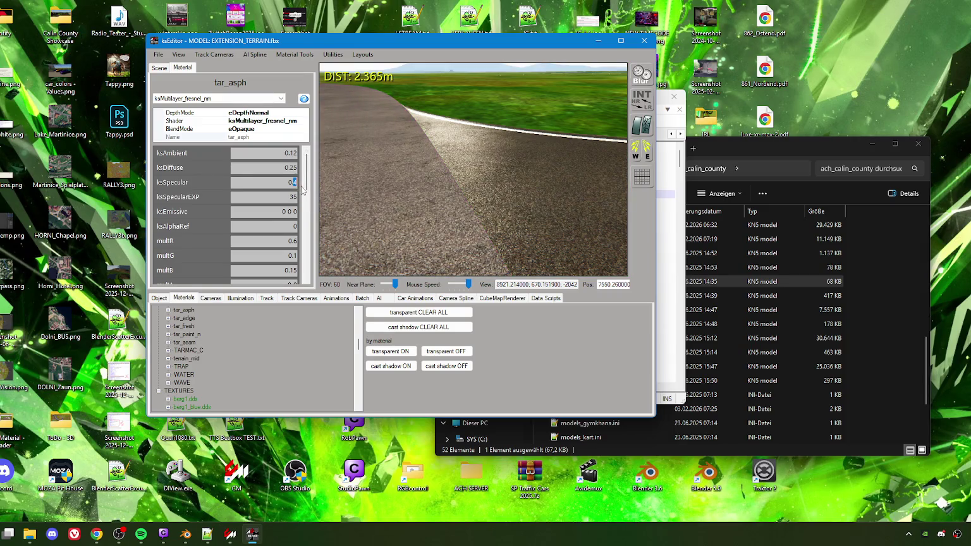
{"action": "mouse_move", "coordinate": [487, 204]}
{"action": "left_mouse_down"}
{"action": "mouse_move", "coordinate": [366, 201]}
{"action": "mouse_move", "coordinate": [340, 182]}
{"action": "mouse_move", "coordinate": [476, 200]}
{"action": "left_mouse_up"}
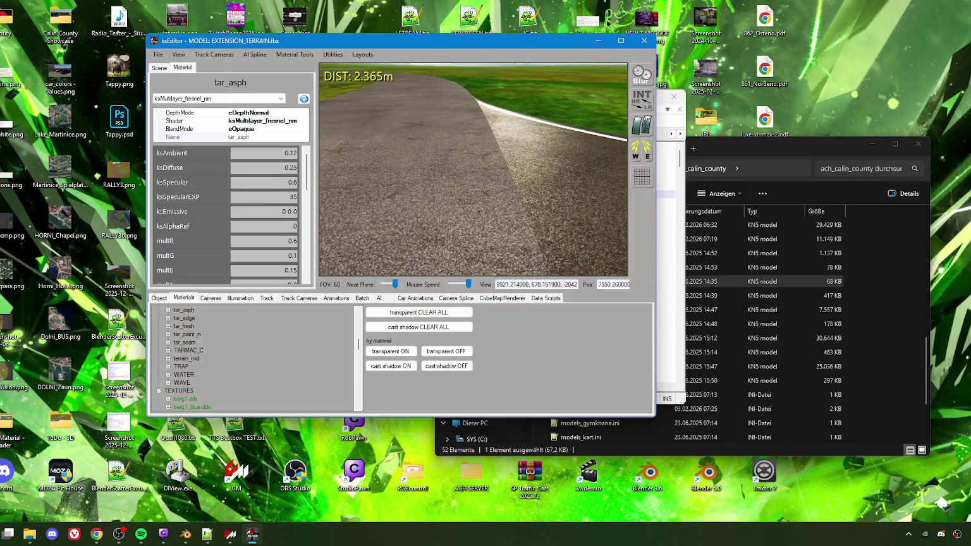
Step: Compare against tar_fresh, then set tar_asph's fresnelC to 0.06
{"action": "left_click", "coordinate": [576, 185]}
{"action": "scroll", "coordinate": [206, 240], "scroll_direction": "down", "scroll_amount": 2}
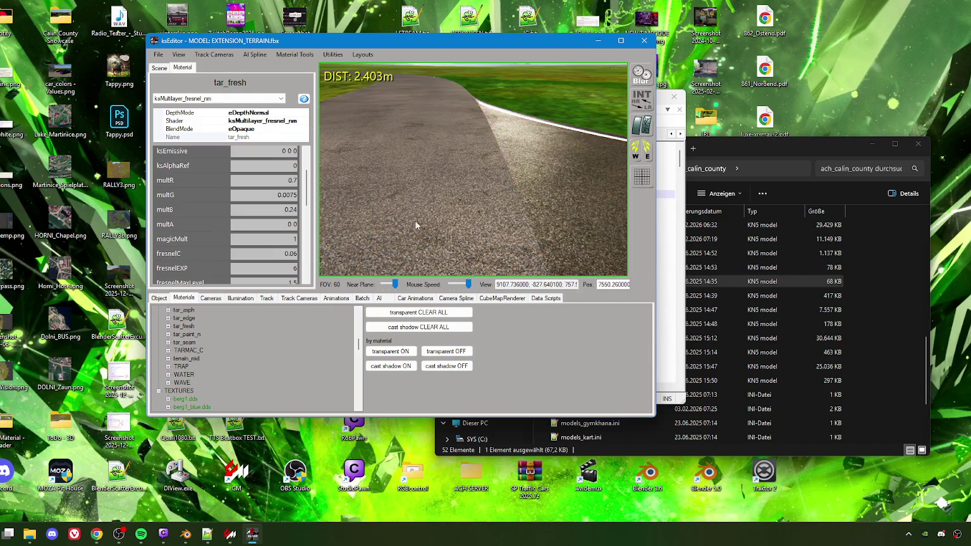
{"action": "left_click", "coordinate": [443, 199]}
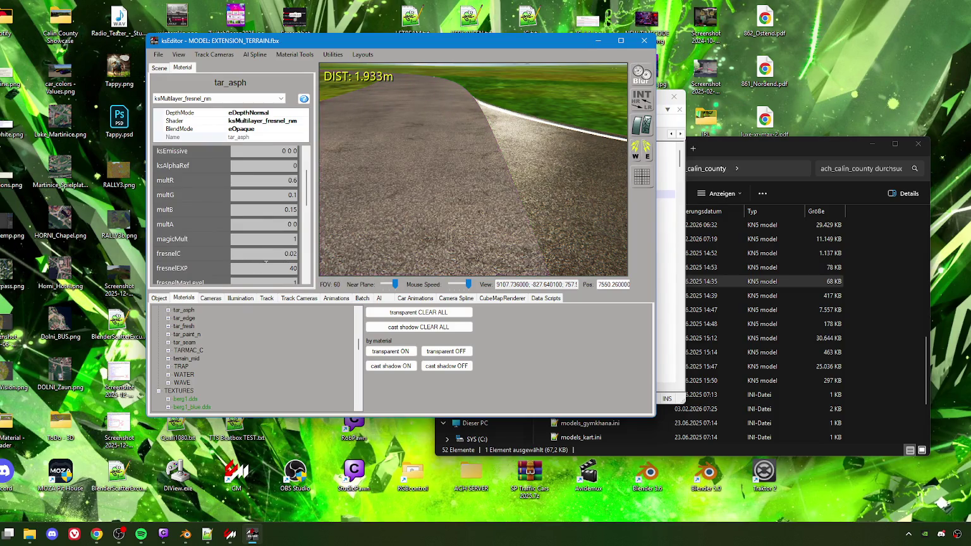
{"action": "type", "text": "6"}
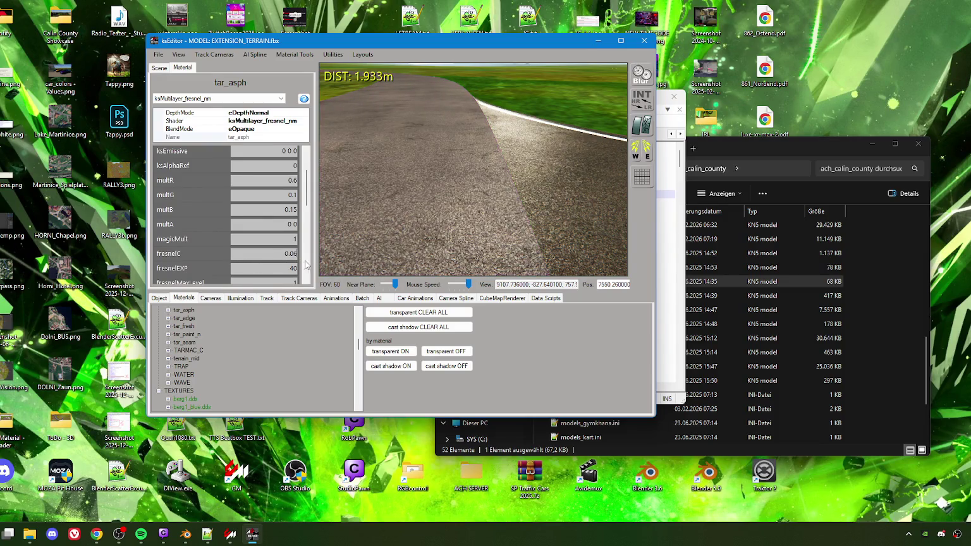
Step: Recheck tar_fresh's values, then return to tar_asph and edit a further material value
{"action": "left_click", "coordinate": [446, 200]}
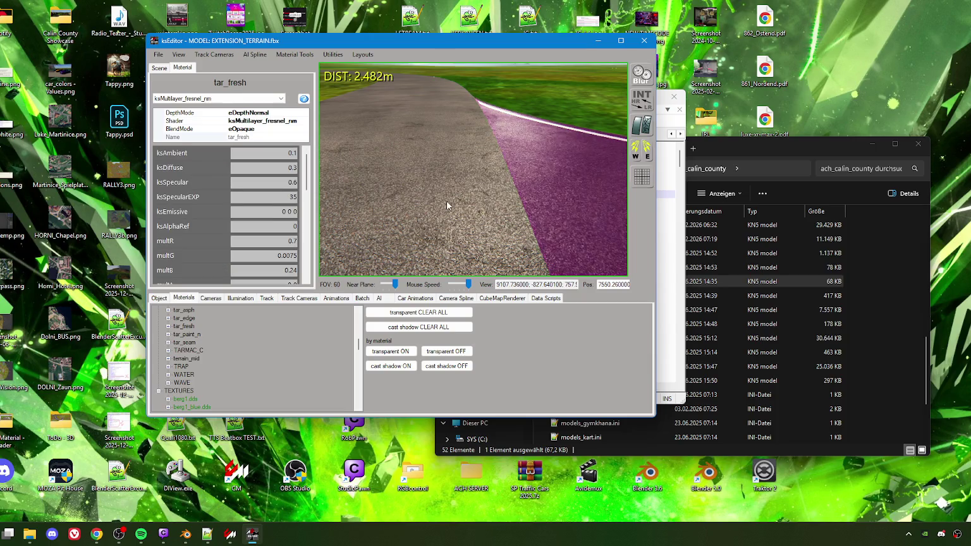
{"action": "scroll", "coordinate": [274, 215], "scroll_direction": "down", "scroll_amount": 3}
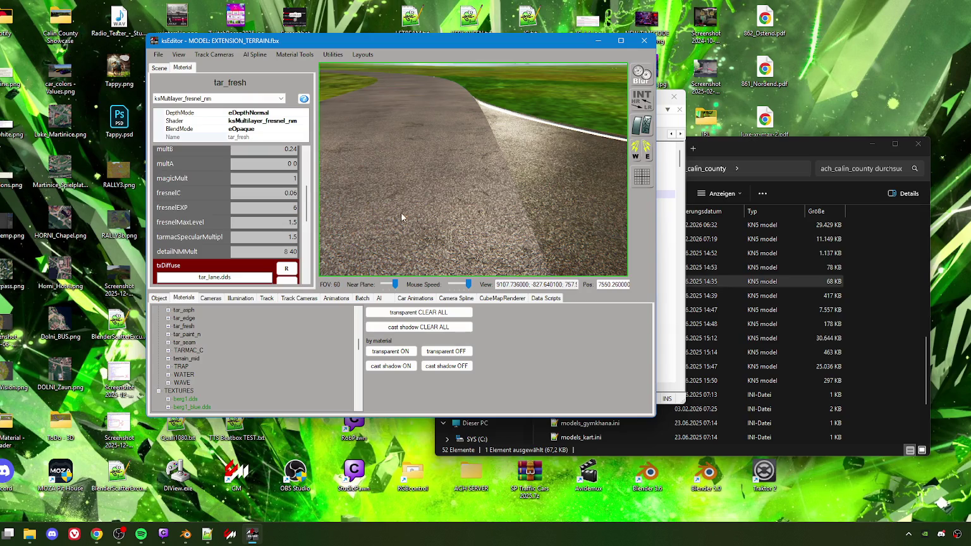
{"action": "left_click", "coordinate": [431, 203]}
{"action": "scroll", "coordinate": [293, 233], "scroll_direction": "down", "scroll_amount": 3}
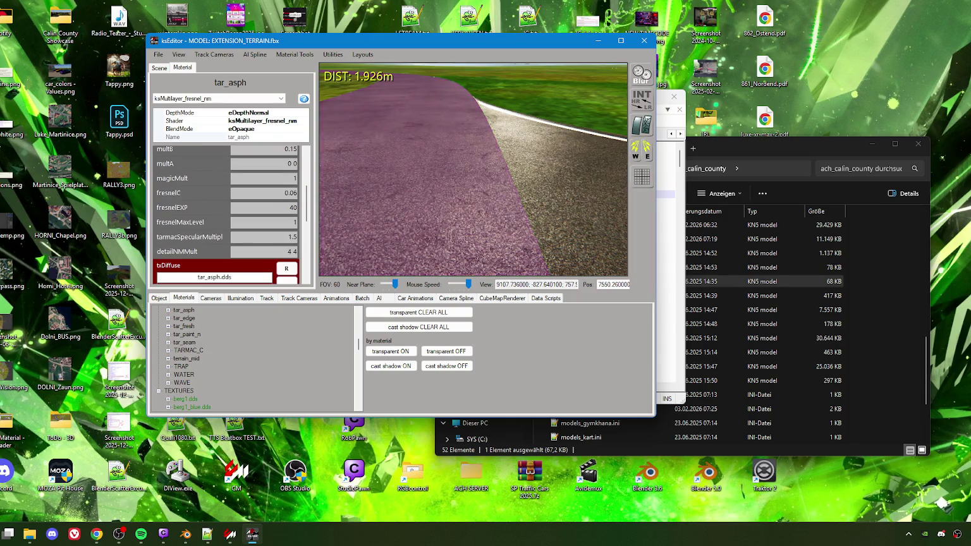
{"action": "type", "text": "1"}
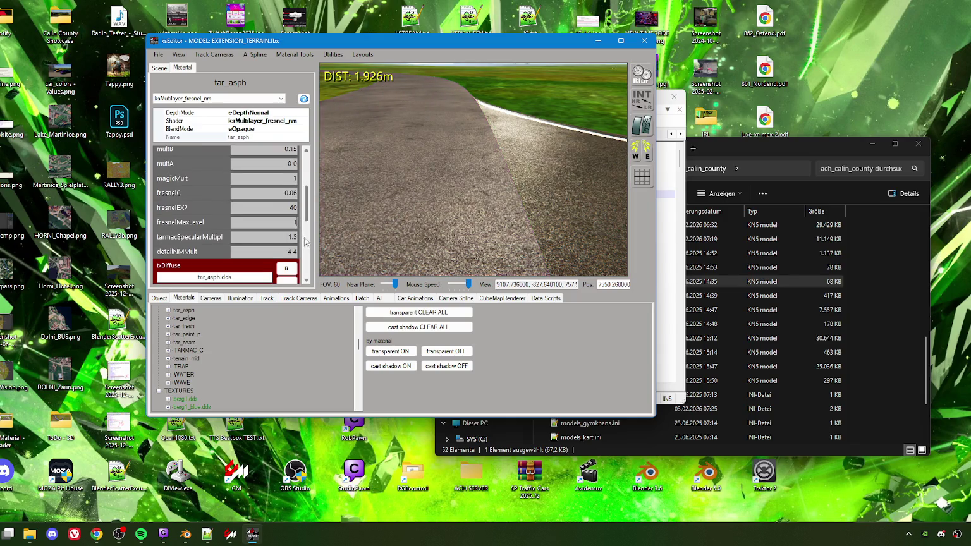